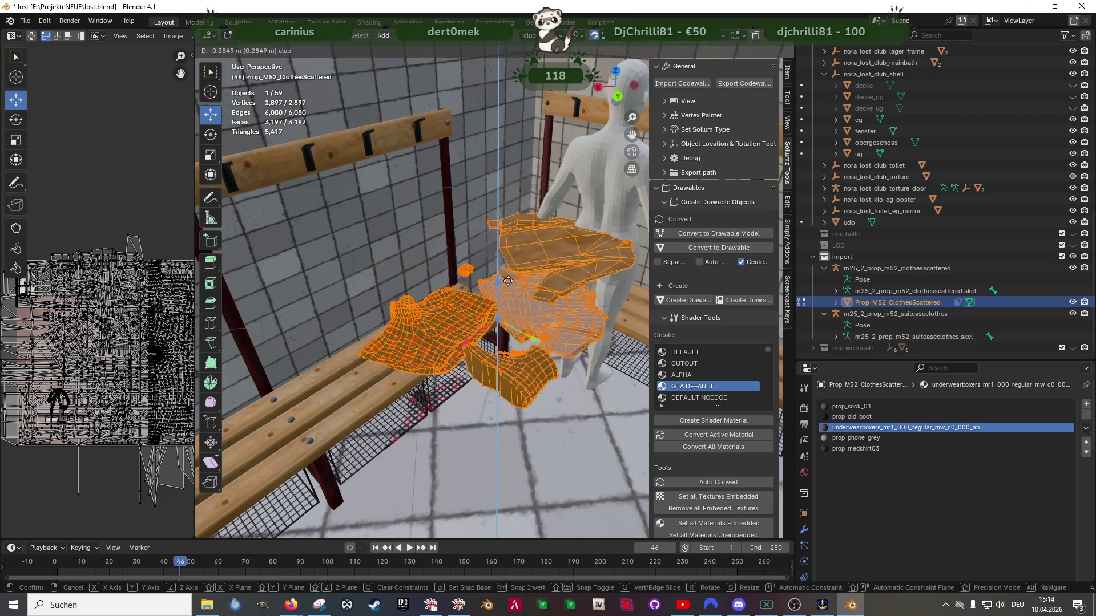
Lower the clothes pile to floor level and slide it across the floor
mouse_move(498, 407)
middle_down()
mouse_move(523, 309)
mouse_move(485, 272)
middle_up()
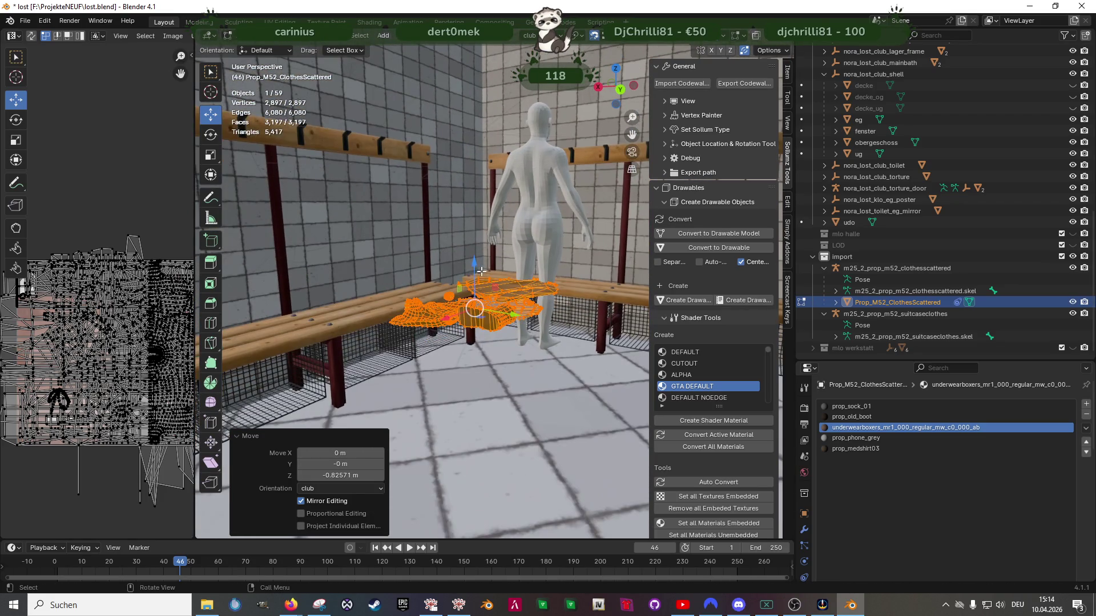
mouse_move(474, 268)
mouse_down()
mouse_move(323, 409)
mouse_move(340, 413)
mouse_up()
mouse_move(340, 414)
middle_down()
mouse_move(521, 341)
mouse_move(498, 349)
middle_up()
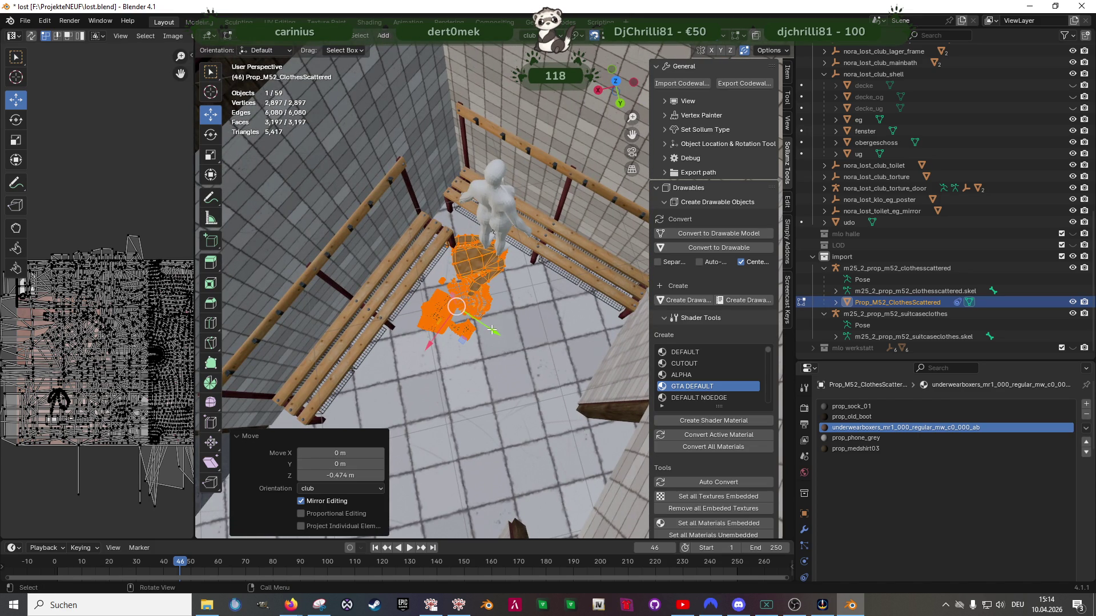
click(498, 313)
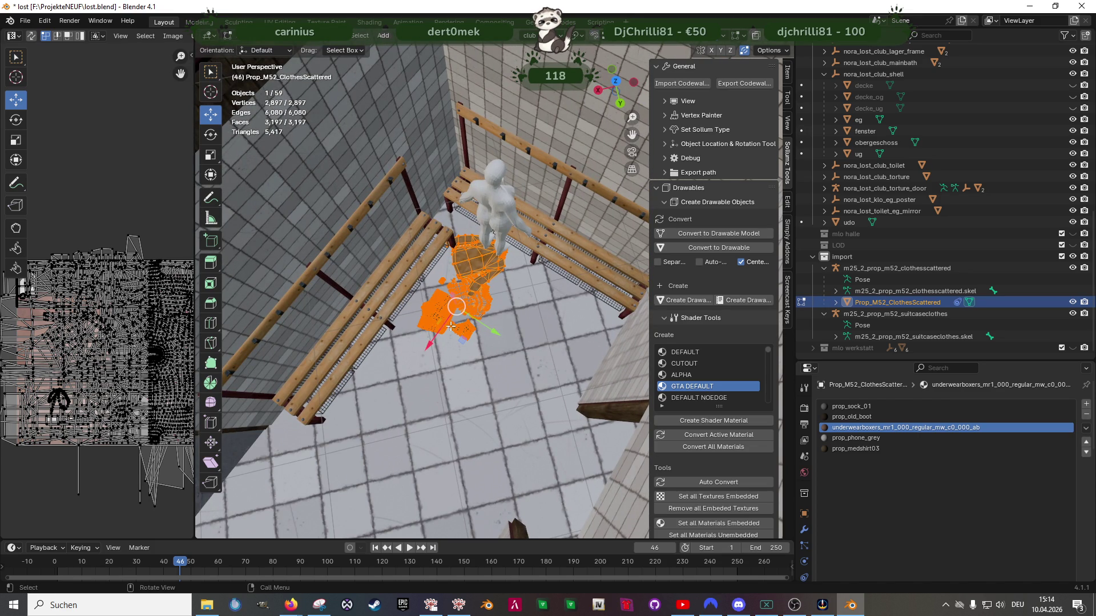
drag(467, 346, 567, 396)
Rotate the clothes pile 49.4° around Z and slide it along X into the bench corner
key(shift+space)
key(t)
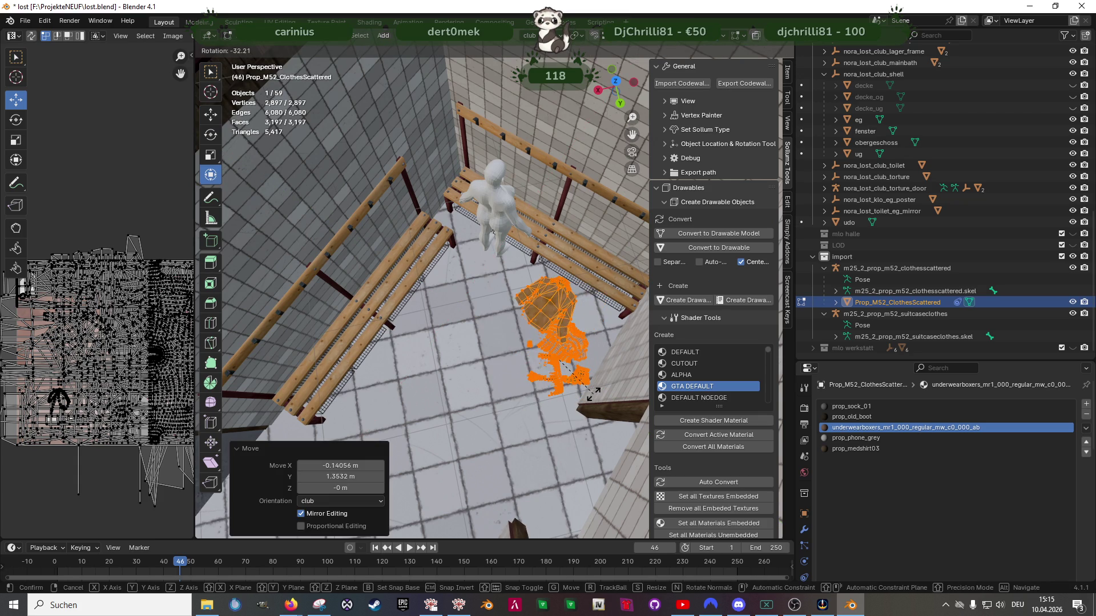
drag(550, 403, 583, 388)
key(shift+space)
key(g)
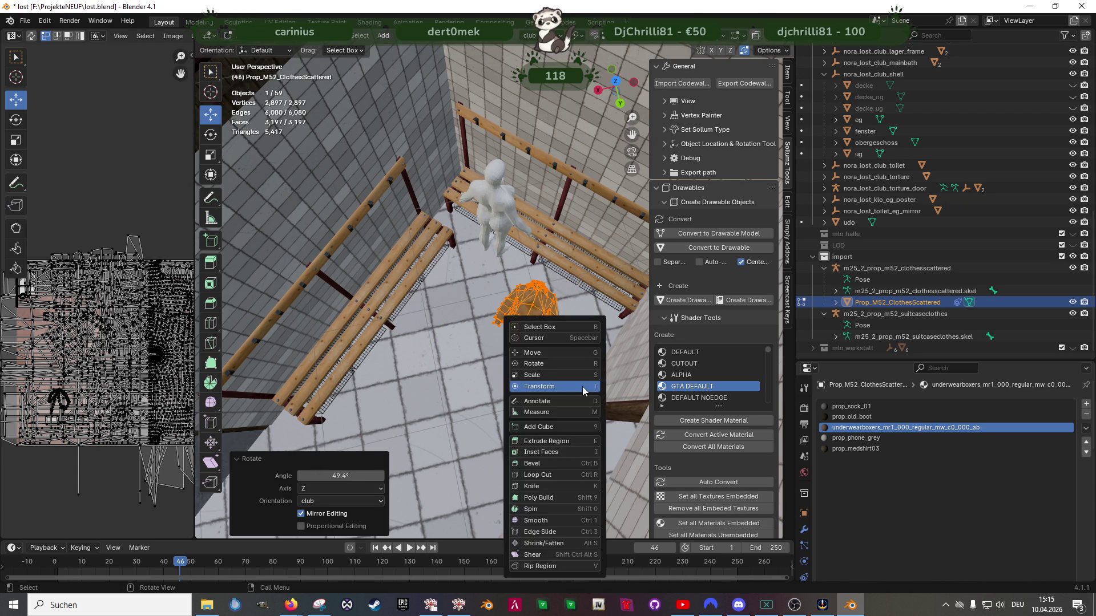
middle_drag(571, 371, 545, 377)
drag(508, 392, 533, 377)
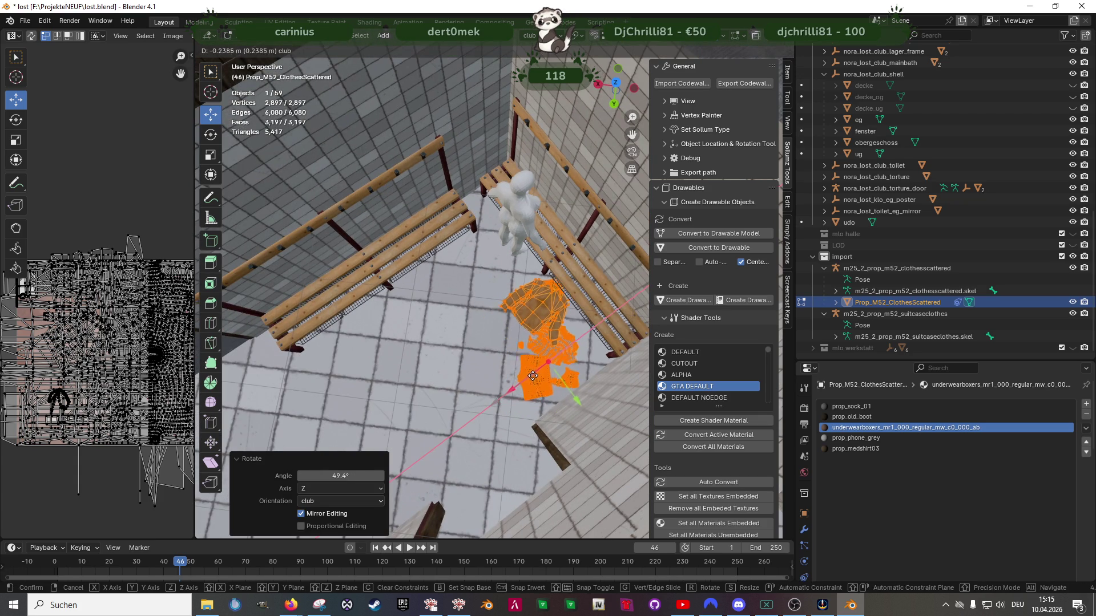
click(547, 368)
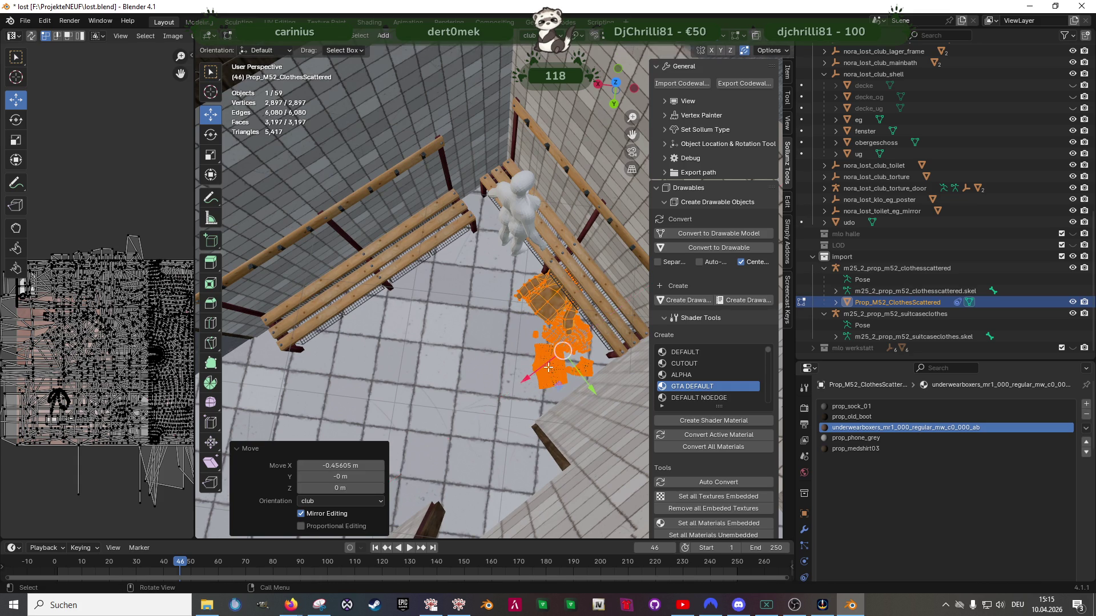
scroll(559, 342, up, 3)
click(576, 317)
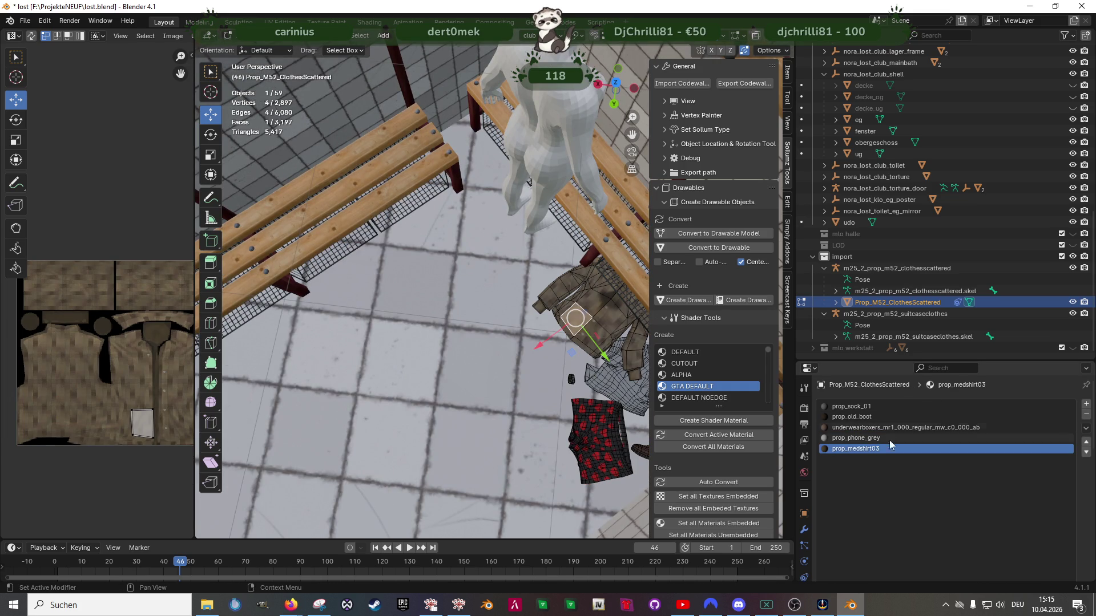
Select every face of the medshirt by its material and delete them
click(970, 494)
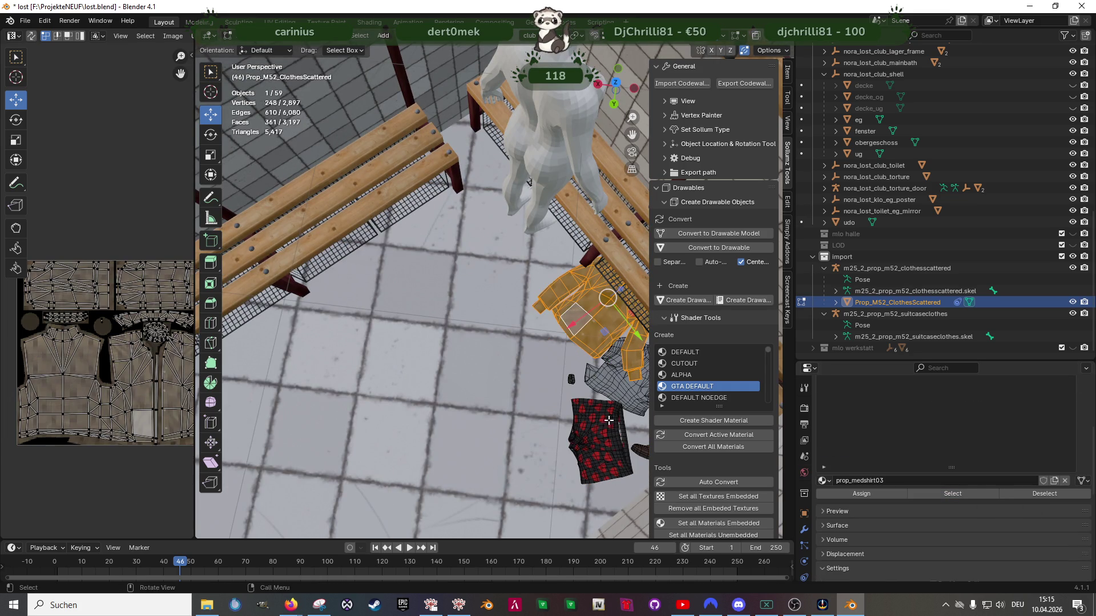
middle_drag(502, 400, 510, 391)
key(h)
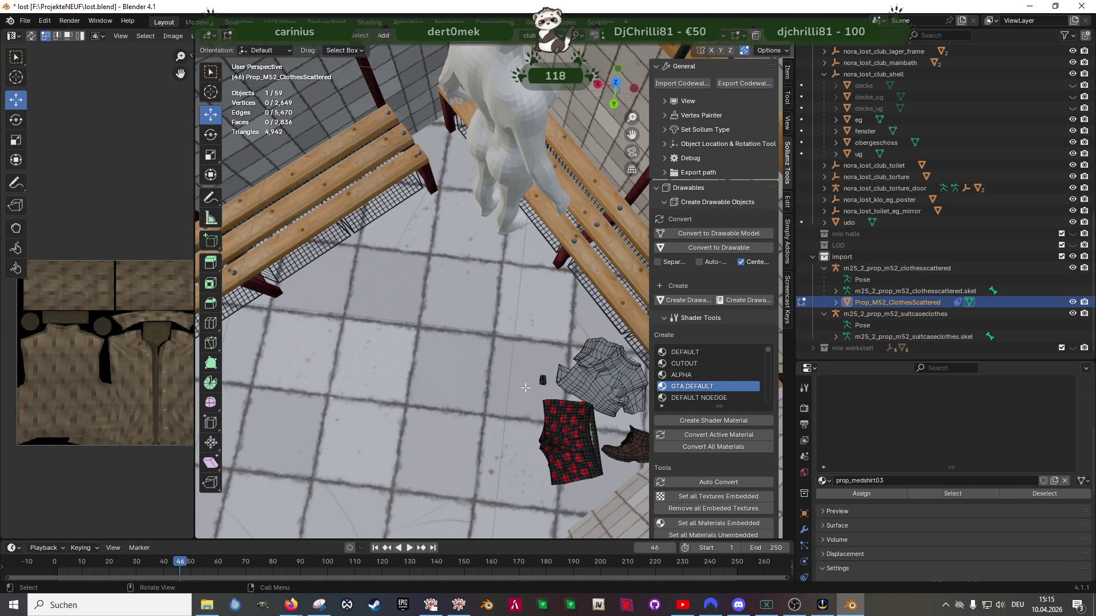
Select the shirt and boxer shorts, raise them 0.43 m and slide them -0.6 m along X onto the bench
click(953, 494)
middle_drag(514, 400, 457, 315)
scroll(458, 315, up, 2)
scroll(498, 345, up, 2)
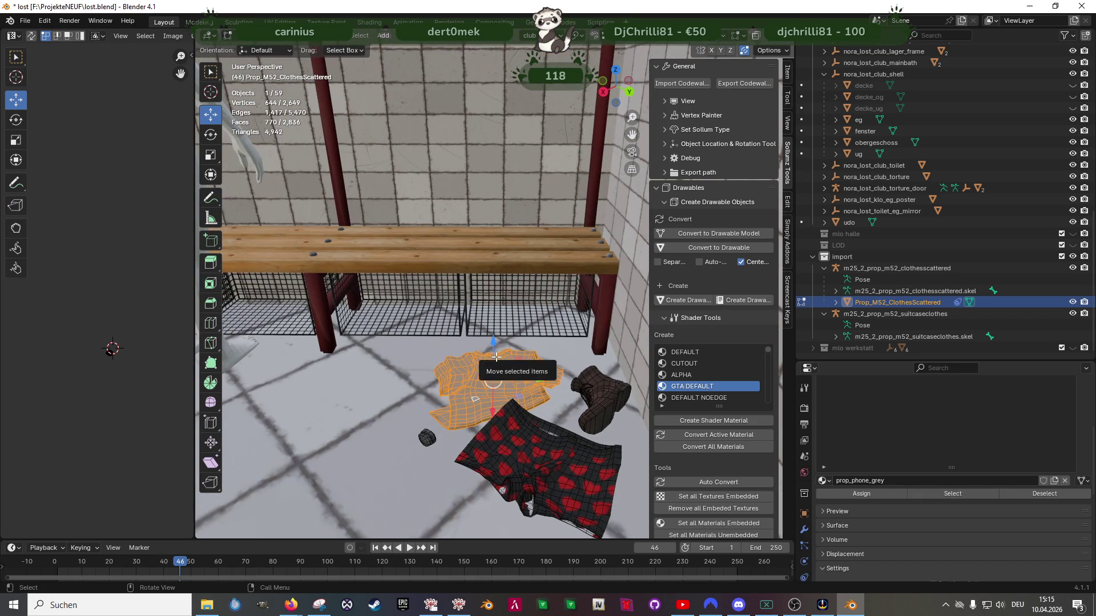
shift+click(517, 450)
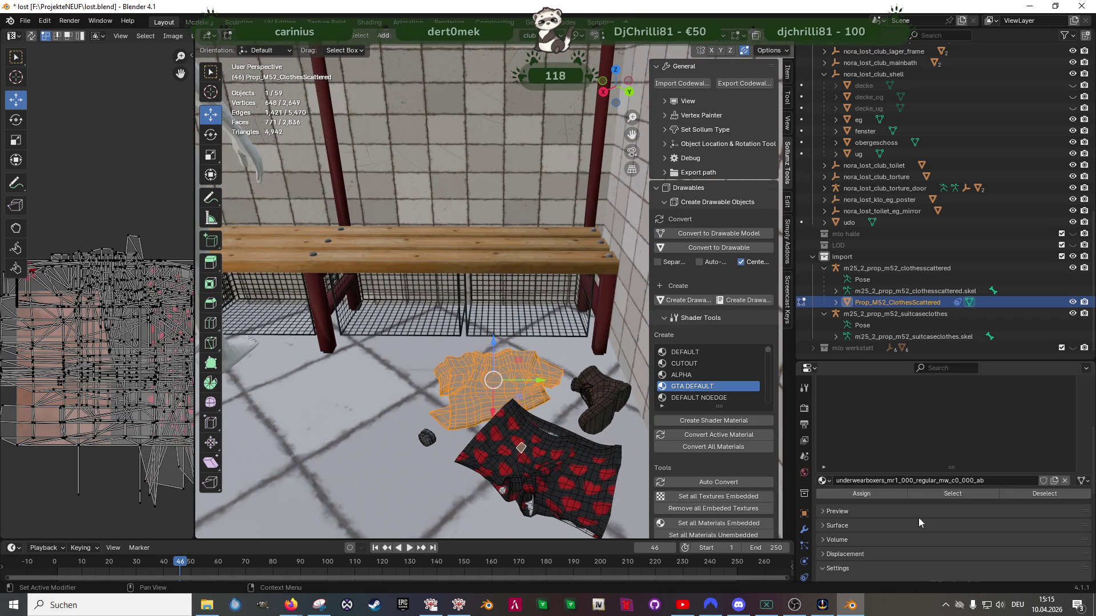
click(952, 496)
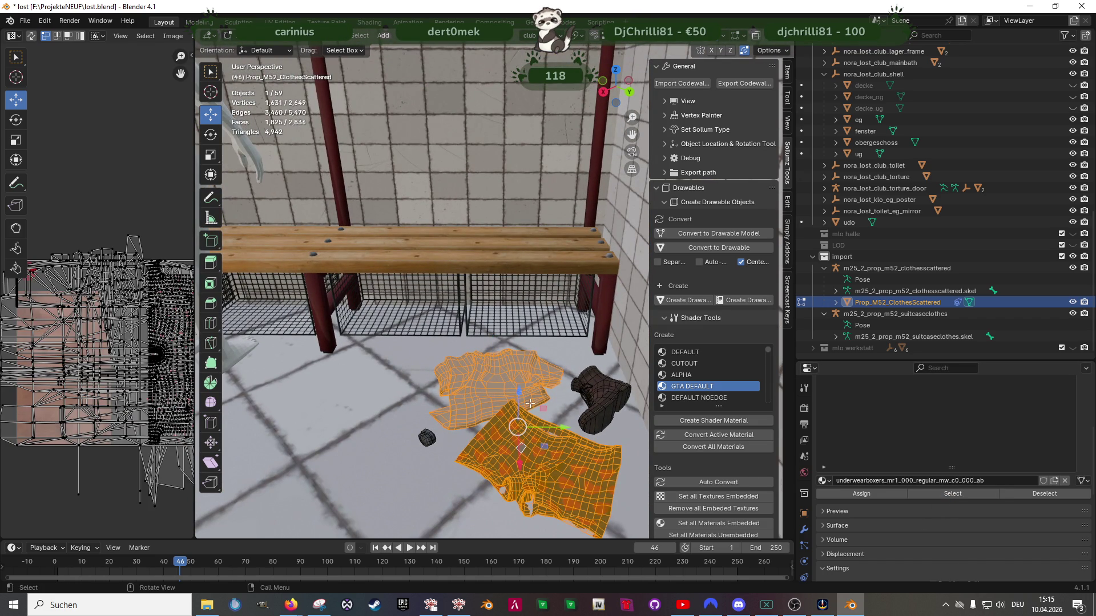
drag(519, 392, 520, 340)
middle_drag(520, 339, 557, 327)
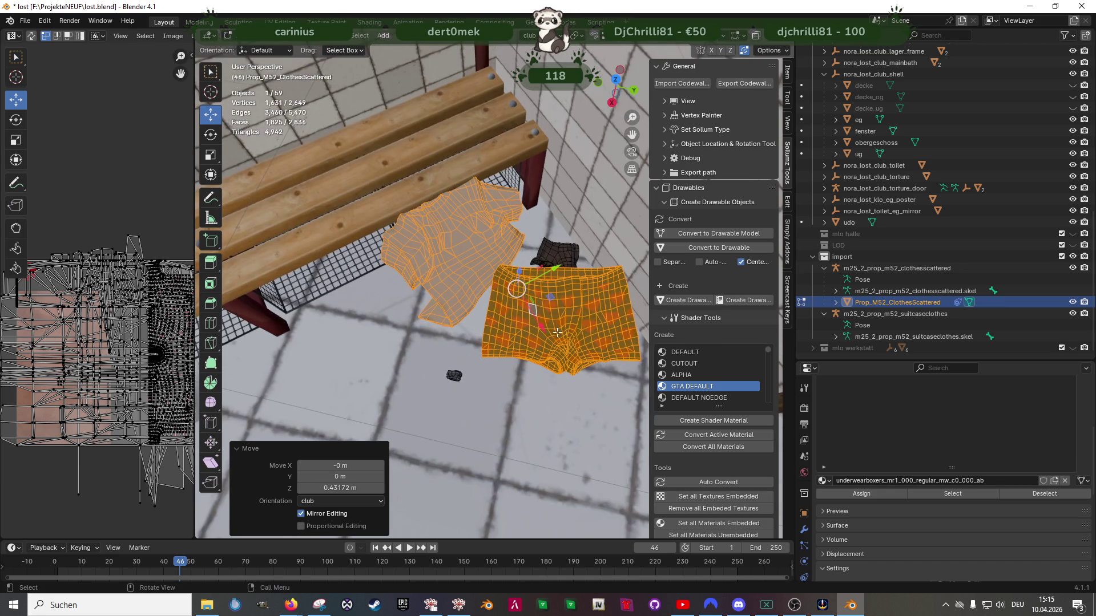
drag(545, 330, 420, 230)
mouse_move(432, 262)
middle_down()
mouse_move(405, 281)
mouse_move(485, 338)
middle_up()
Rotate the shirt and shorts 66.3° around Z to line up with the bench
key(shift+space)
key(r)
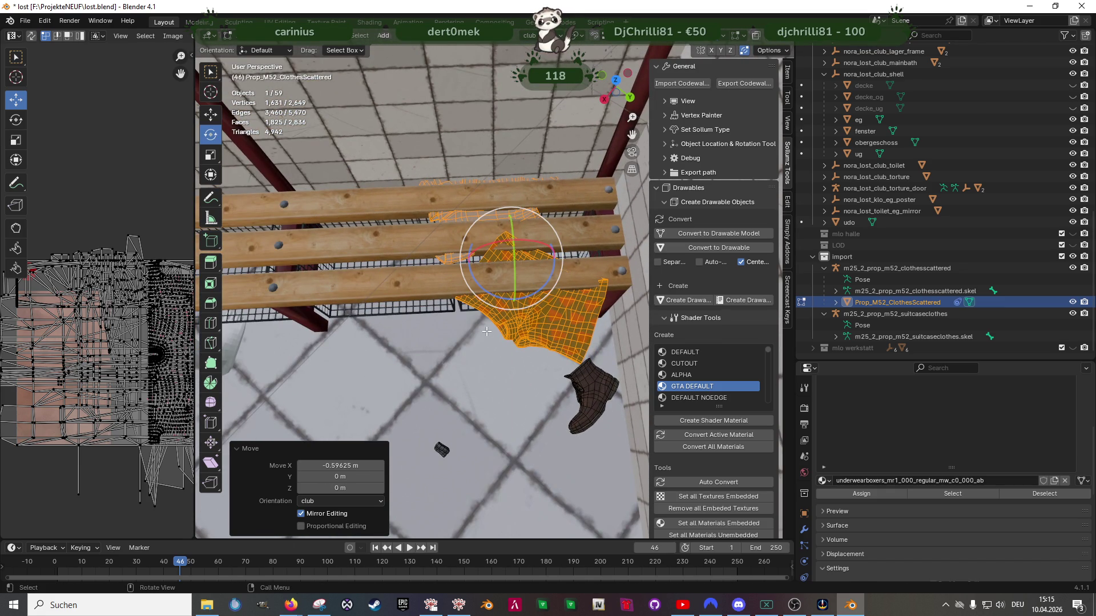
drag(497, 297, 529, 275)
mouse_move(529, 275)
middle_down()
mouse_move(525, 251)
mouse_move(514, 285)
middle_up()
key(shift+space)
Nudge the boxer shorts' height on the bench, then shift them slightly along X and Y
key(g)
drag(514, 285, 513, 277)
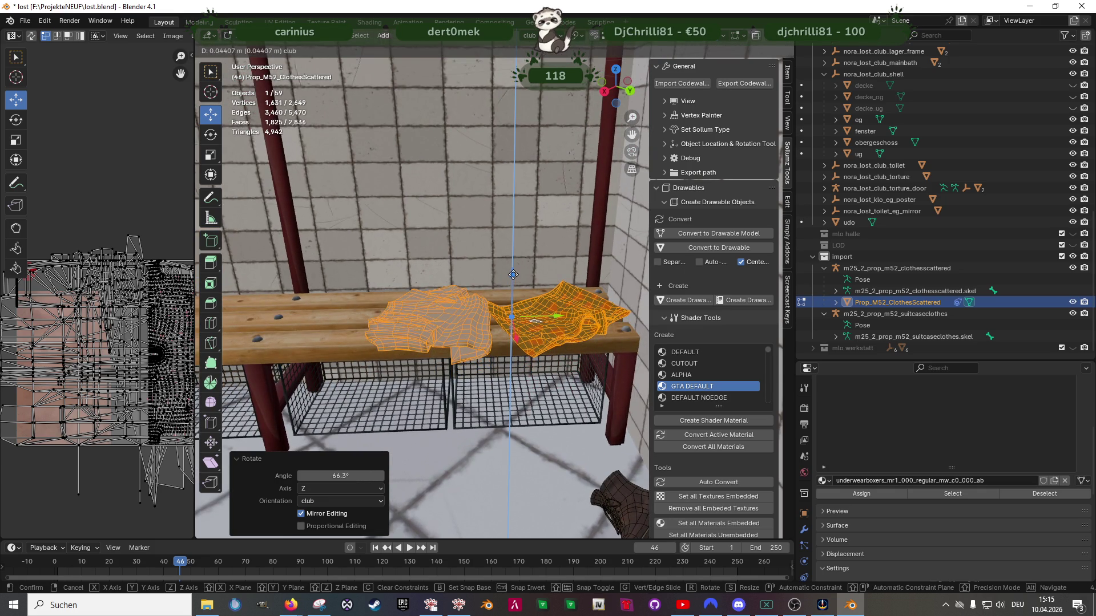
click(513, 275)
mouse_move(514, 275)
middle_down()
mouse_move(521, 183)
mouse_move(547, 317)
middle_up()
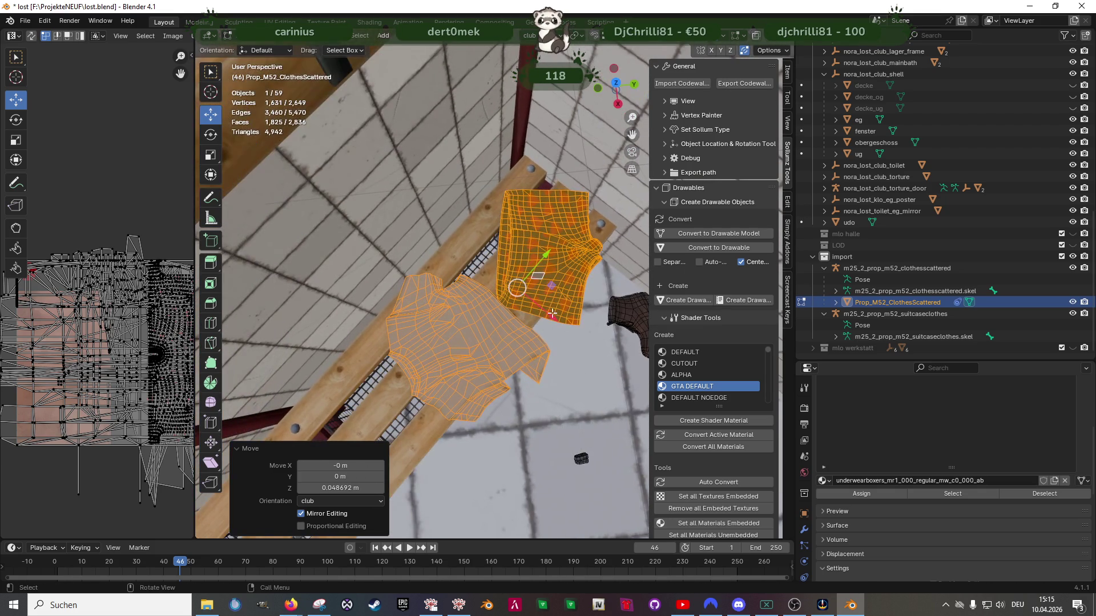
drag(549, 311, 523, 251)
mouse_move(522, 251)
middle_down()
mouse_move(506, 263)
mouse_move(538, 368)
mouse_move(519, 371)
middle_up()
drag(451, 290, 446, 292)
middle_drag(446, 292, 491, 396)
Rotate the boxer shorts -8.49° around Z on the bench
key(shift+space)
key(t)
key(r)
key(Escape)
key(shift+space)
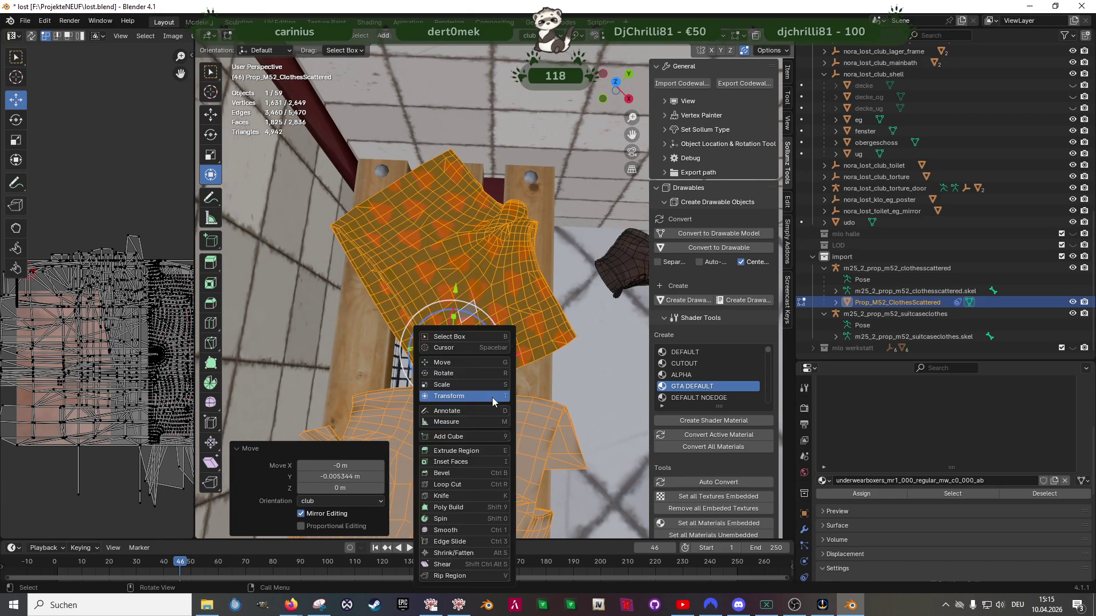
key(r)
drag(480, 384, 471, 387)
key(shift+space)
key(s)
key(g)
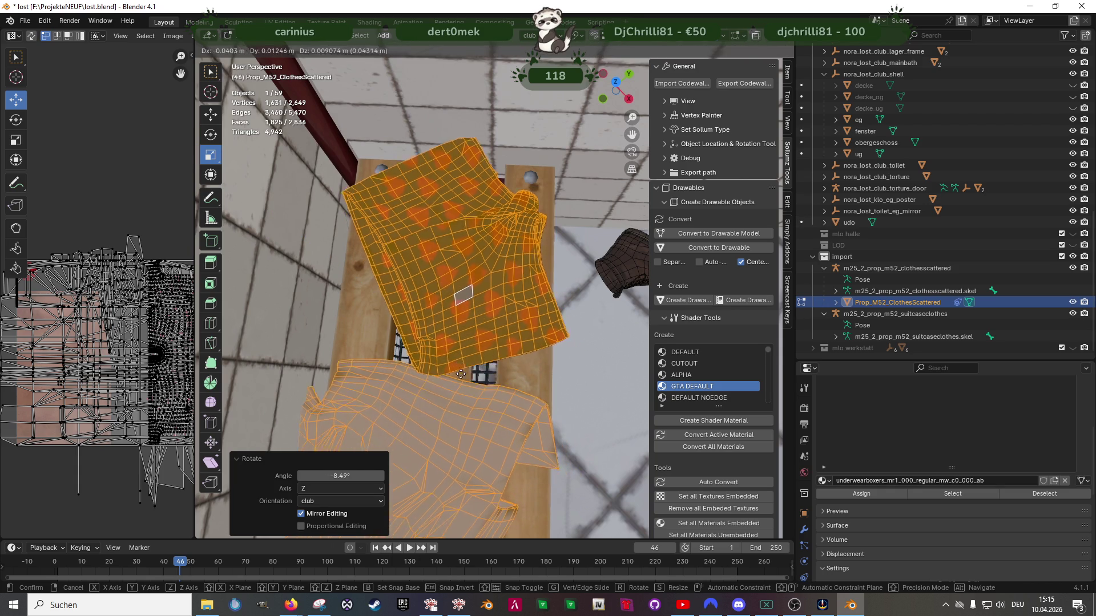
key(Escape)
key(shift+space)
key(g)
In Top Ortho view, nudge the shorts along X and Y (-0.021 m) until squarely on the seat
key(KP_7)
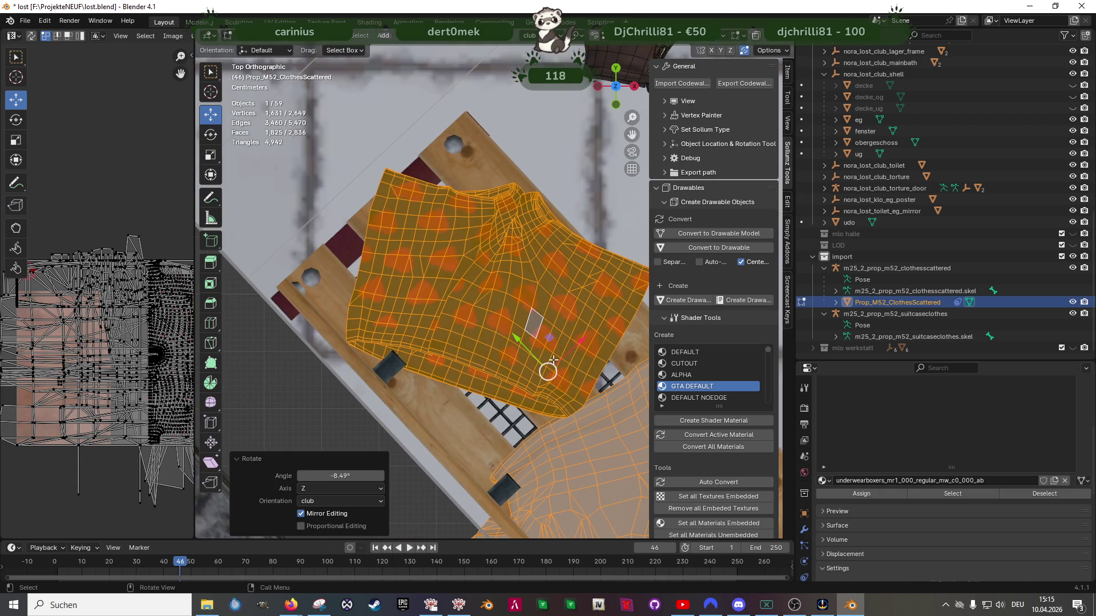
drag(582, 346, 522, 352)
mouse_move(522, 352)
middle_down()
mouse_move(451, 357)
mouse_move(458, 389)
middle_up()
drag(460, 392, 417, 415)
middle_drag(417, 415, 451, 399)
click(456, 397)
Select the whole shirt with L, slide it along X and turn it -89.2° around Z
key(l)
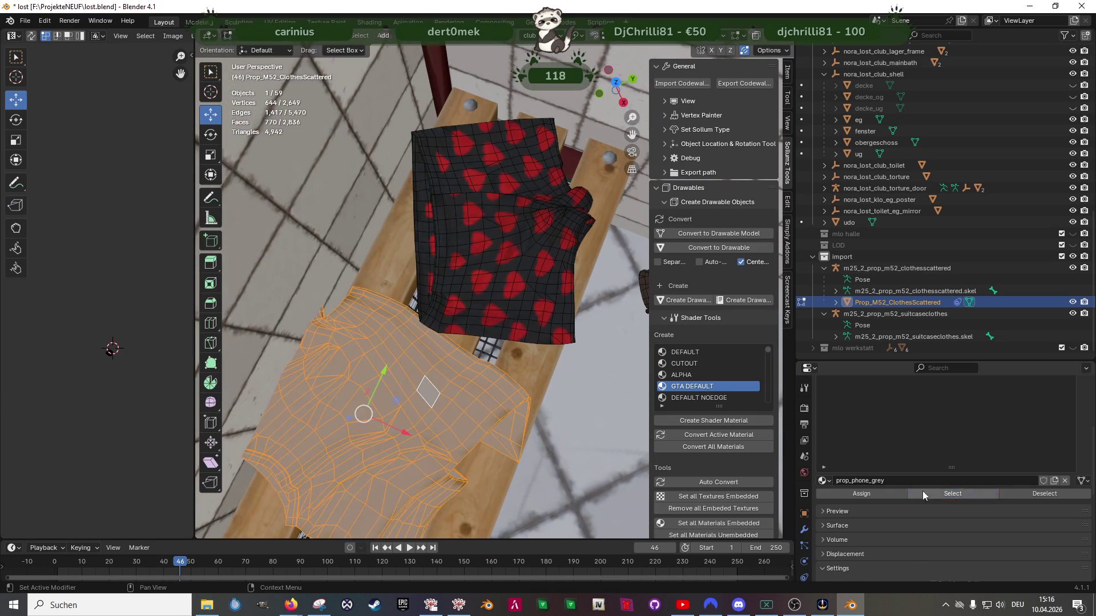
mouse_move(430, 385)
mouse_down()
mouse_move(464, 400)
mouse_move(463, 422)
mouse_move(392, 399)
mouse_up()
key(shift+space)
key(r)
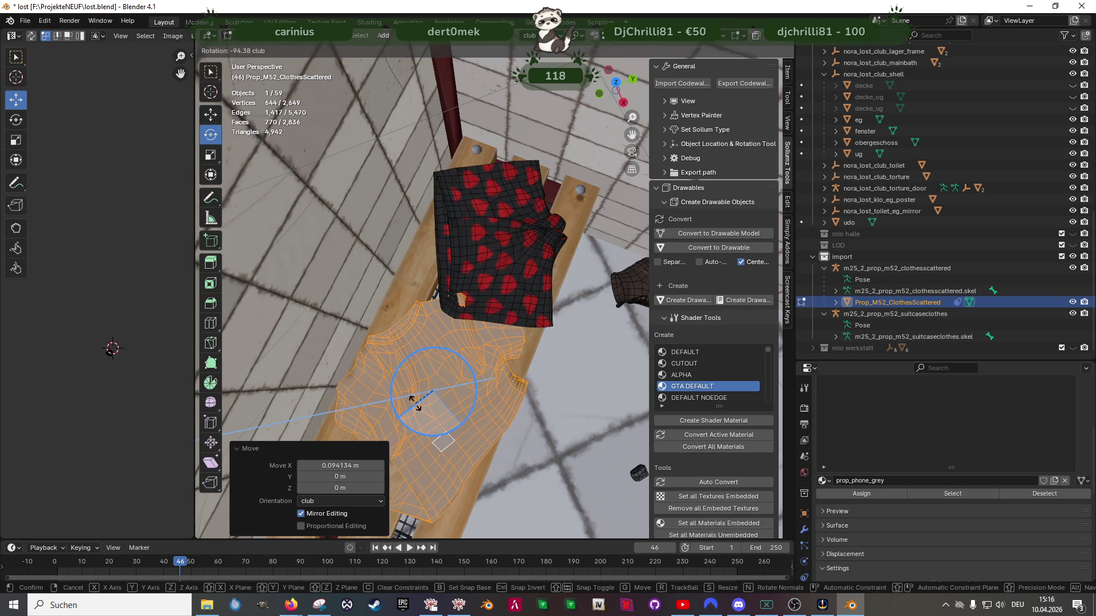
drag(421, 402, 446, 389)
Place the turned shirt on the bench beside the boxer shorts
key(shift+space)
key(t)
key(shift+space)
key(g)
mouse_move(446, 389)
middle_down()
mouse_move(411, 348)
mouse_move(479, 418)
middle_up()
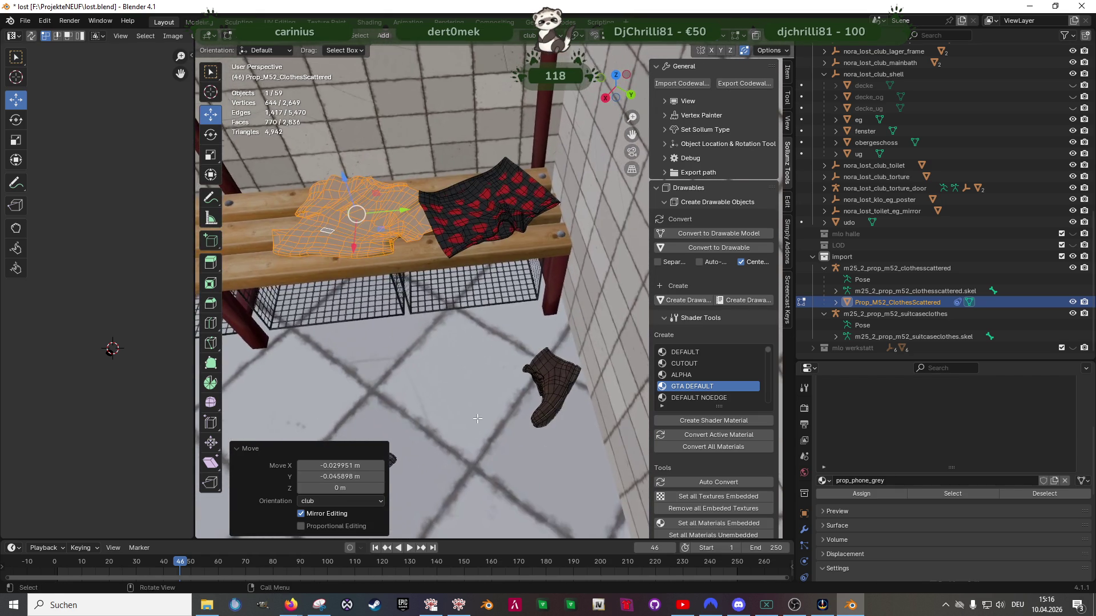
key(shift+z)
drag(539, 397, 593, 439)
key(shift+z)
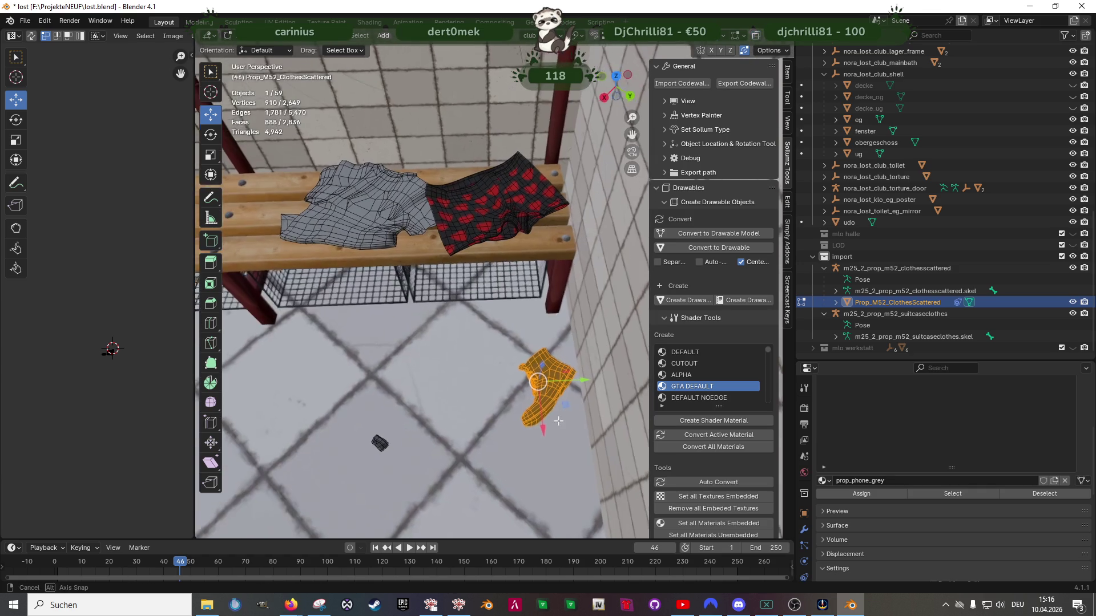
Move the shoe across the floor, then box-select the small sock in X-ray view
key(g)
click(540, 361)
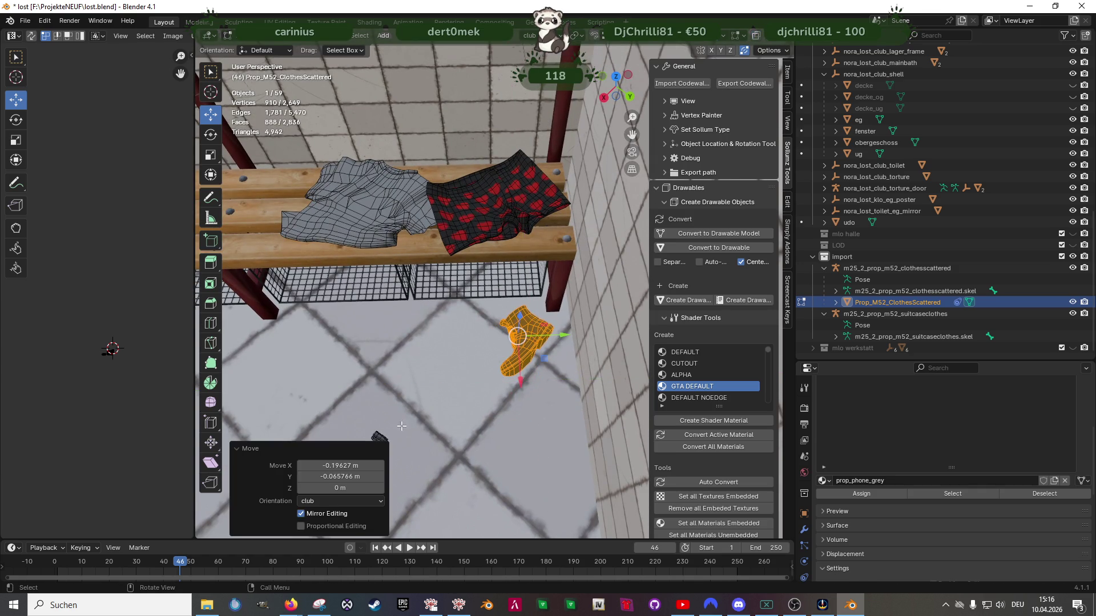
key(shift+z)
drag(403, 447, 465, 334)
key(shift+z)
Scale the sock up by 1.7
key(shift+space)
key(s)
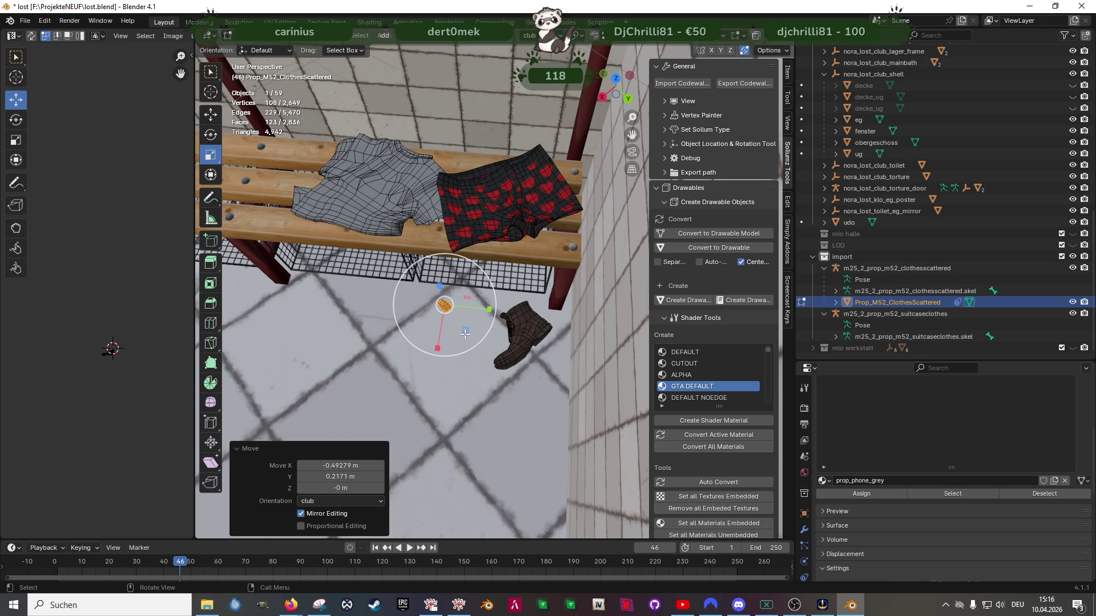
drag(479, 273, 486, 291)
click(510, 273)
key(shift+space)
key(t)
mouse_move(462, 334)
middle_down()
mouse_move(471, 342)
mouse_move(462, 319)
mouse_move(480, 303)
mouse_move(518, 326)
mouse_move(549, 412)
middle_up()
scroll(462, 308, up, 4)
scroll(460, 292, down, 2)
Turn the sock -174° around Z and flatten it to 0.704 along Z
key(shift+space)
key(r)
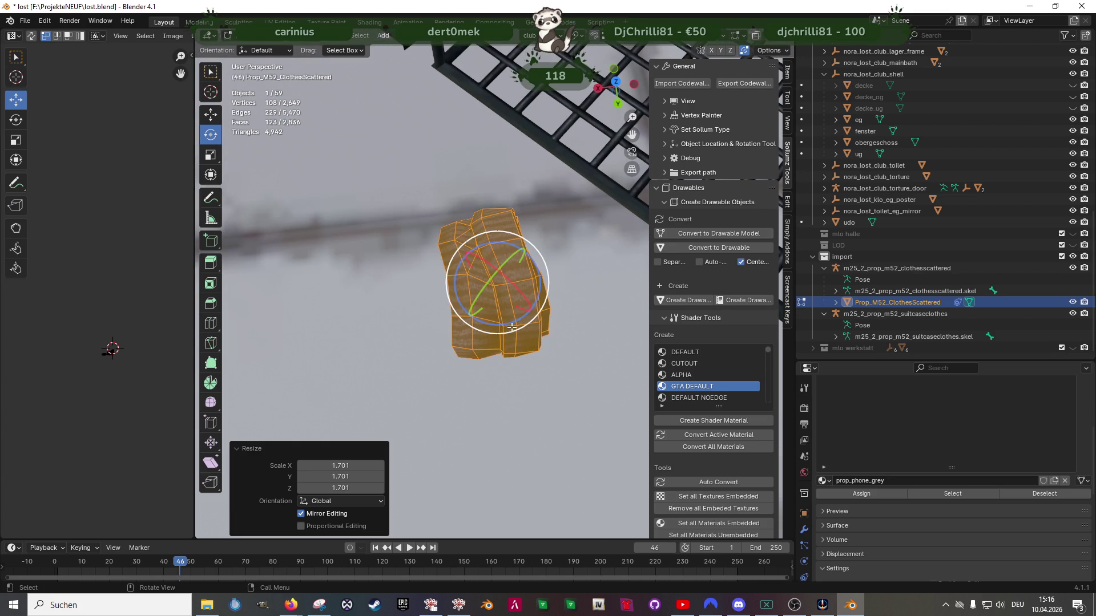
drag(512, 327, 488, 321)
drag(473, 223, 475, 223)
middle_drag(475, 224, 501, 237)
drag(501, 238, 498, 253)
mouse_move(497, 252)
middle_down()
mouse_move(518, 312)
mouse_move(496, 263)
middle_up()
drag(496, 253, 496, 257)
Slide the sock across the floor and tuck it under the bench at floor height
middle_drag(497, 257, 489, 282)
mouse_move(490, 281)
mouse_down()
mouse_move(394, 216)
mouse_move(411, 186)
mouse_up()
mouse_move(411, 185)
middle_down()
mouse_move(457, 200)
mouse_move(460, 149)
middle_up()
drag(460, 150, 452, 133)
mouse_move(452, 134)
middle_down()
mouse_move(477, 239)
mouse_move(539, 218)
middle_up()
Duplicate the sock in place and rotate the copy -66.7° around Z
key(shift+d)
click(538, 218)
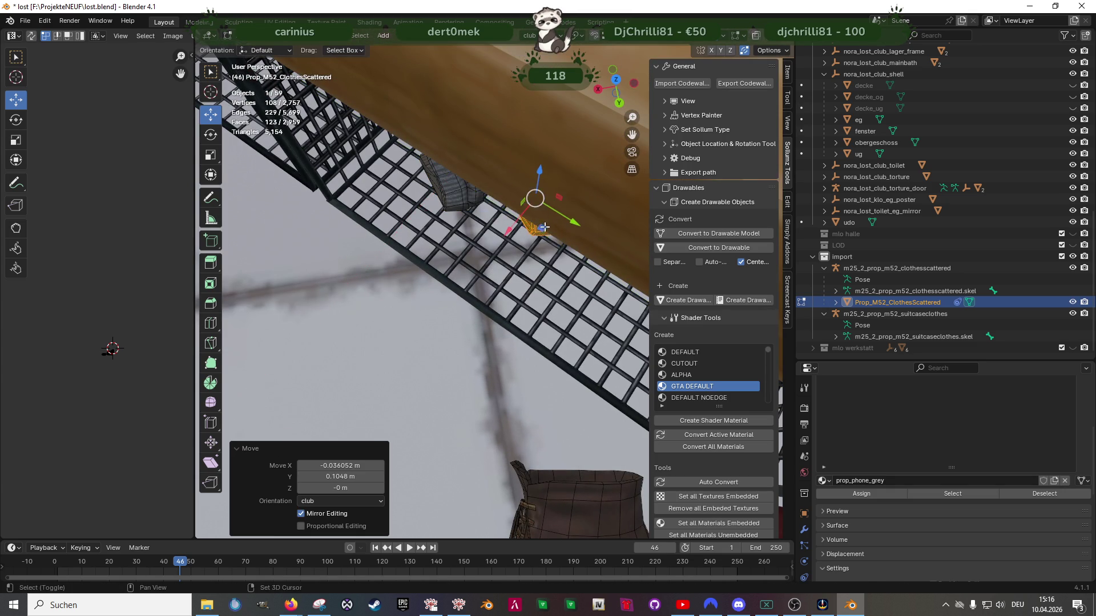
key(shift+space)
key(r)
drag(542, 235, 494, 219)
middle_drag(494, 219, 494, 385)
Box-select the shoe on the floor in X-ray view and start moving it
key(shift+z)
mouse_move(594, 422)
mouse_down()
mouse_move(493, 368)
mouse_move(438, 272)
mouse_up()
key(shift+z)
mouse_move(438, 273)
middle_down()
mouse_move(504, 293)
mouse_move(551, 371)
mouse_move(582, 377)
mouse_move(478, 371)
mouse_move(488, 317)
middle_up()
key(shift+space)
key(g)
Duplicate the shoe and shift the copy along X beside the original
key(shift+d)
key(Escape)
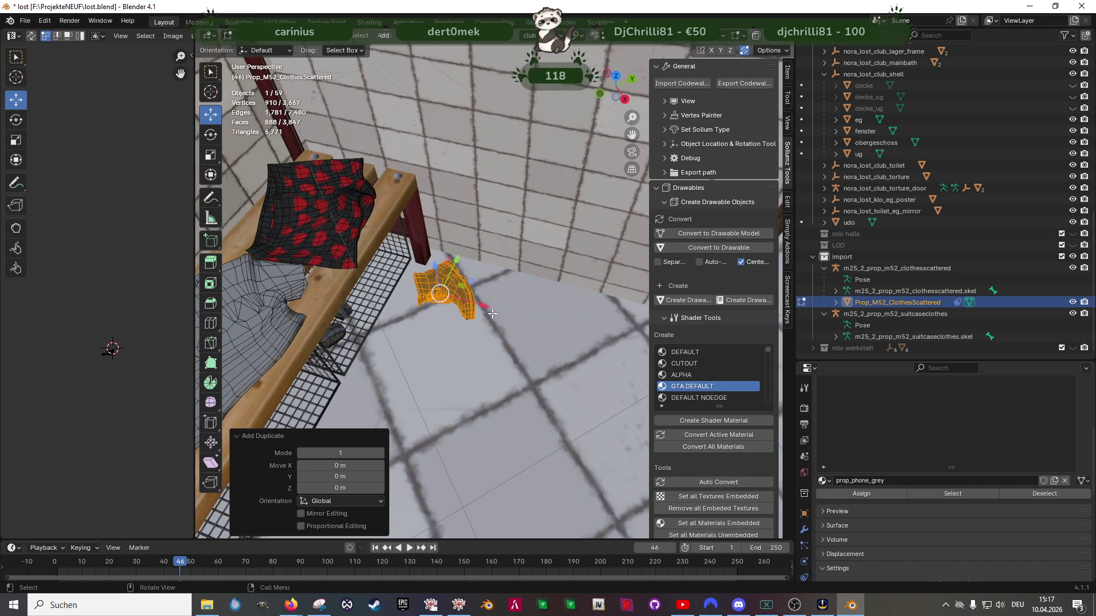
key(g)
key(x)
click(601, 353)
mouse_move(601, 354)
middle_down()
mouse_move(542, 327)
mouse_move(537, 427)
middle_up()
scroll(537, 325, up, 5)
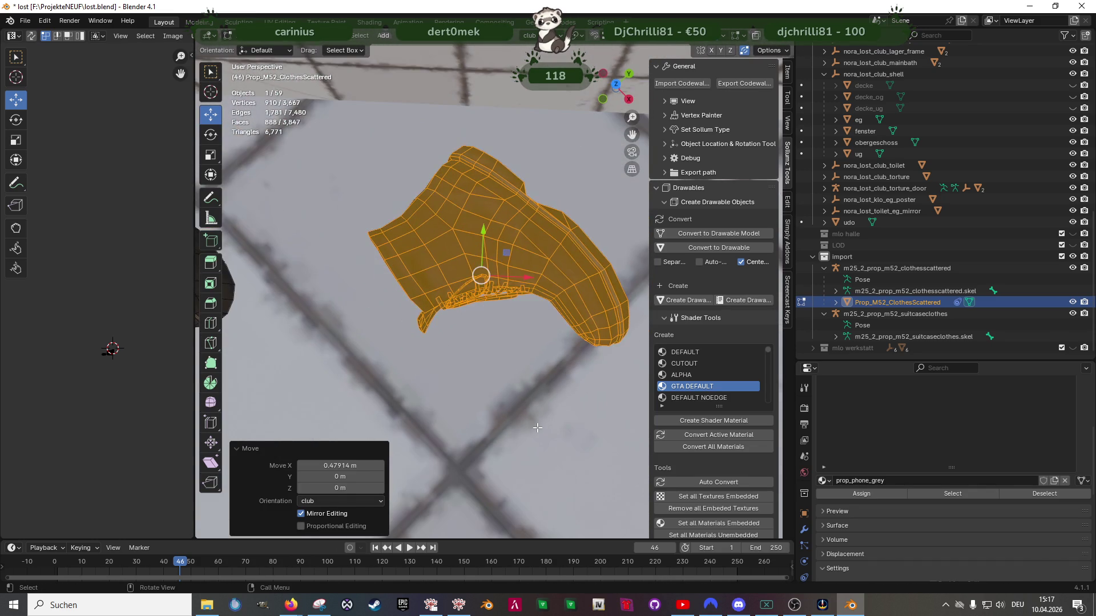
key(KP_7)
scroll(472, 411, down, 4)
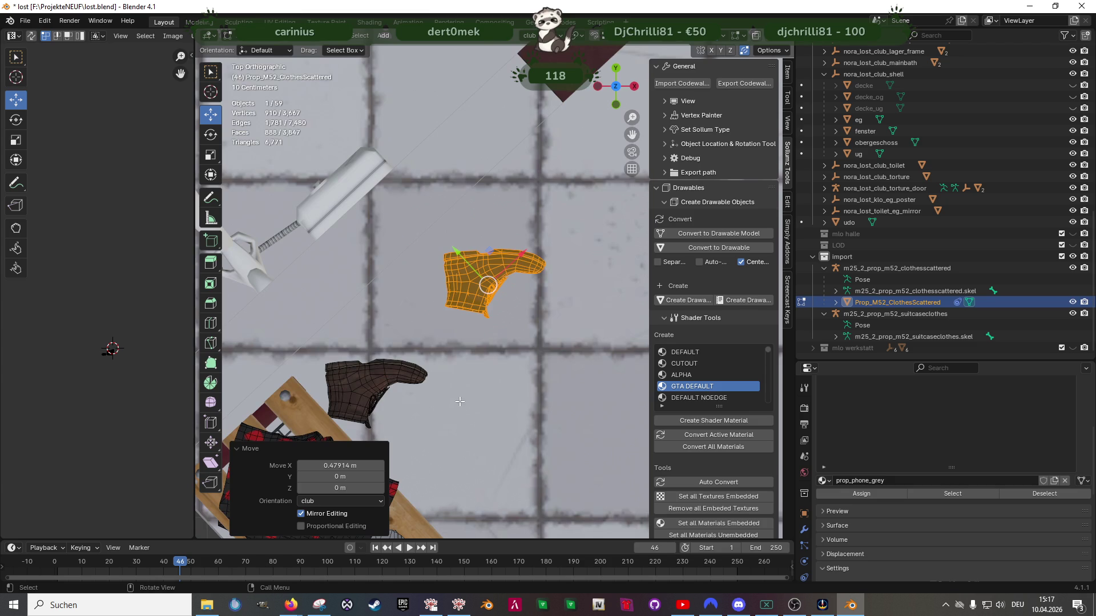
right_click(467, 401)
Turn the boot 52.8° around Z and tip it upright 90° on Y
key(r)
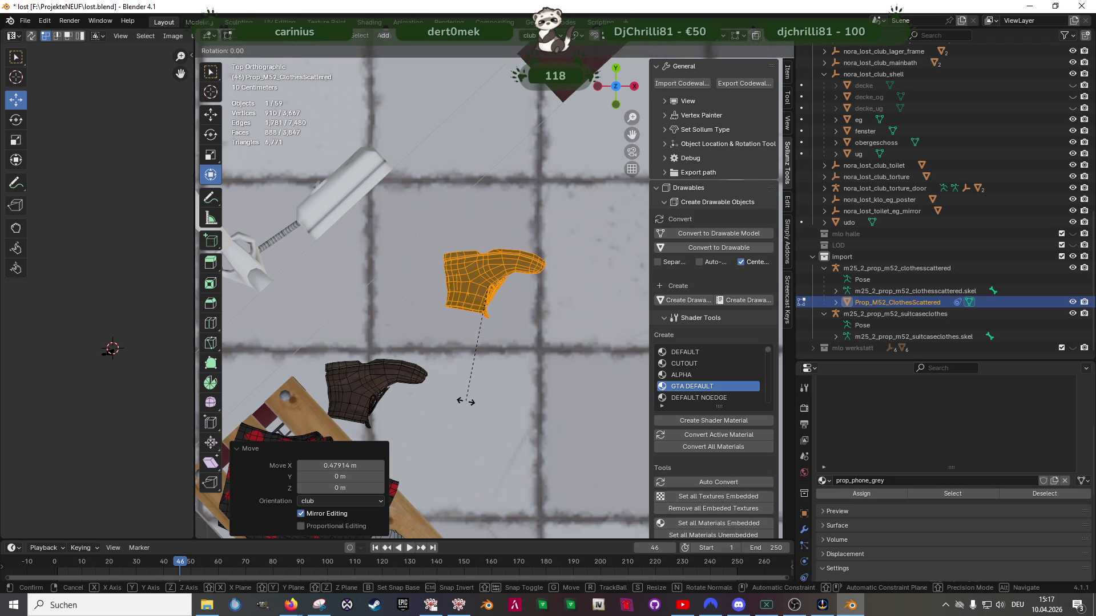
click(399, 327)
middle_drag(486, 383, 461, 259)
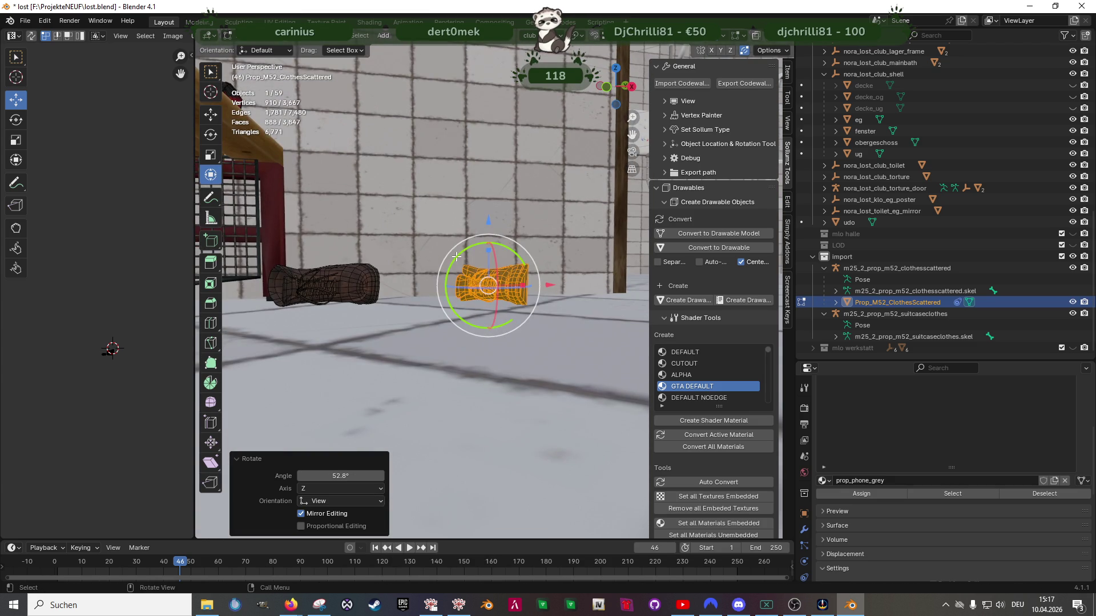
drag(457, 257, 493, 232)
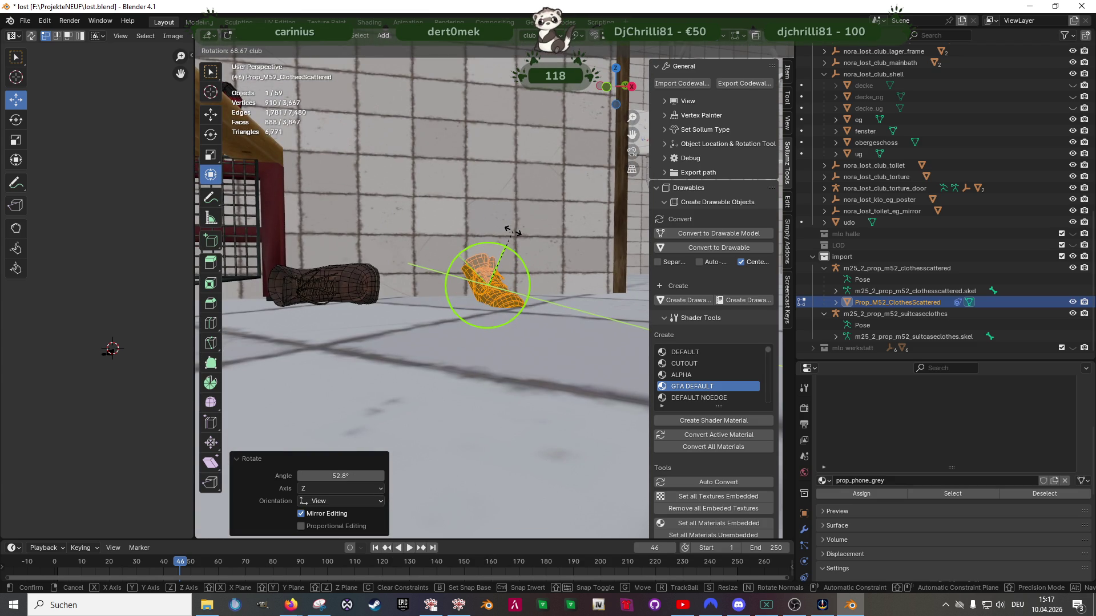
text(90)
key(Return)
Raise the boot slightly along Z
key(shift+space)
key(g)
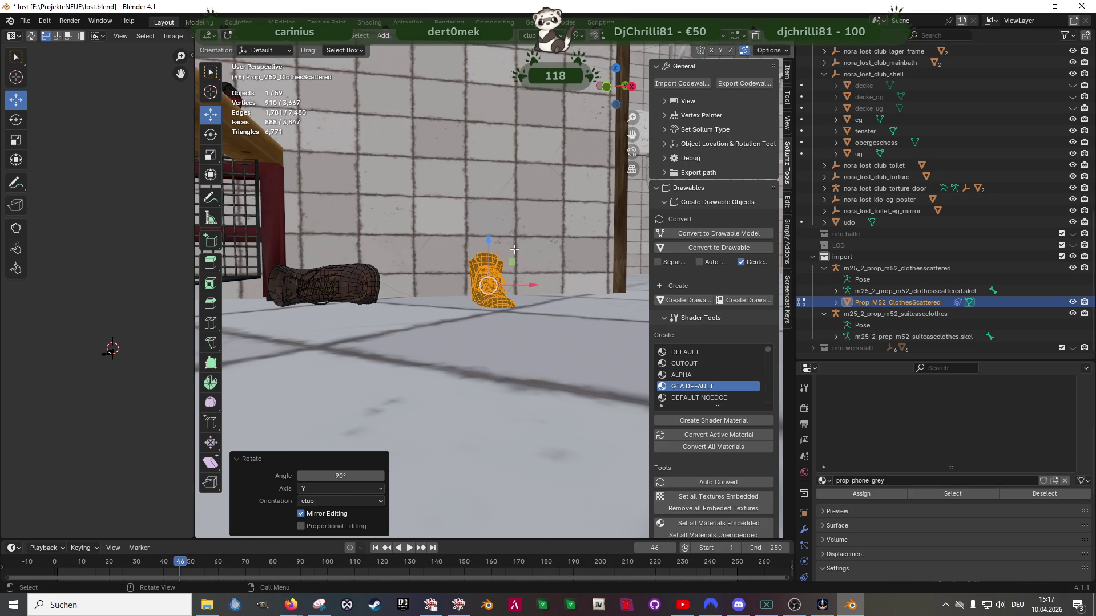
scroll(485, 269, up, 5)
scroll(485, 268, down, 3)
middle_drag(485, 268, 457, 317)
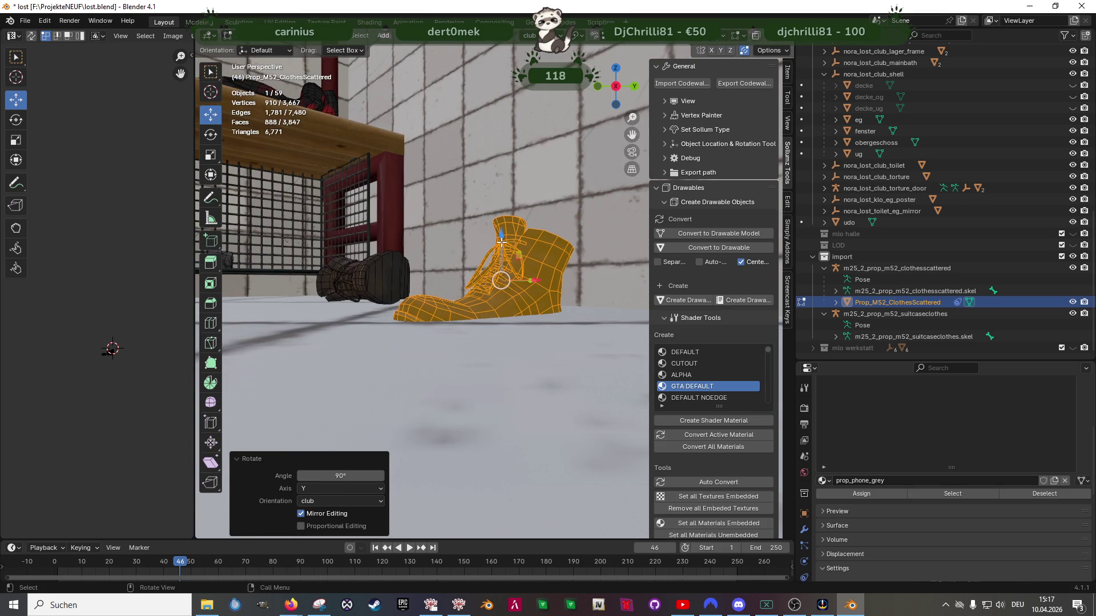
key(g)
key(z)
click(494, 201)
mouse_move(494, 201)
middle_down()
mouse_move(483, 278)
mouse_move(500, 282)
middle_up()
Tilt the boot slightly around the X and Y axes
key(shift+space)
key(r)
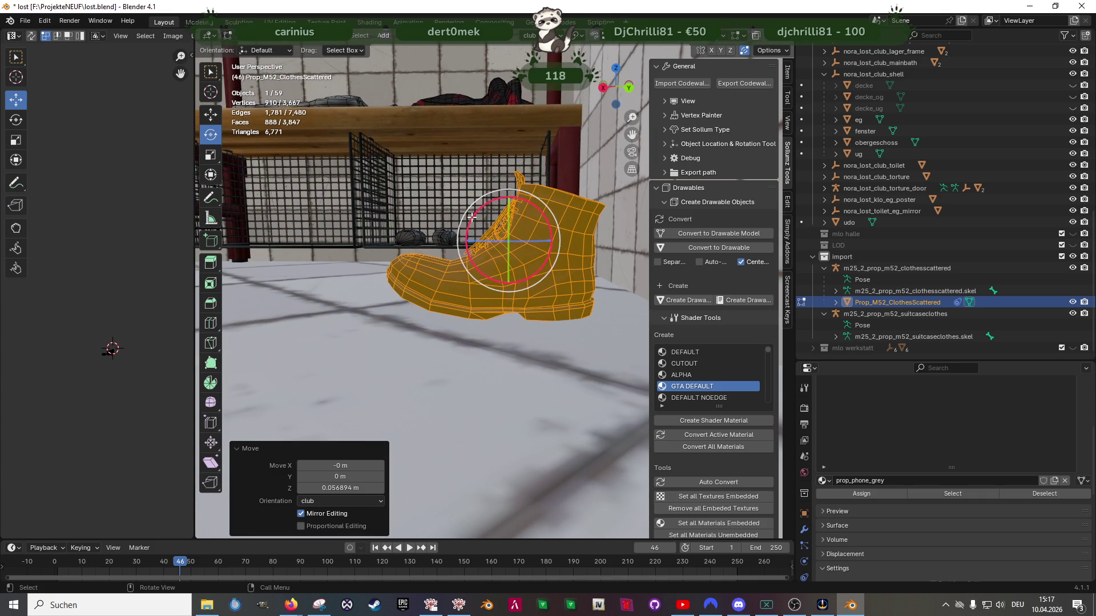
drag(471, 217, 467, 217)
middle_drag(467, 217, 453, 216)
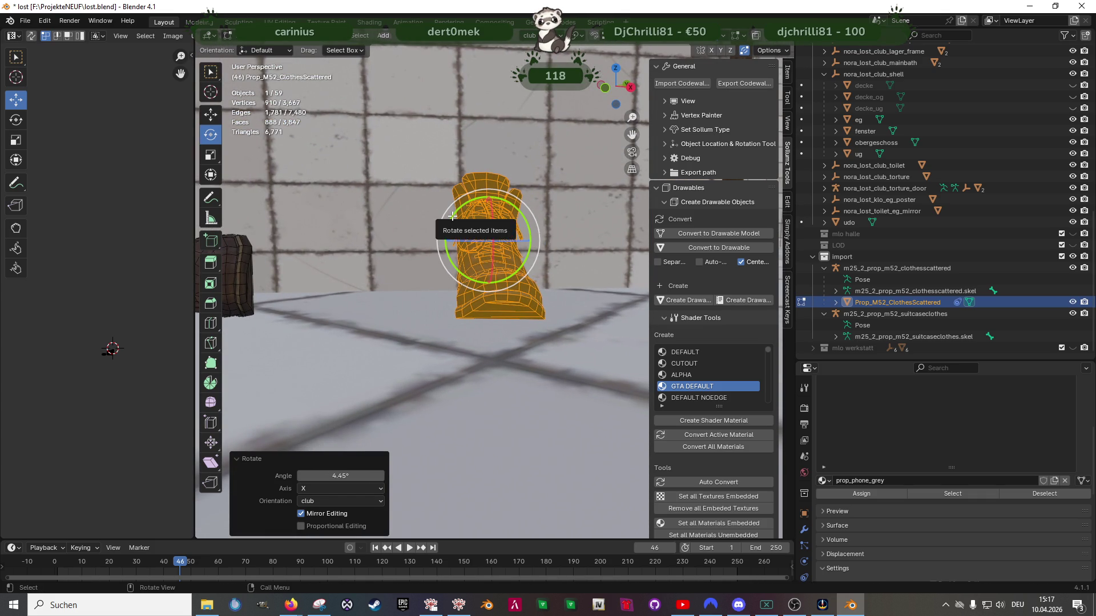
drag(451, 217, 449, 218)
mouse_move(448, 218)
middle_down()
mouse_move(474, 251)
mouse_move(479, 313)
mouse_move(530, 323)
middle_up()
Slide the boot onto the wire rack under the bench and lift it slightly
drag(545, 297, 411, 275)
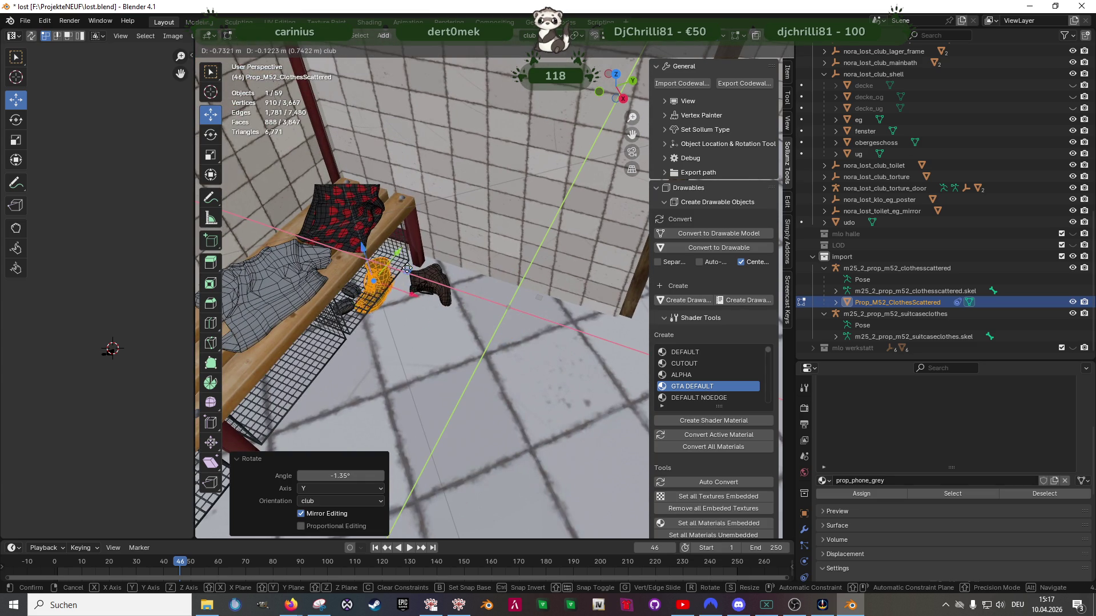
click(402, 260)
key(KP_Decimal)
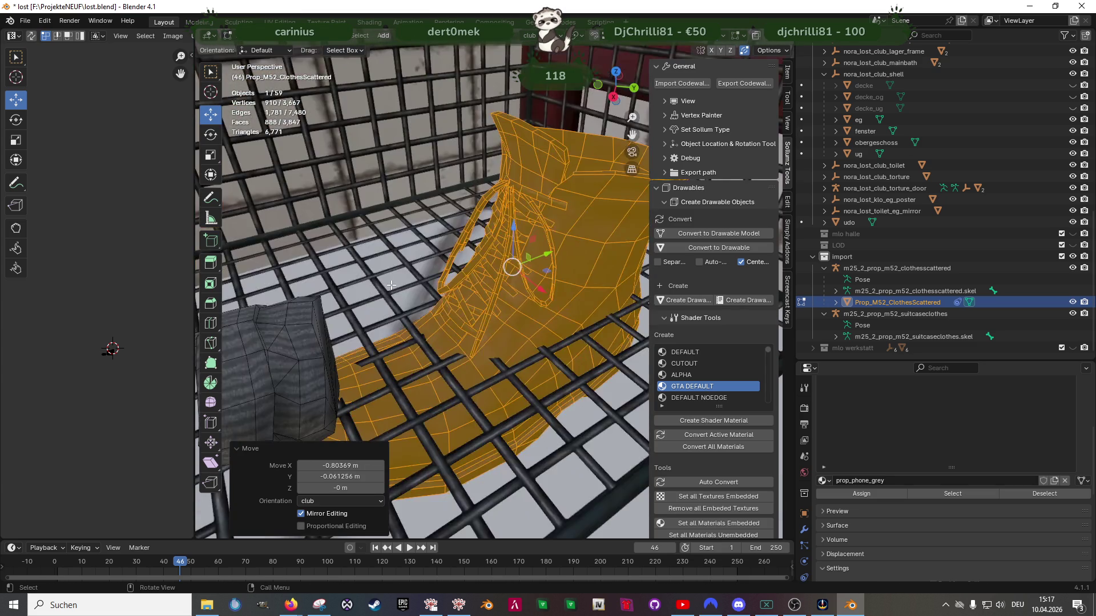
middle_drag(477, 339, 461, 346)
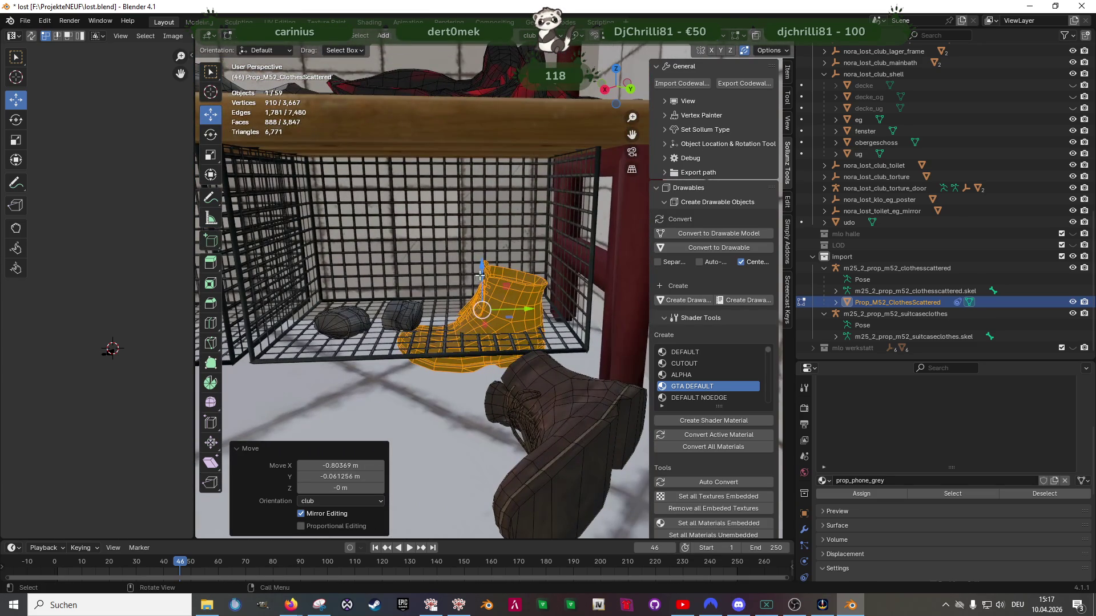
drag(480, 276, 480, 245)
Turn the boot -135° around its vertical axis inside the rack
key(shift+space)
key(r)
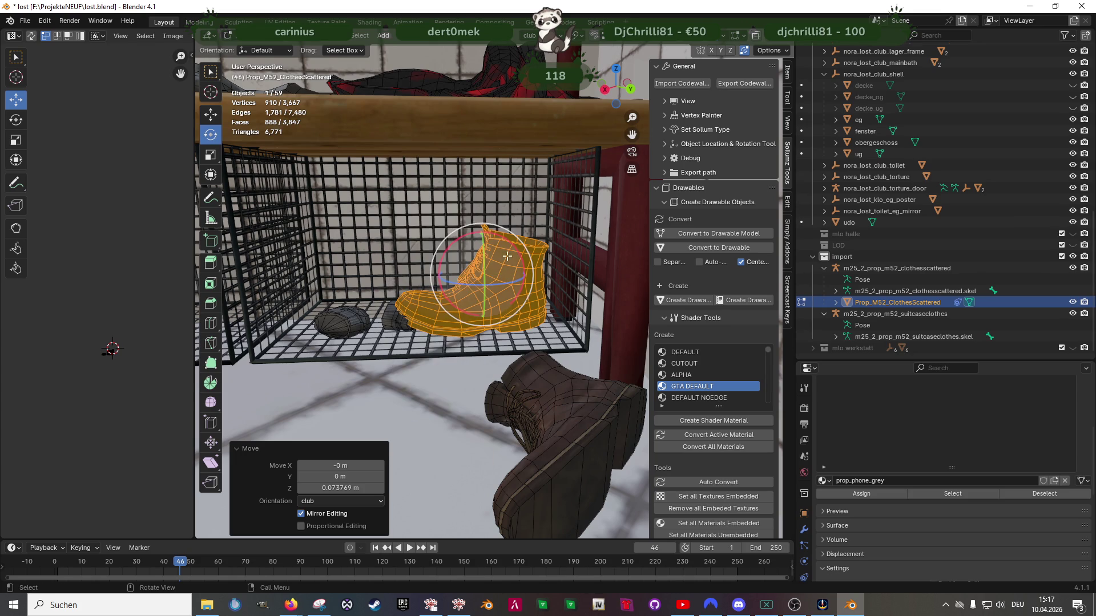
middle_drag(493, 252, 517, 297)
mouse_move(511, 292)
mouse_down()
mouse_move(480, 309)
mouse_move(441, 289)
mouse_up()
mouse_move(441, 289)
middle_down()
mouse_move(468, 274)
mouse_move(485, 239)
mouse_move(501, 291)
mouse_move(495, 310)
middle_up()
scroll(501, 291, up, 2)
Fine-tune the boot's height and position, then return to Object Mode
key(shift+space)
click(493, 283)
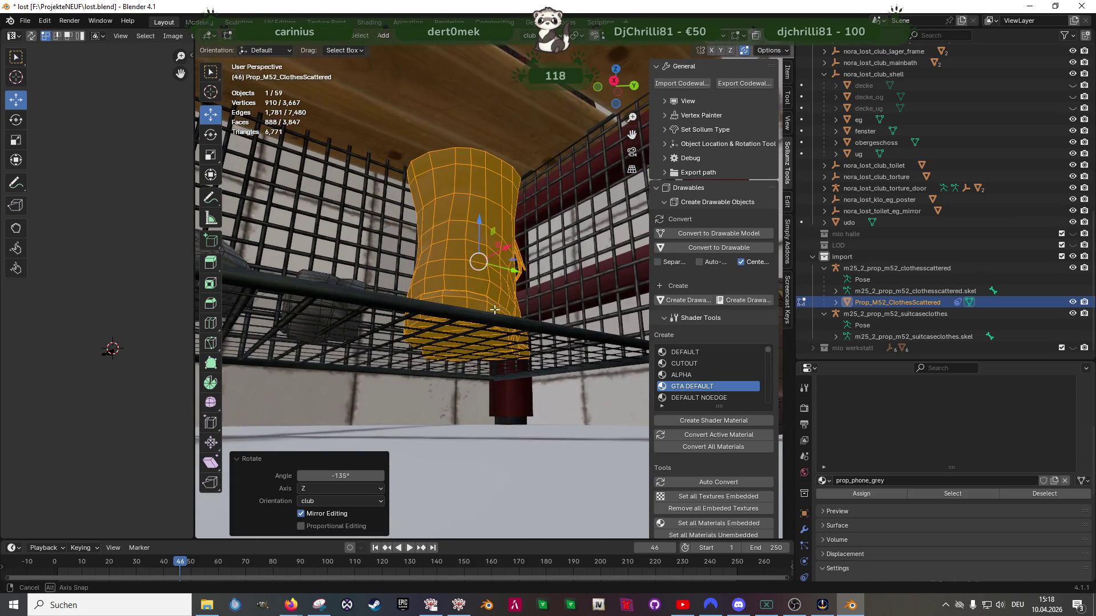
click(479, 232)
mouse_move(479, 233)
middle_down()
mouse_move(491, 251)
mouse_move(455, 271)
mouse_move(502, 296)
mouse_move(491, 325)
mouse_move(434, 349)
middle_up()
key(g)
click(514, 307)
key(Tab)
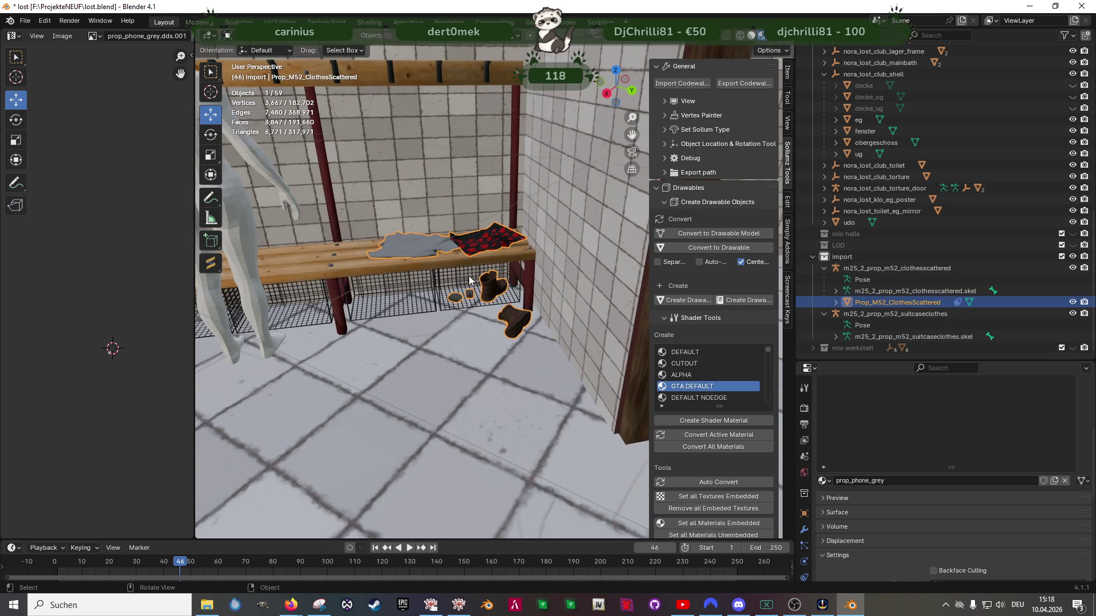
Join the boots into the bench mesh
shift+click(419, 354)
right_click(368, 376)
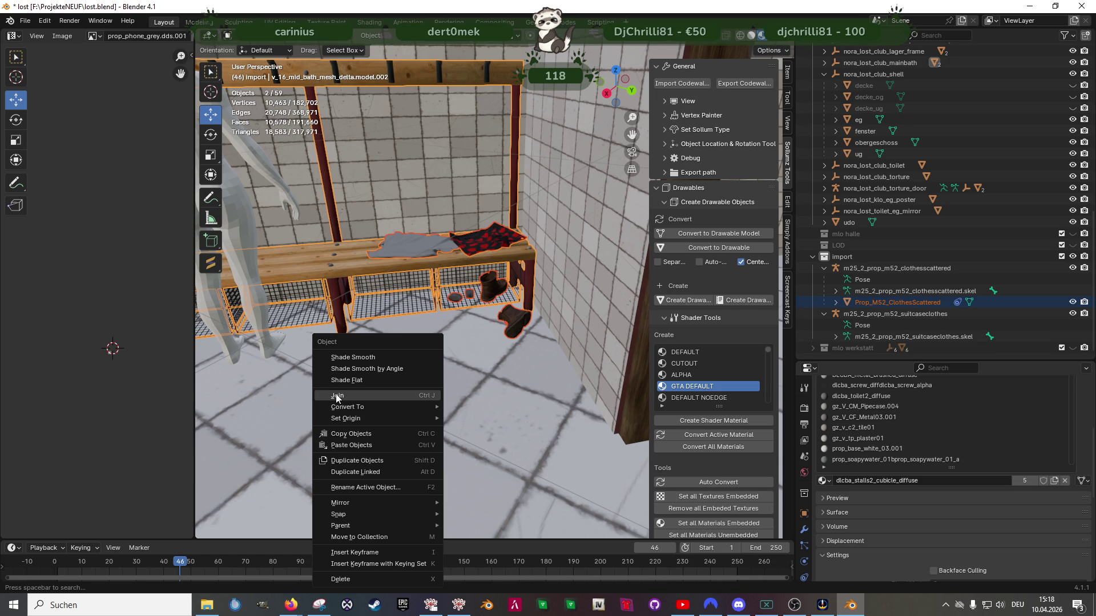
key(Delete)
mouse_move(413, 362)
middle_down()
mouse_move(453, 334)
mouse_move(481, 372)
mouse_move(487, 453)
middle_up()
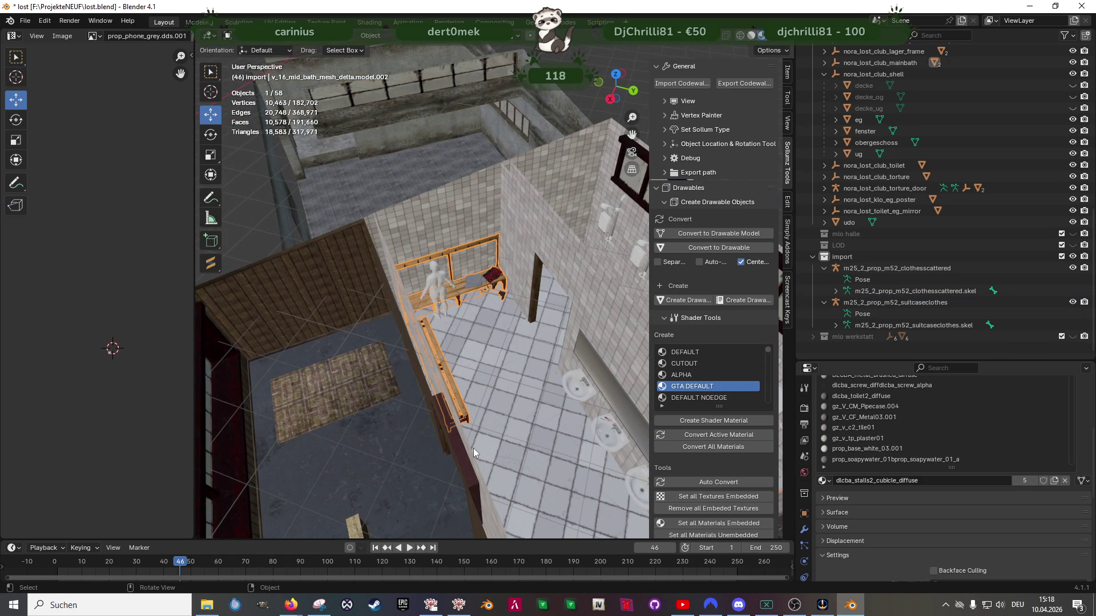
scroll(942, 309, up, 1)
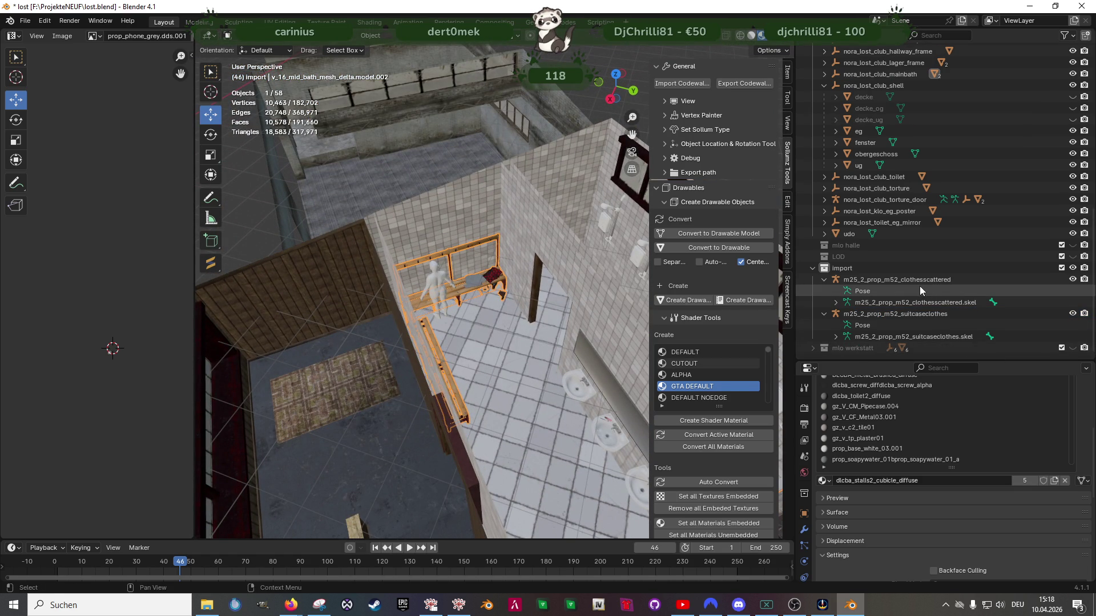
Delete the clothesscattered and suitcaseclothes import rigs along with their hierarchies
click(918, 282)
shift+click(909, 314)
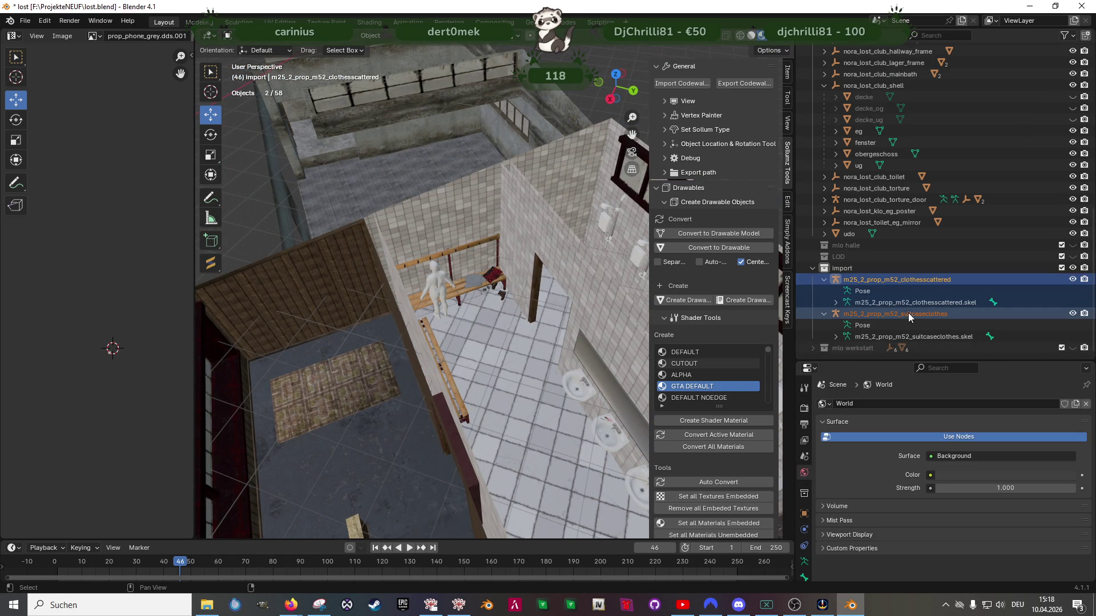
key(KP_Decimal)
right_click(552, 234)
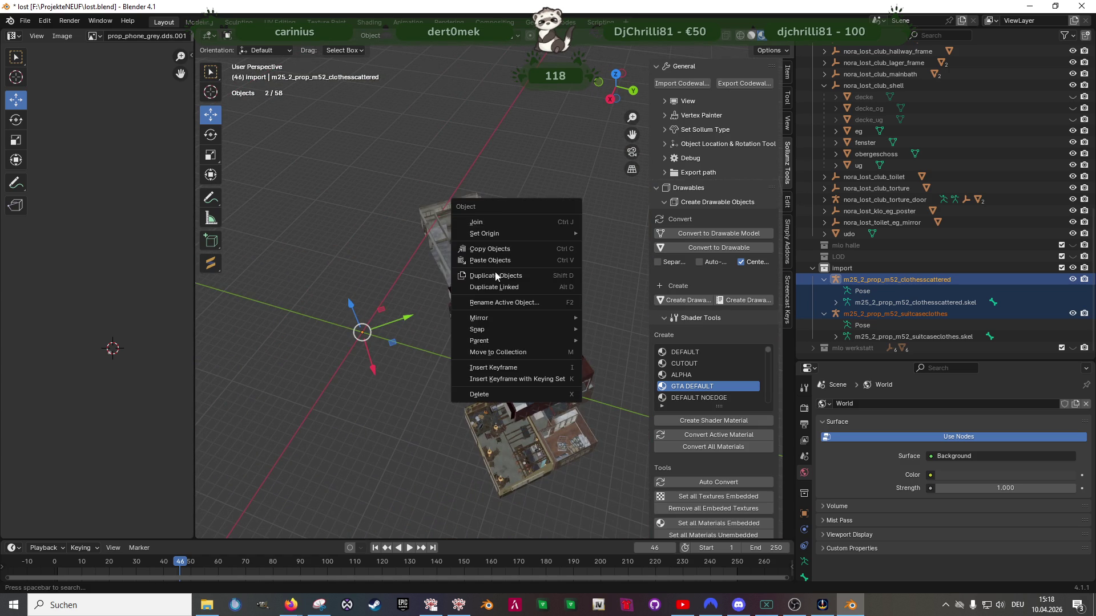
right_click(874, 314)
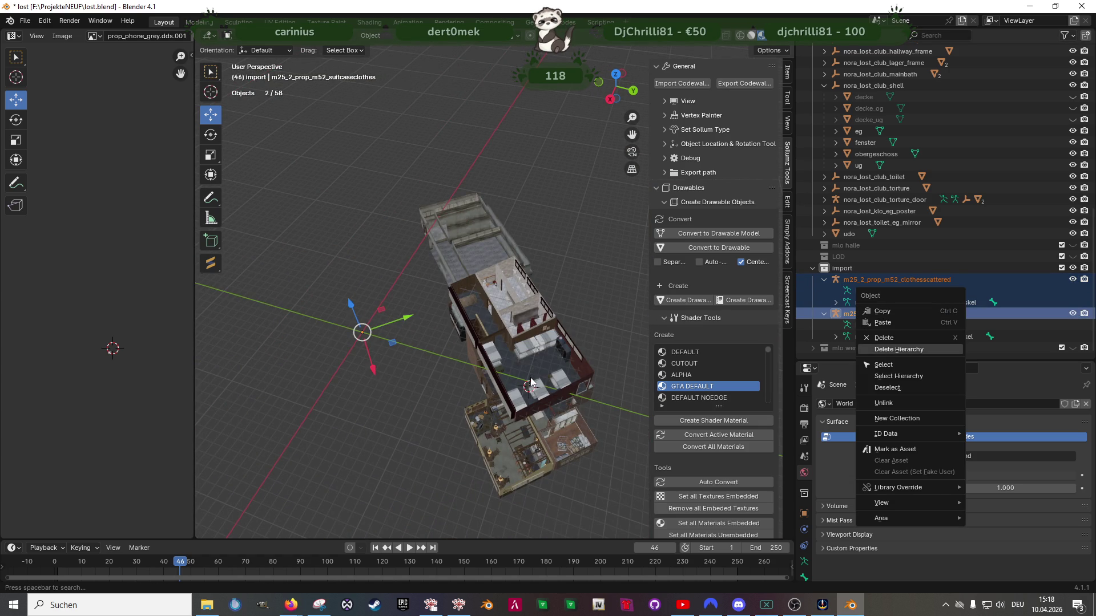
key(Delete)
mouse_move(521, 331)
middle_down()
mouse_move(597, 320)
mouse_move(402, 255)
mouse_move(445, 256)
mouse_move(461, 302)
mouse_move(397, 307)
mouse_move(459, 316)
mouse_move(398, 309)
middle_up()
scroll(402, 255, up, 10)
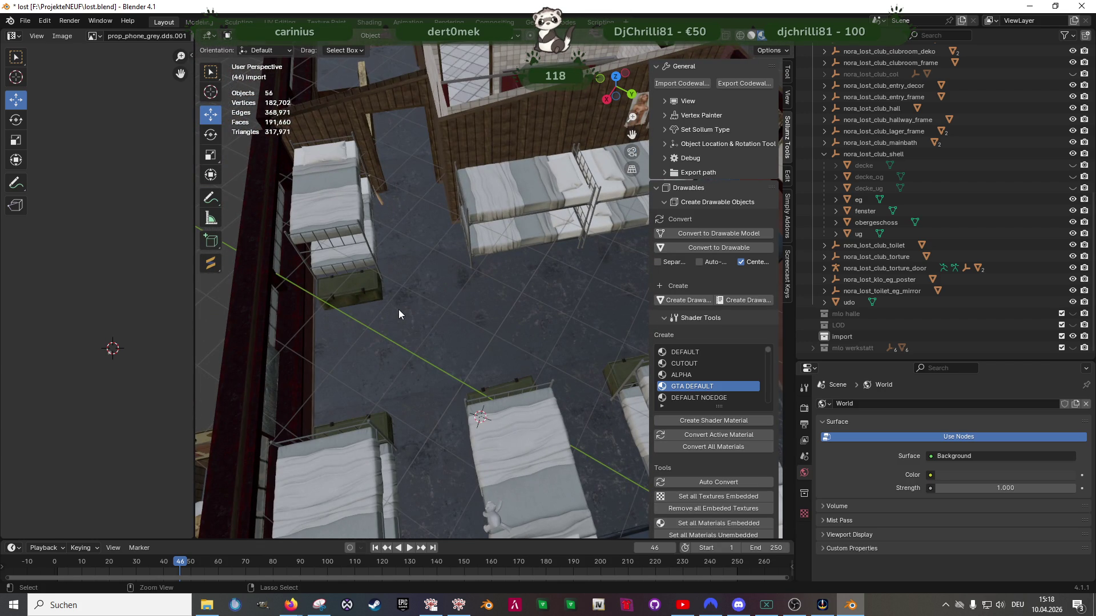
Save the file, then select the udo figure and shift it along X
key(ctrl+s)
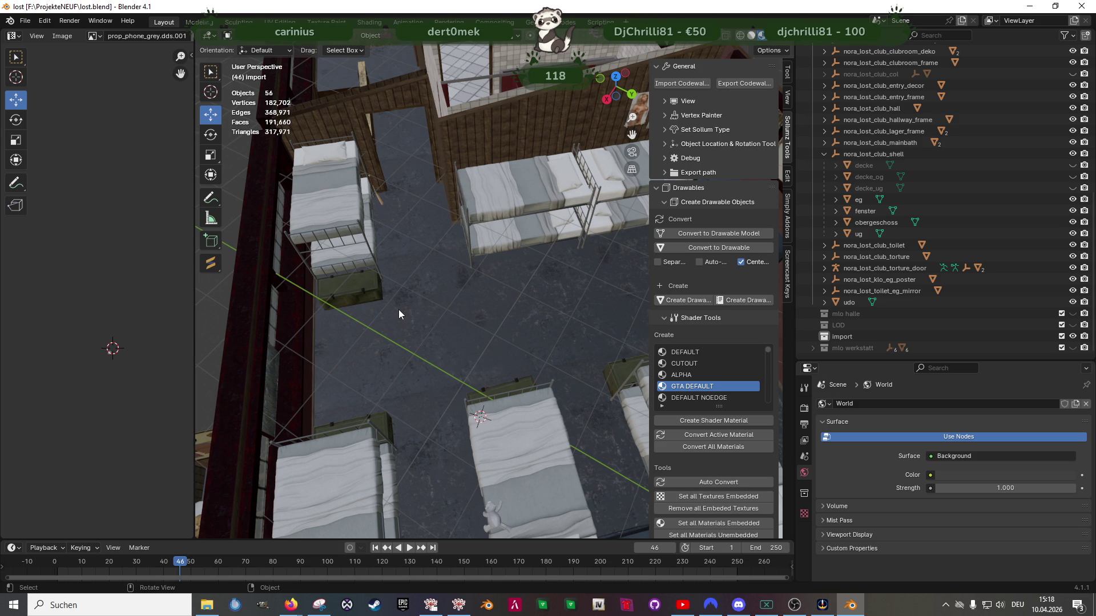
mouse_move(518, 180)
middle_down()
mouse_move(549, 394)
mouse_move(502, 364)
mouse_move(563, 331)
mouse_move(424, 328)
mouse_move(432, 326)
mouse_move(426, 276)
mouse_move(538, 308)
mouse_move(477, 288)
mouse_move(358, 310)
mouse_move(371, 330)
middle_up()
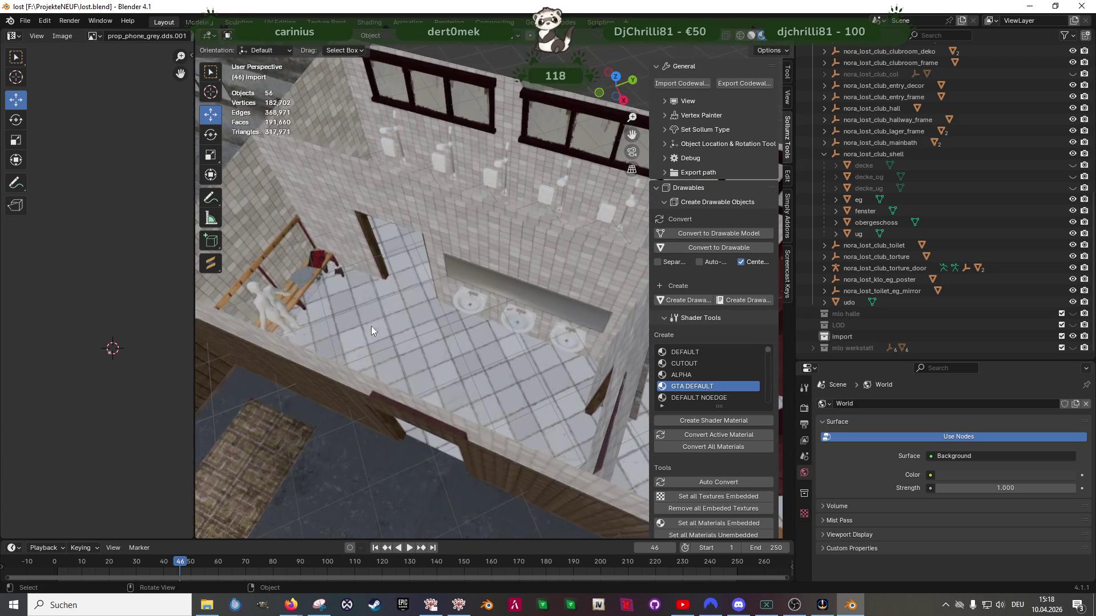
click(272, 300)
key(Tab)
key(g)
key(x)
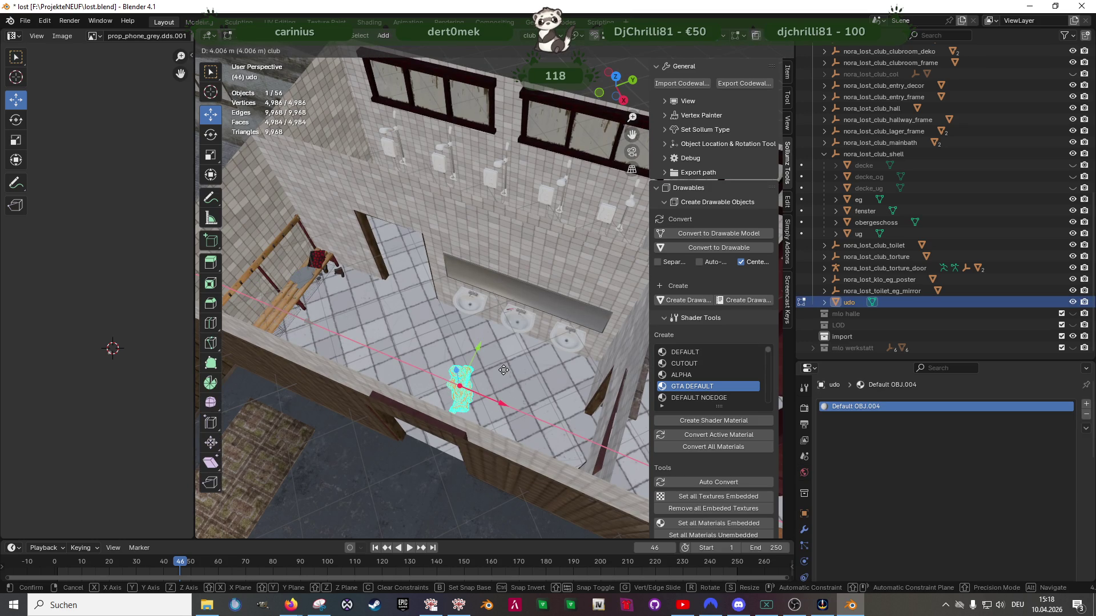
click(500, 371)
Move the udo figure along Y into the tiled washroom and save again
key(g)
key(y)
click(505, 267)
scroll(505, 266, up, 6)
mouse_move(506, 267)
middle_down()
mouse_move(517, 226)
mouse_move(517, 312)
middle_up()
key(g)
key(y)
right_click(444, 352)
mouse_move(444, 352)
middle_down()
mouse_move(532, 333)
mouse_move(407, 310)
mouse_move(473, 336)
mouse_move(409, 317)
mouse_move(443, 341)
mouse_move(470, 345)
middle_up()
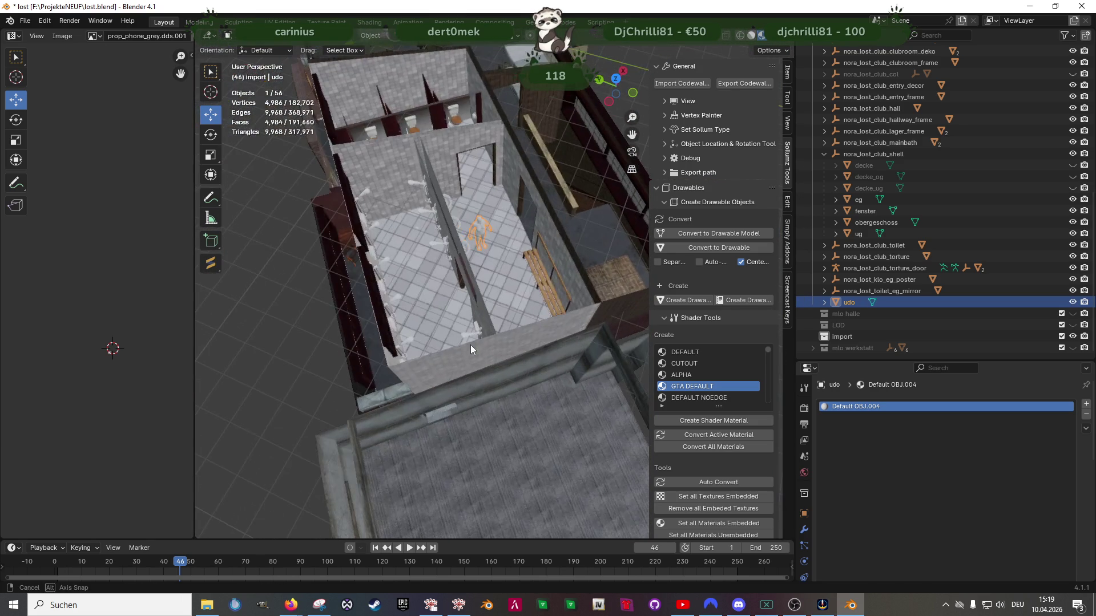
key(ctrl+s)
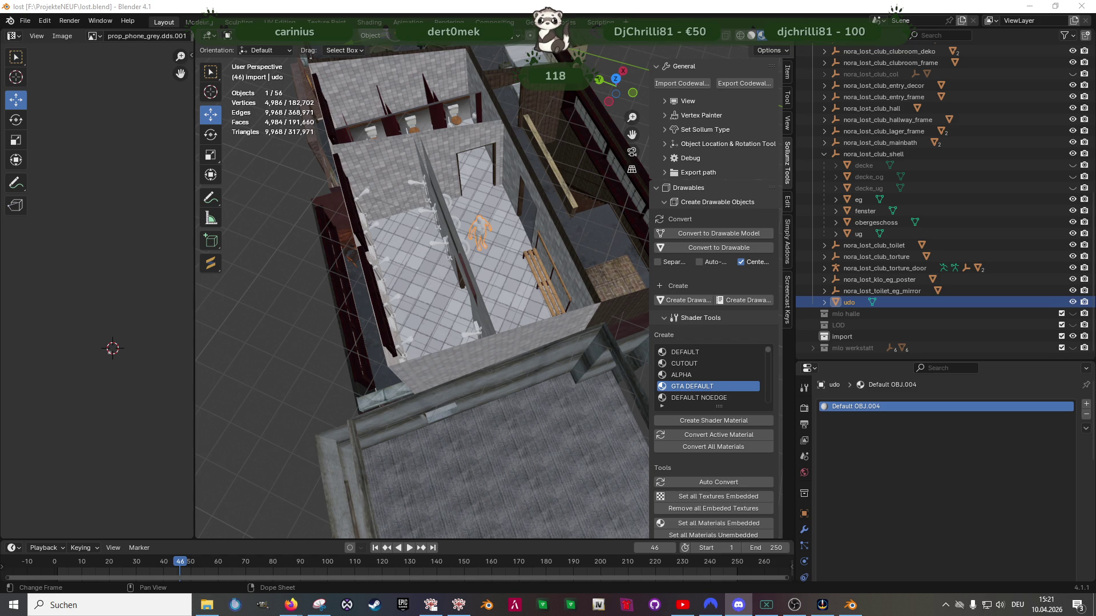
Import v_11_abbleeddrains.ydr.xml from the clubhouse folder into the import collection as CodeWalker XML
scroll(474, 266, up, 3)
scroll(475, 266, up, 2)
mouse_move(488, 286)
middle_down()
mouse_move(424, 300)
mouse_move(455, 292)
middle_up()
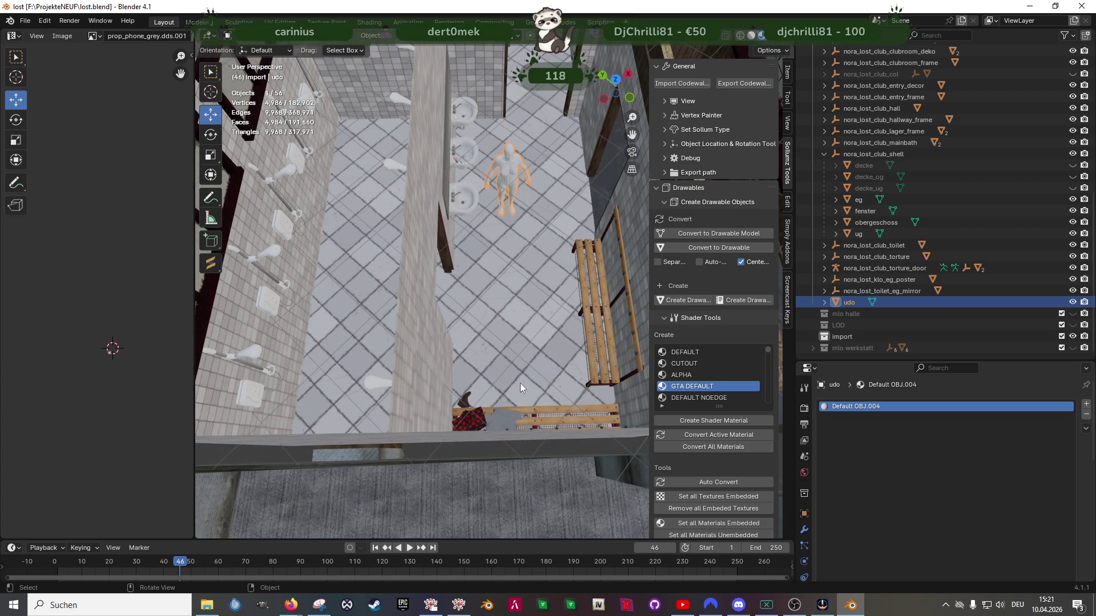
click(842, 336)
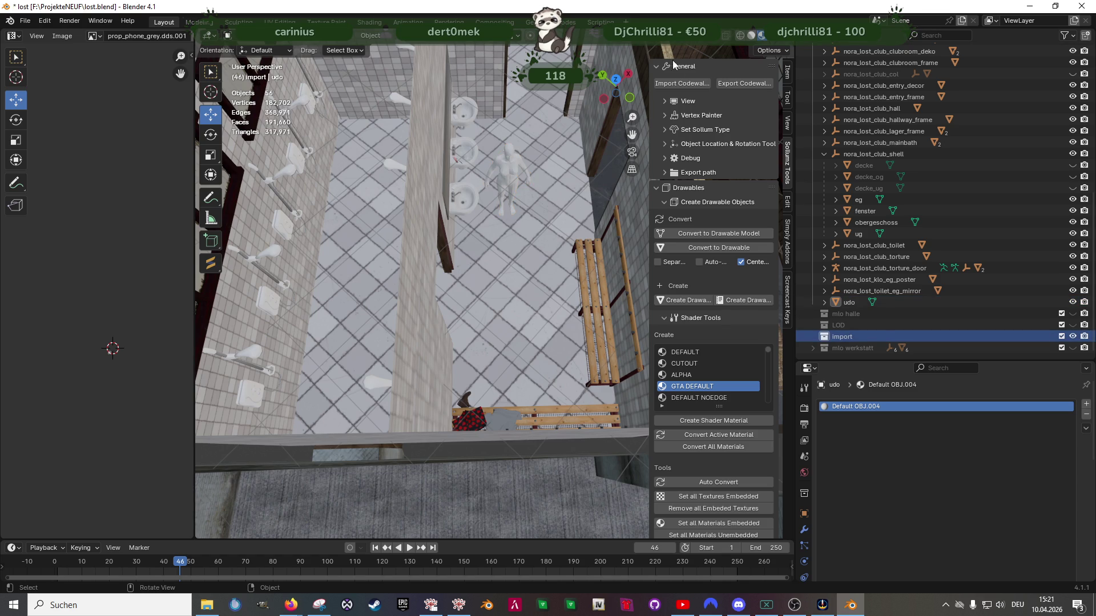
click(682, 83)
scroll(425, 377, down, 10)
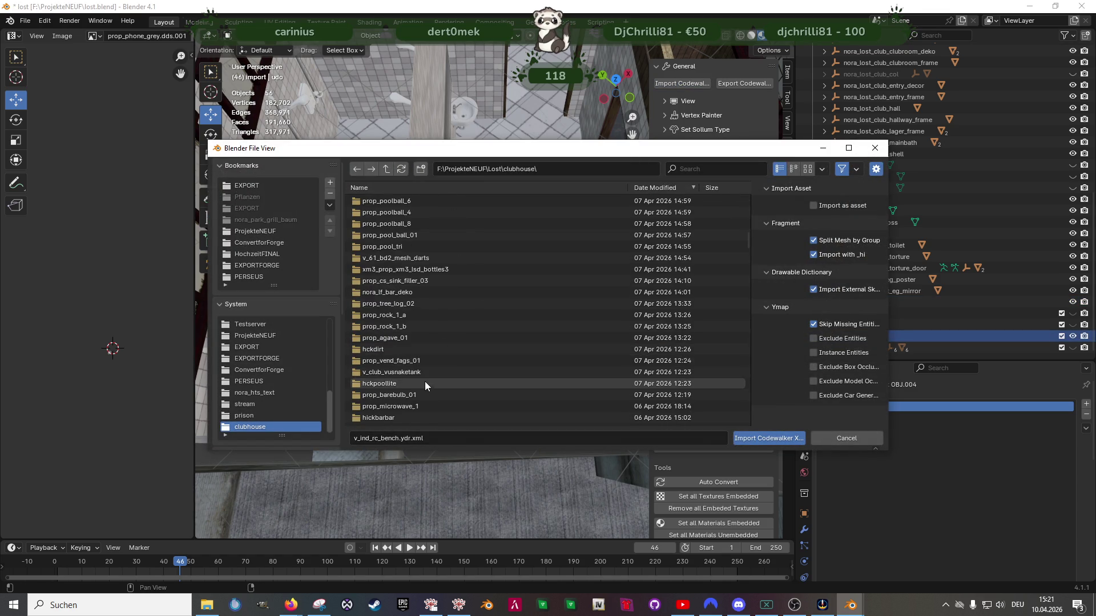
scroll(422, 352, down, 15)
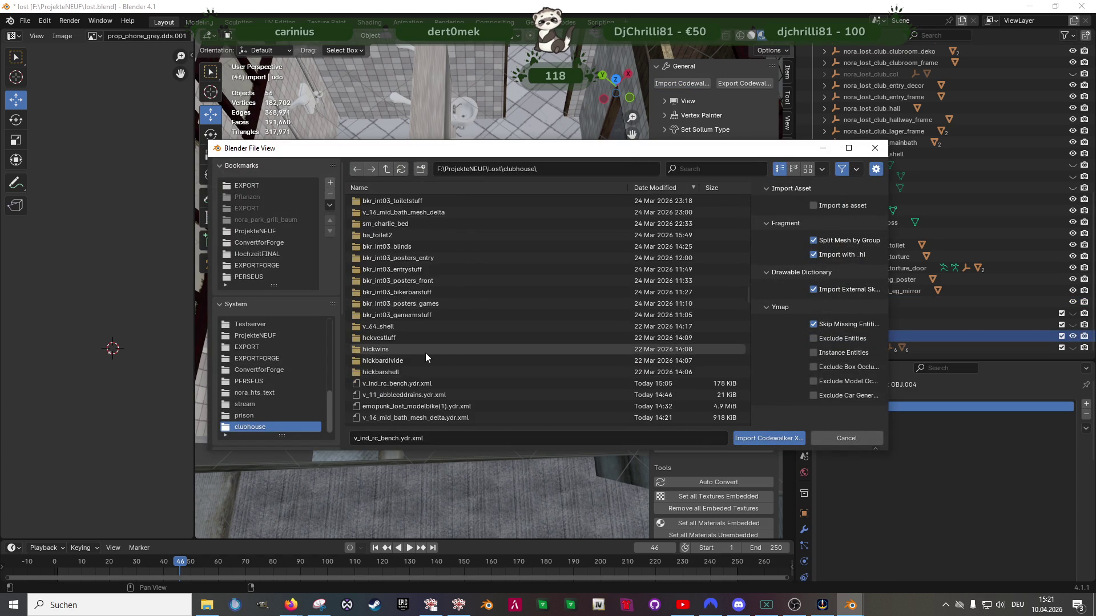
click(417, 258)
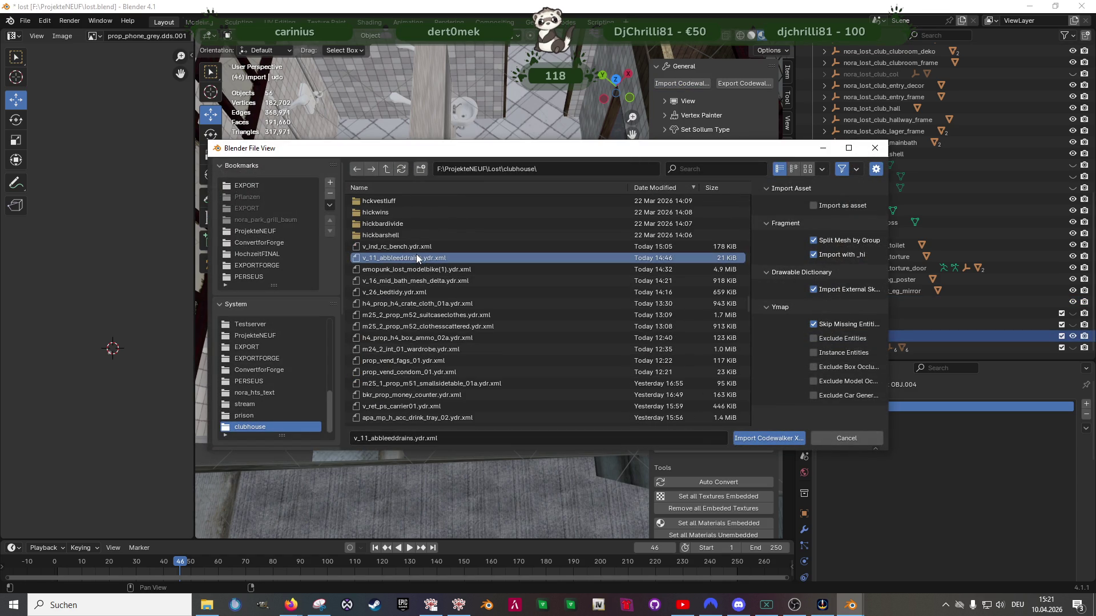
click(769, 439)
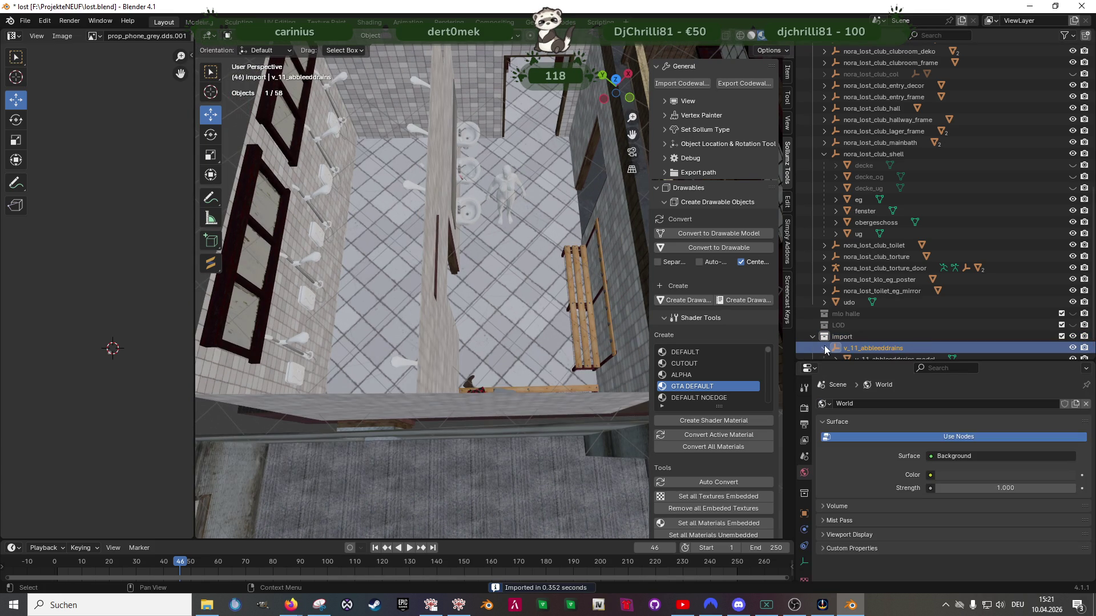
Frame the v_11_abbleeddrains model and find its missing textures in the clubhouse folder
scroll(874, 344, down, 2)
click(881, 336)
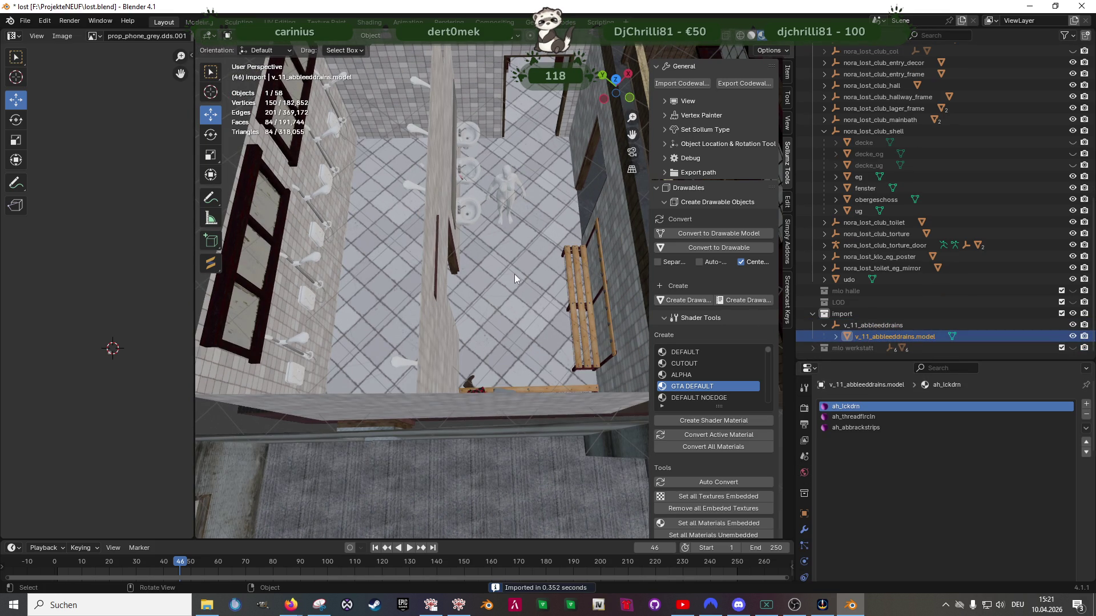
key(KP_Decimal)
click(23, 25)
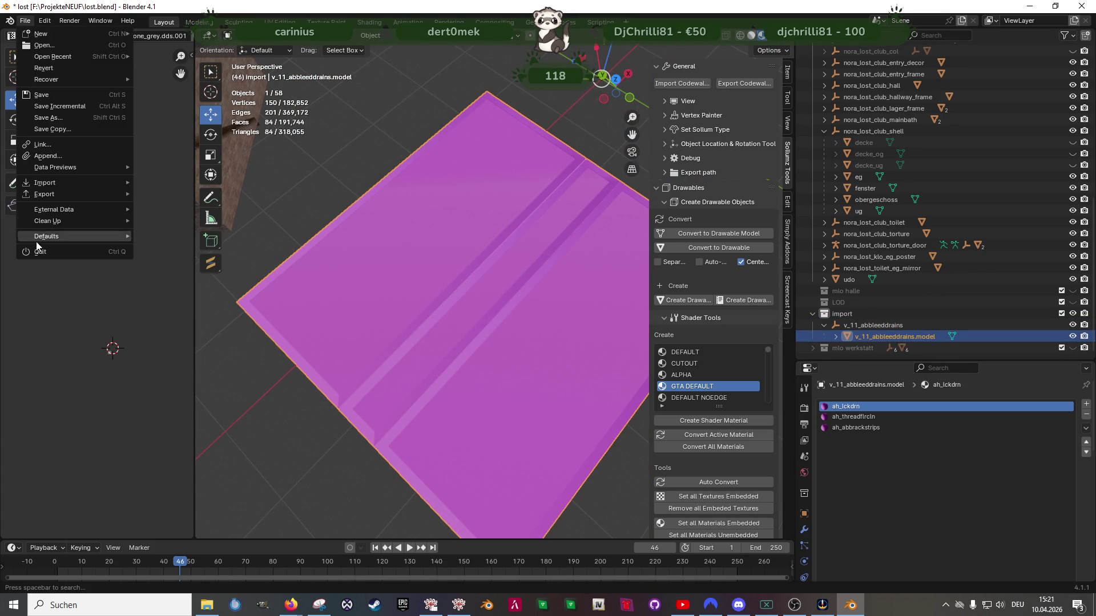
mouse_move(57, 209)
click(176, 312)
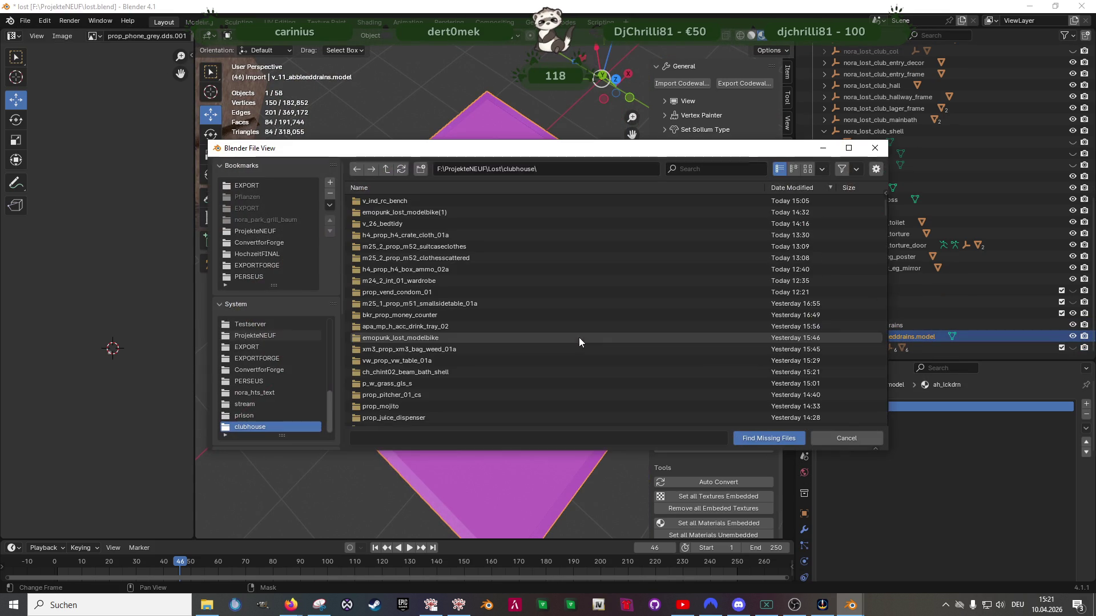
click(790, 442)
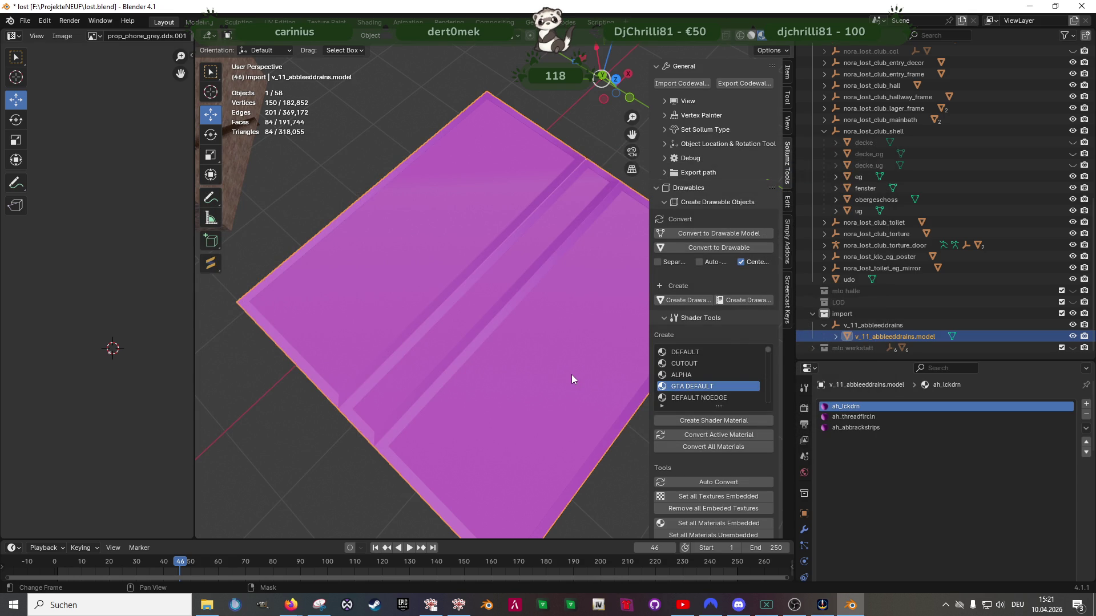
Enter Edit Mode on the textured drain and select an edge loop
mouse_move(571, 374)
middle_down()
mouse_move(558, 334)
mouse_move(497, 353)
middle_up()
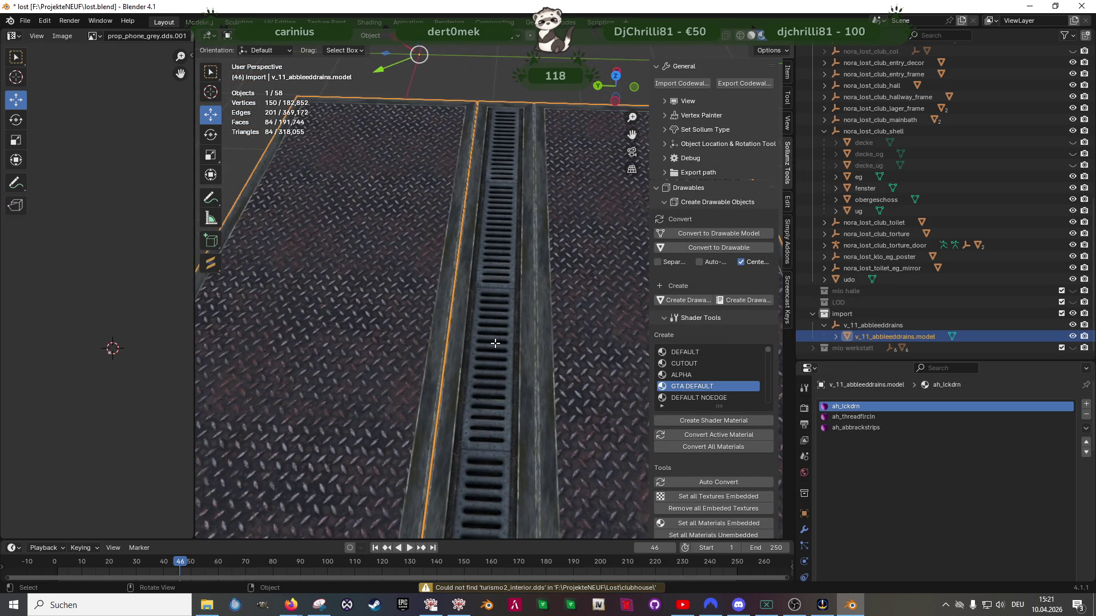
key(Tab)
alt+click(487, 343)
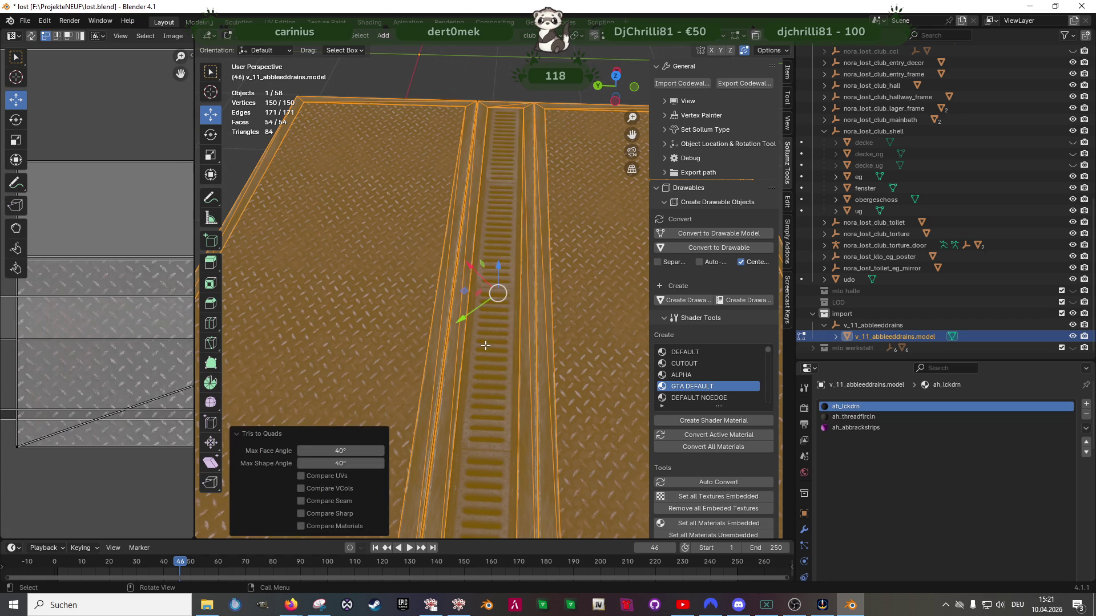
Back in Object Mode, align the drain plate's transform to the club orientation
key(Tab)
click(370, 35)
mouse_move(403, 51)
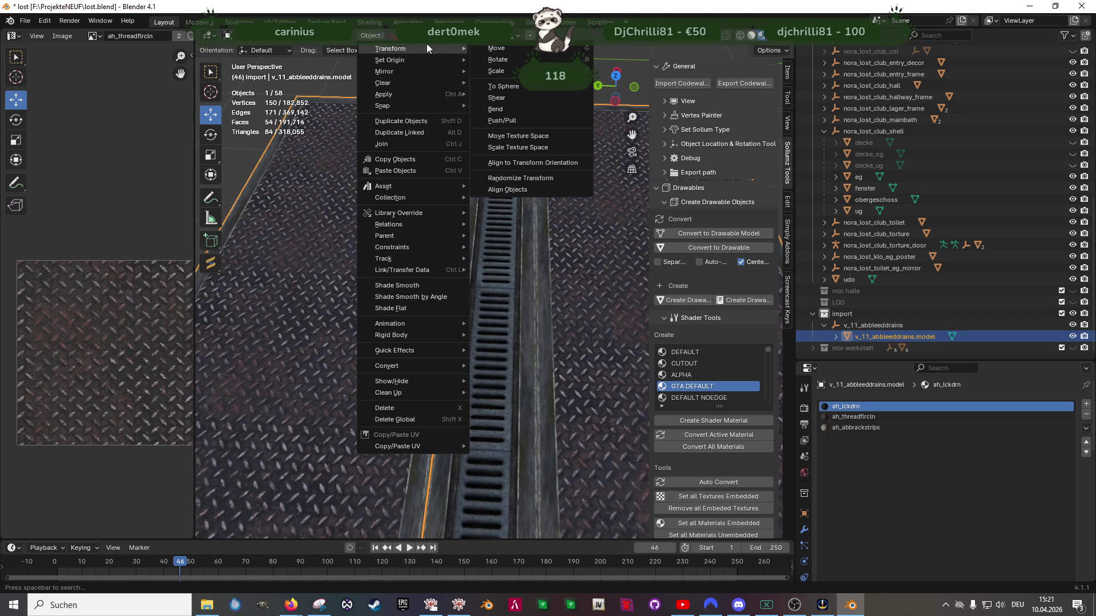
click(526, 163)
scroll(504, 221, down, 6)
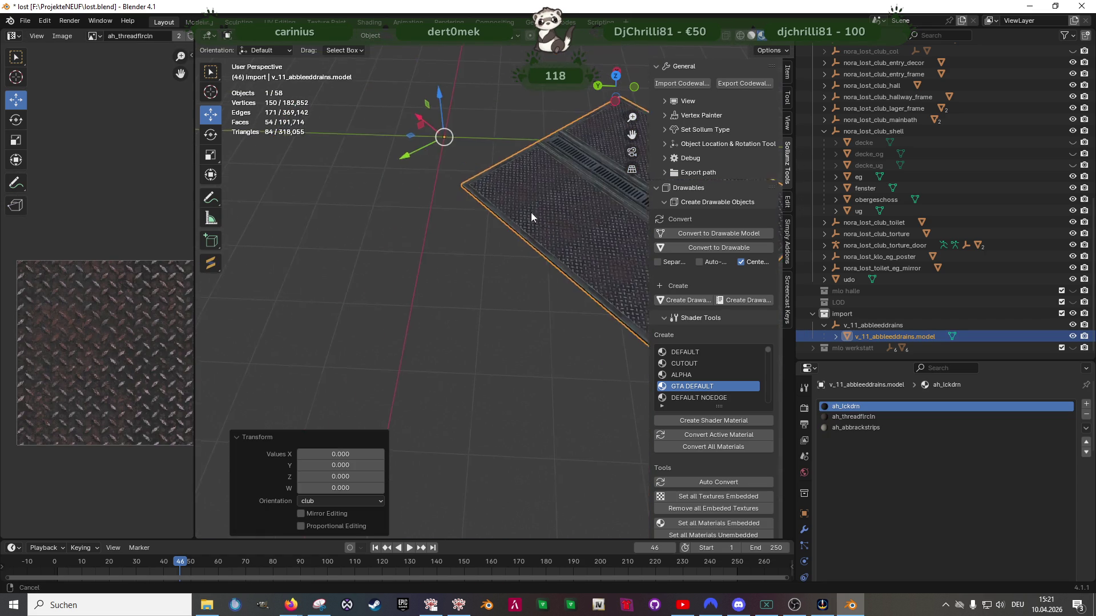
Try selecting the middle drain strip by face and by the ah_threadflrcln material, then undo
key(Tab)
middle_drag(484, 244, 462, 258)
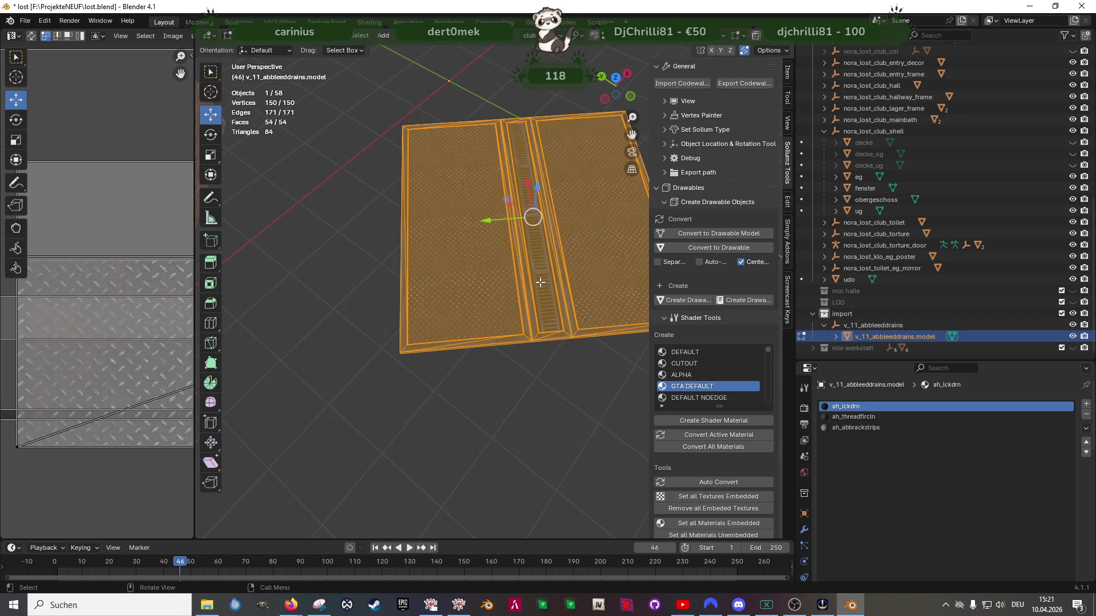
click(541, 282)
scroll(541, 282, up, 8)
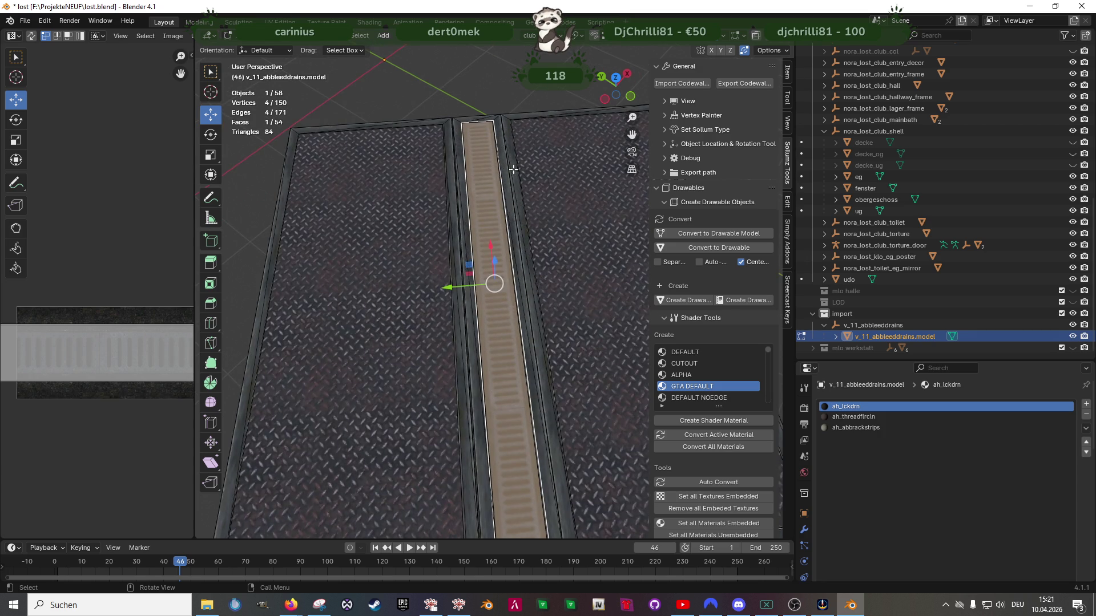
middle_drag(542, 308, 545, 269)
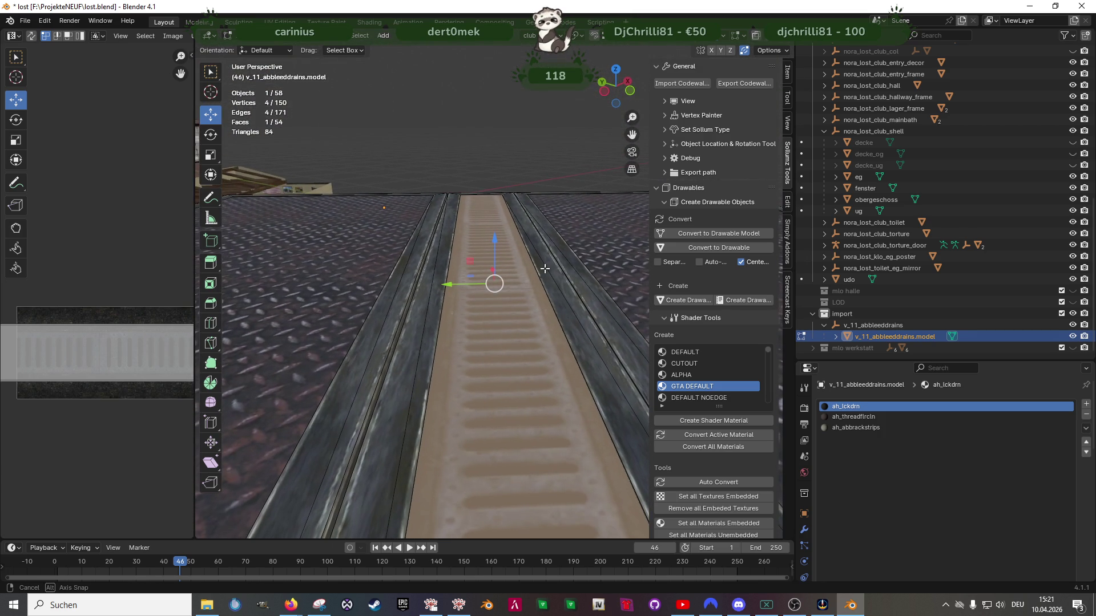
key(ctrl+z)
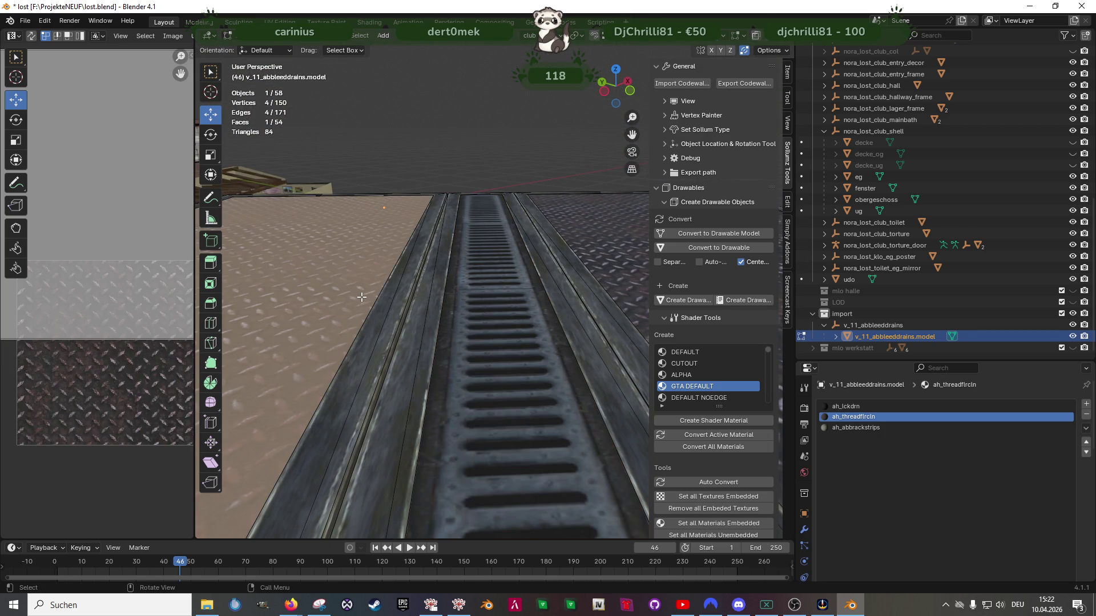
scroll(977, 521, down, 5)
click(952, 540)
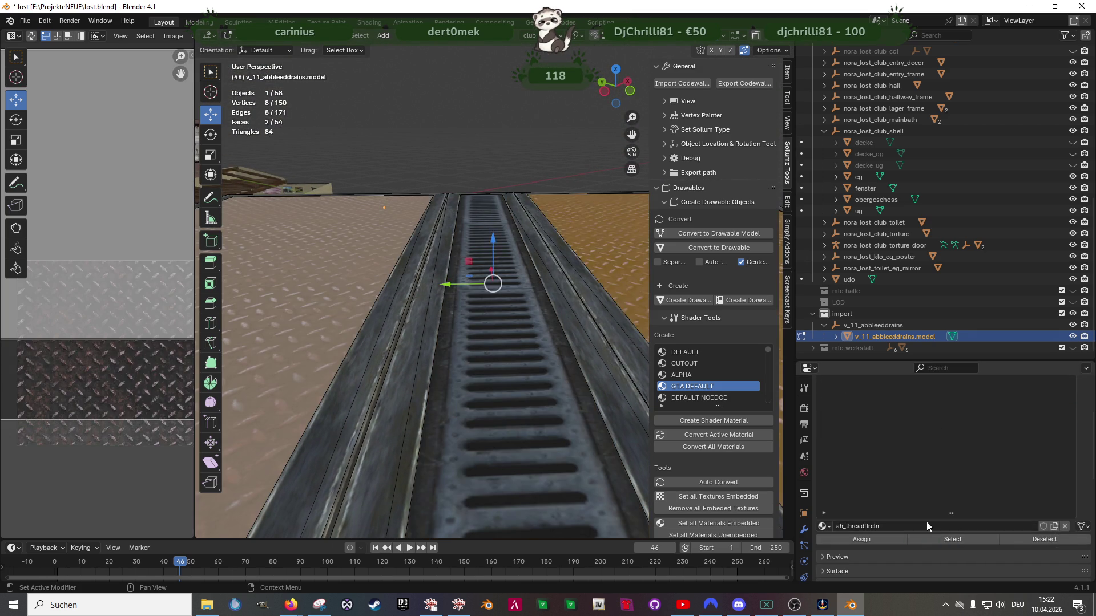
scroll(491, 323, down, 8)
key(ctrl+z)
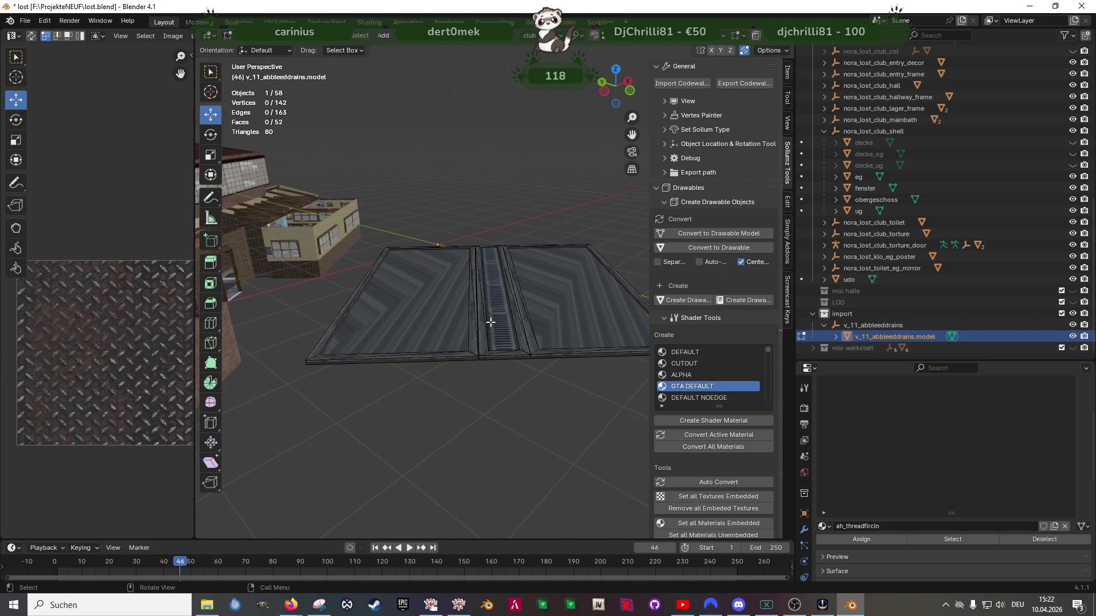
scroll(491, 323, up, 3)
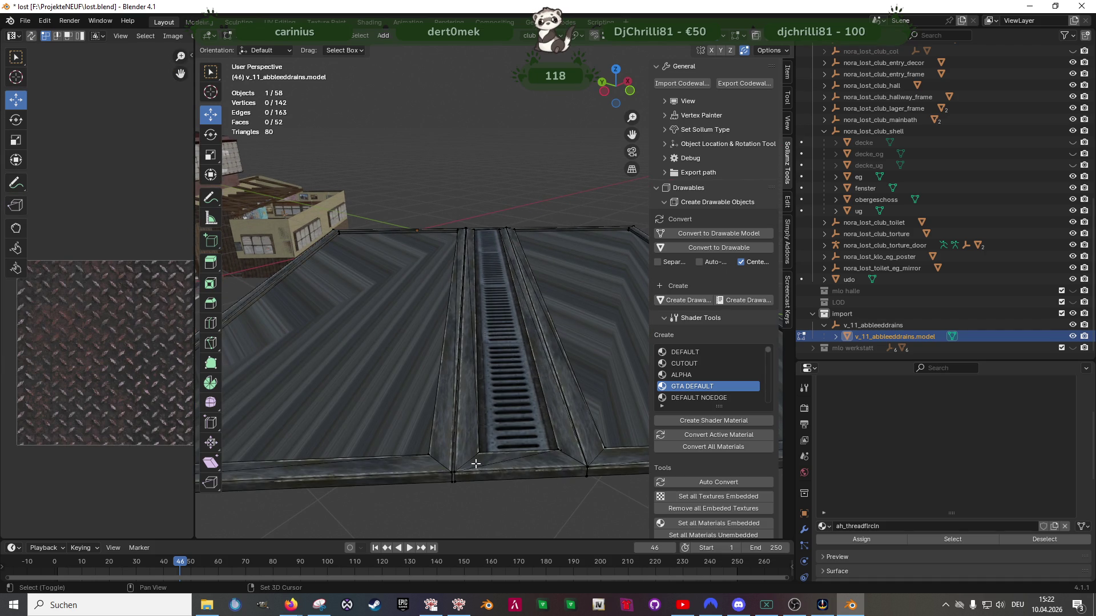
In wireframe, box-select all the vertices of the middle drain strip, including the last corner
key(shift+z)
drag(449, 441, 501, 491)
middle_drag(521, 472, 496, 440)
drag(494, 430, 541, 474)
middle_drag(541, 475, 491, 362)
drag(479, 285, 505, 321)
shift+click(473, 303)
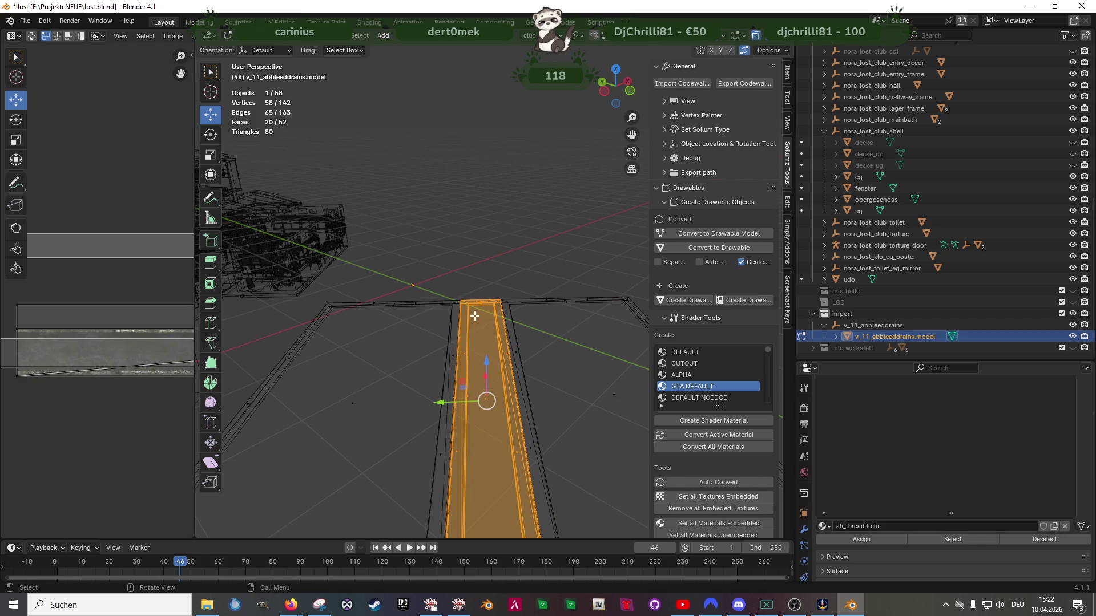
Separate the selected strip into its own object and delete the original drain model
key(ctrl+f)
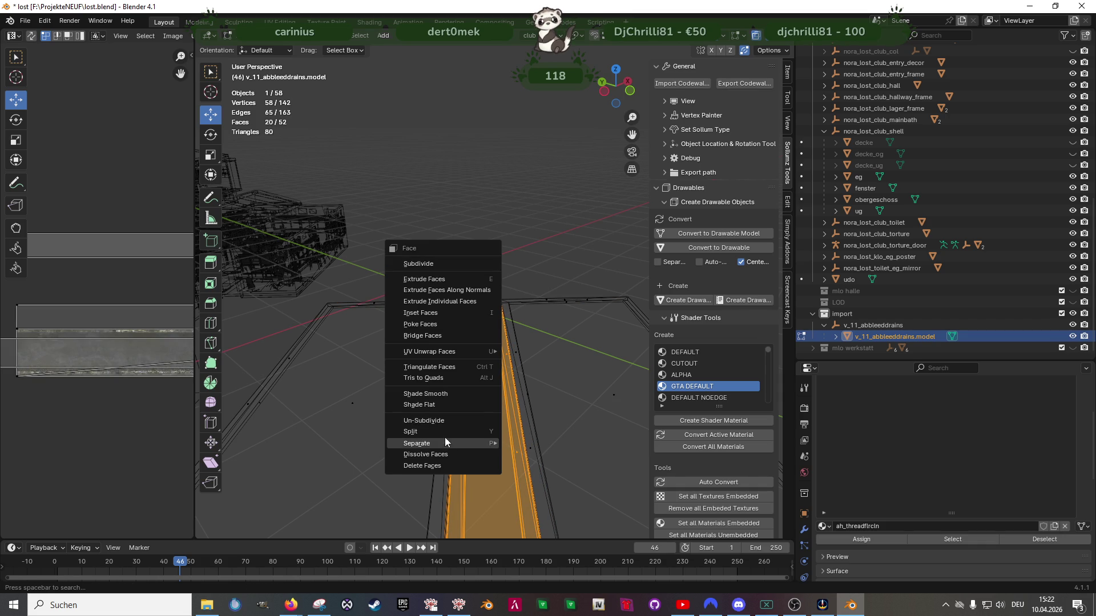
mouse_move(444, 442)
key(Return)
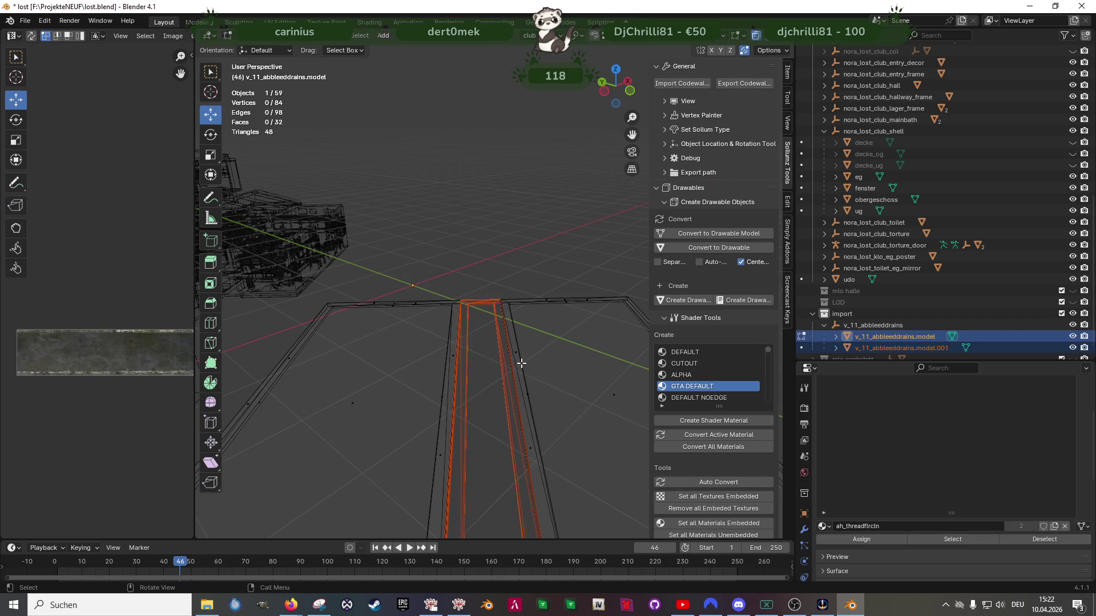
key(Tab)
click(519, 359)
right_click(819, 341)
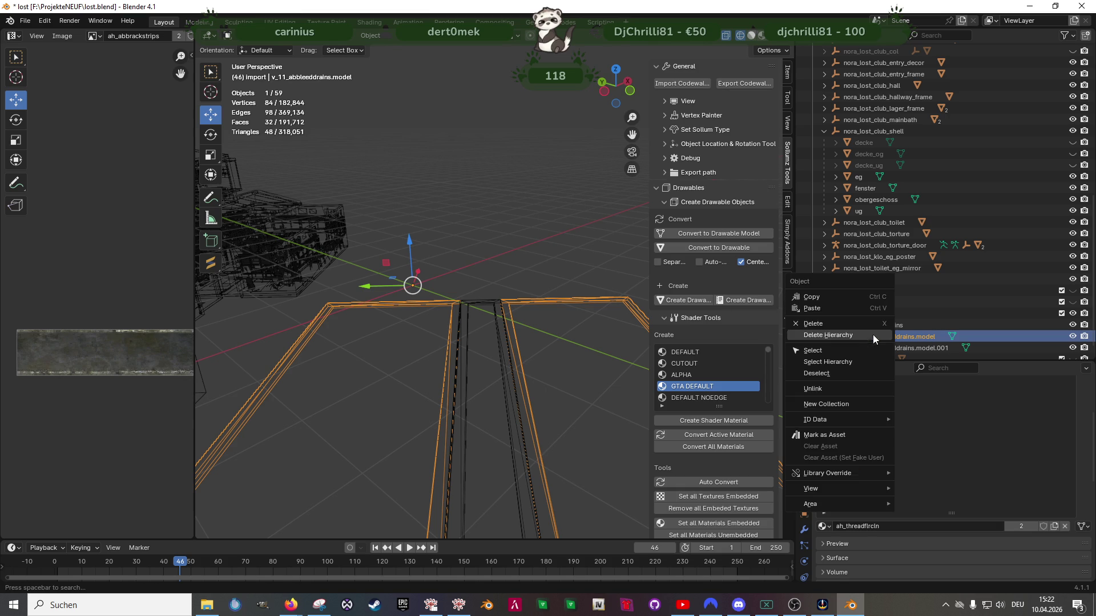
key(x)
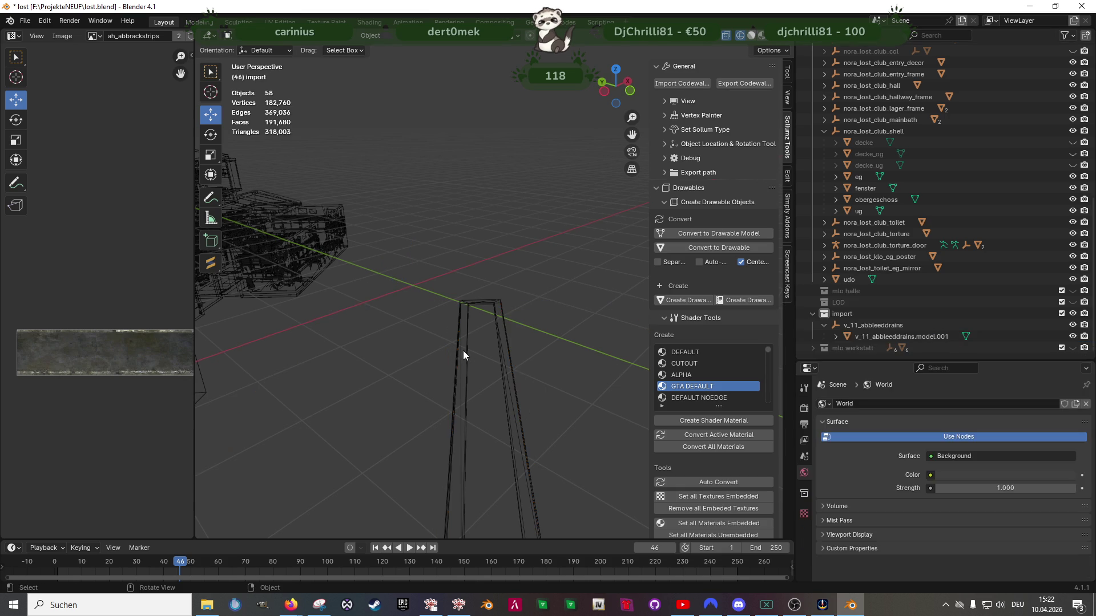
Edit the separated strip in textured shading and merge its triangles into quads with Alt+J
click(464, 350)
key(Tab)
key(shift+z)
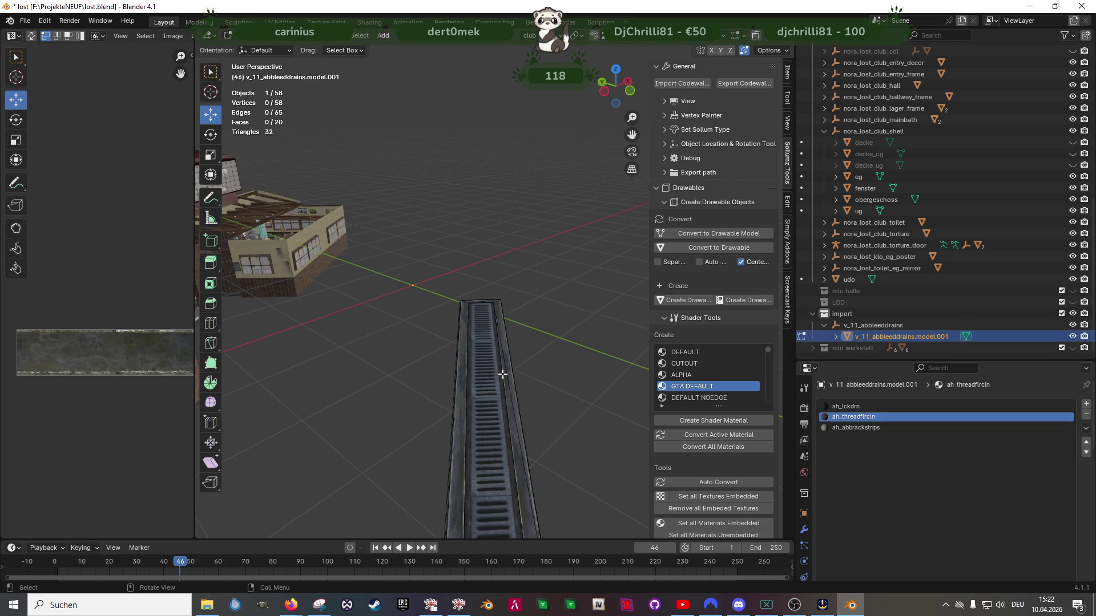
key(alt+j)
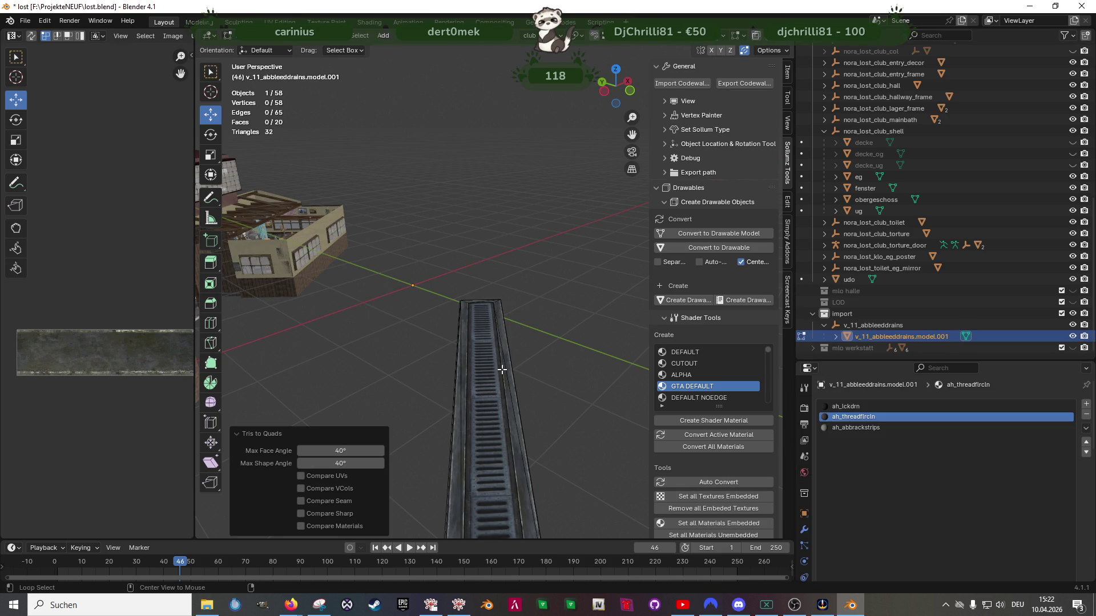
Turn on Face Orientation and delete the flipped face at the strip's end
click(722, 38)
click(653, 268)
mouse_move(497, 415)
middle_down()
mouse_move(443, 384)
mouse_move(485, 444)
middle_up()
click(562, 514)
key(x)
click(571, 506)
Delete the second red reversed face, then select the whole strip mesh
mouse_move(571, 503)
middle_down()
mouse_move(551, 470)
mouse_move(579, 464)
middle_up()
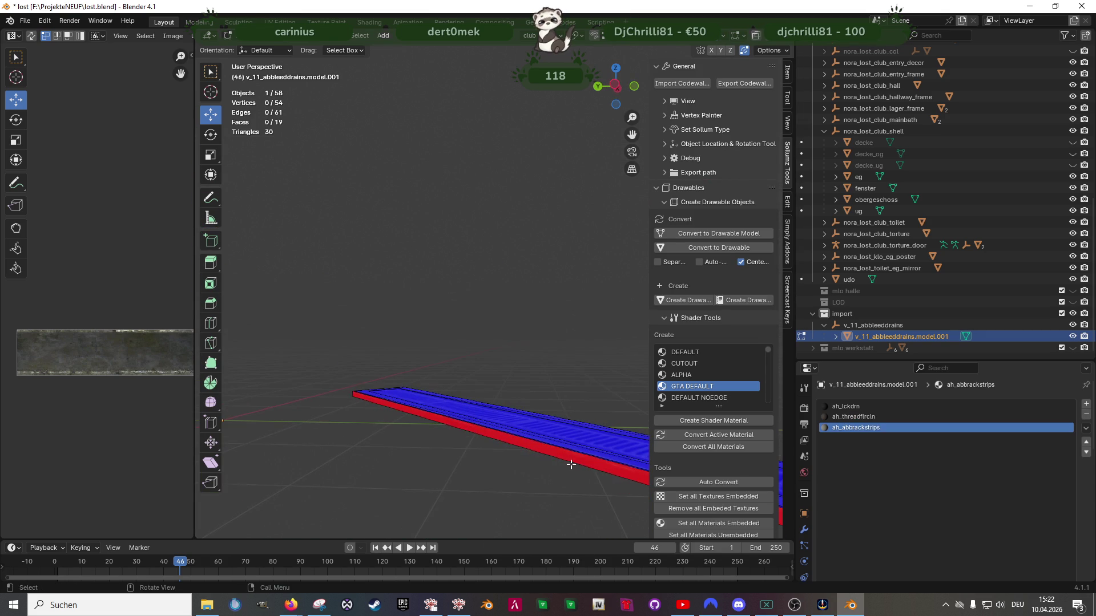
click(568, 457)
key(x)
click(541, 423)
middle_drag(542, 423, 478, 441)
key(a)
scroll(492, 390, up, 2)
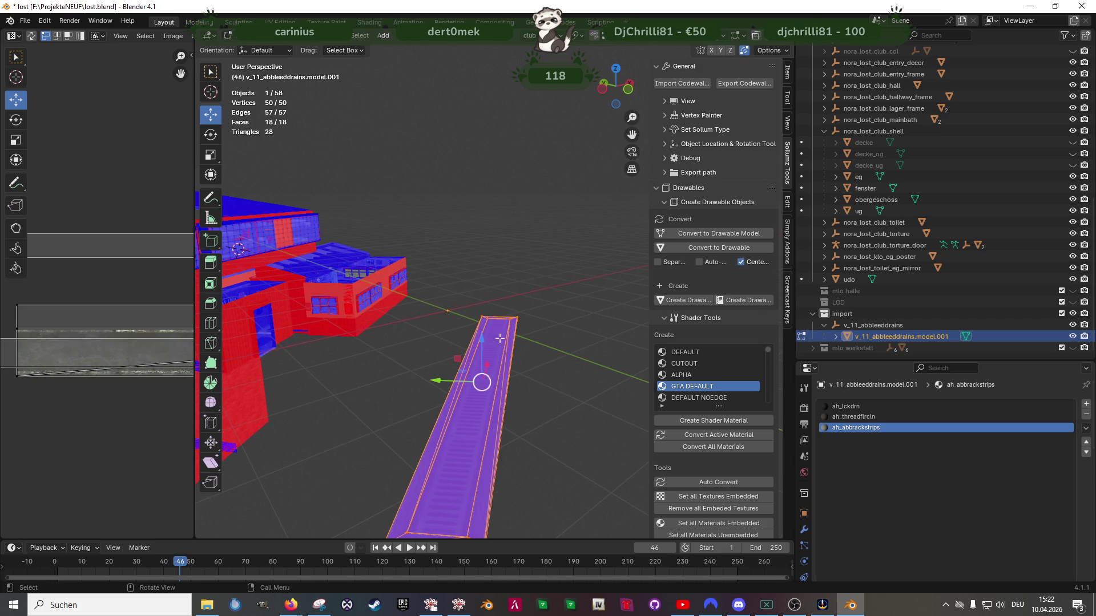
click(728, 37)
Turn off Face Orientation and slide the drain strip along Y toward the shower room
click(649, 269)
mouse_move(571, 319)
middle_down()
mouse_move(451, 347)
mouse_move(466, 322)
mouse_move(492, 317)
mouse_move(466, 422)
mouse_move(434, 400)
mouse_move(489, 386)
middle_up()
shift+click(445, 451)
scroll(445, 451, down, 5)
mouse_move(493, 336)
mouse_down()
mouse_move(406, 290)
mouse_move(421, 319)
mouse_up()
scroll(427, 333, up, 5)
Adjust the strip on Z and X until it sits in the shower floor between the tiled walls
middle_drag(427, 334, 498, 354)
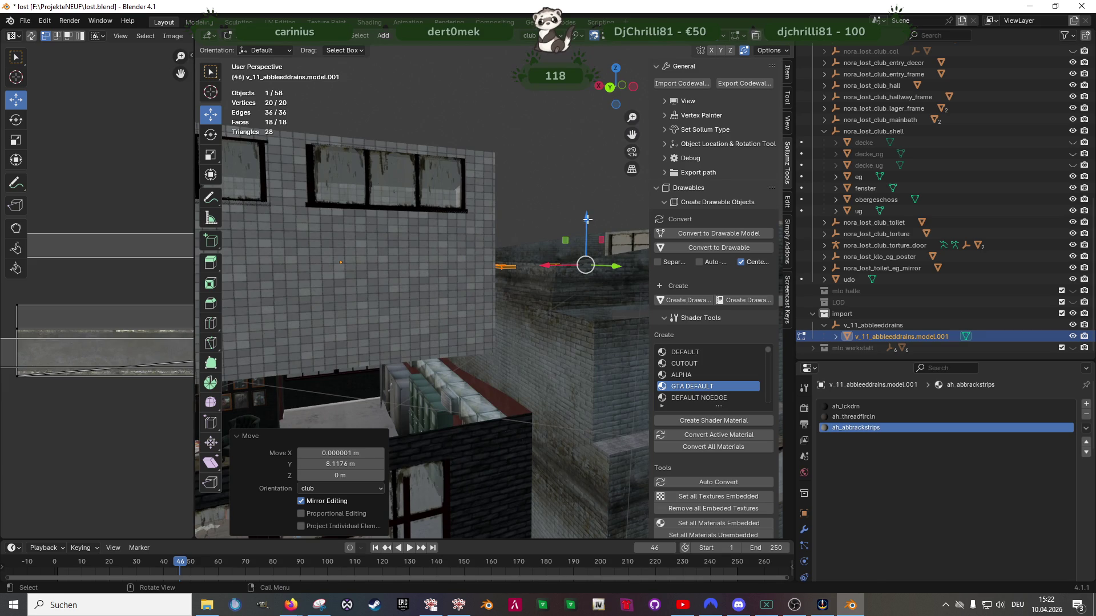
drag(588, 220, 587, 336)
middle_drag(588, 336, 526, 324)
mouse_move(541, 309)
mouse_down()
mouse_move(471, 329)
mouse_move(576, 302)
mouse_move(350, 336)
mouse_up()
middle_drag(350, 335, 540, 364)
mouse_move(540, 364)
mouse_down()
mouse_move(468, 390)
mouse_move(492, 378)
mouse_up()
mouse_move(492, 378)
middle_down()
mouse_move(441, 310)
mouse_move(405, 312)
middle_up()
drag(409, 301, 403, 304)
mouse_move(402, 308)
middle_down()
mouse_move(440, 375)
mouse_move(460, 384)
mouse_move(404, 307)
middle_up()
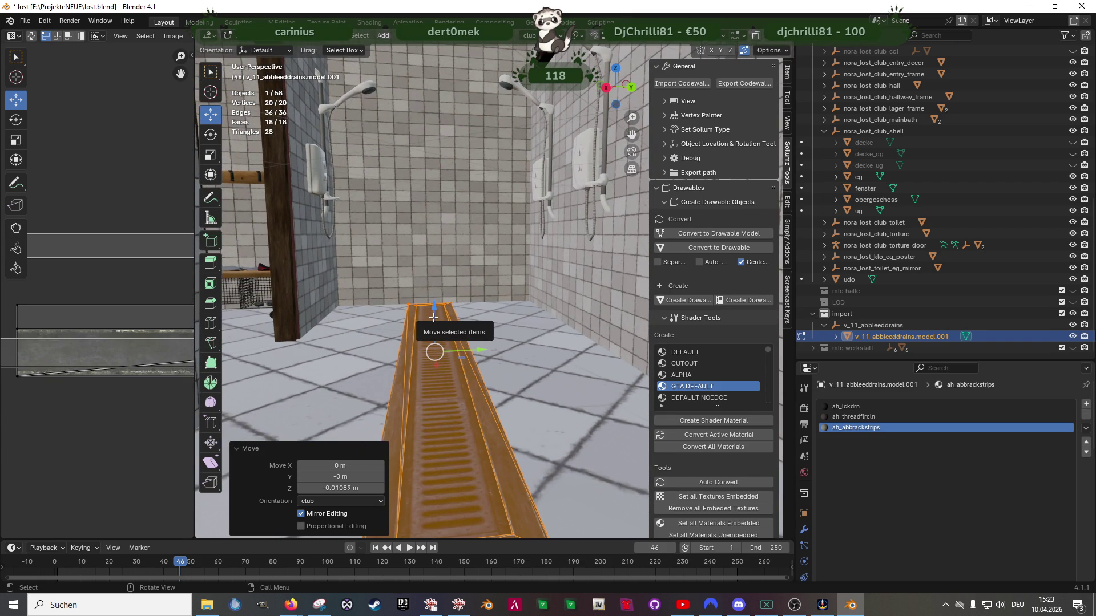
drag(452, 300, 530, 301)
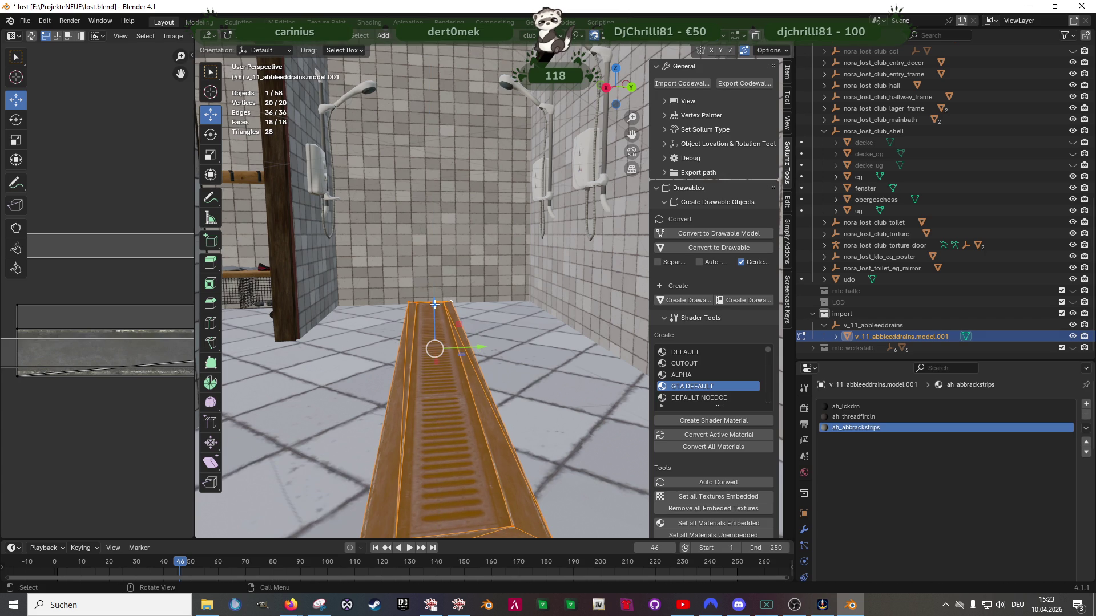
Raise the drain 0.0186 m on Z and fine-tune its X position and height
key(g)
key(z)
click(532, 303)
mouse_move(533, 303)
middle_down()
mouse_move(492, 368)
mouse_move(522, 396)
mouse_move(460, 331)
mouse_move(493, 315)
mouse_move(451, 337)
middle_up()
key(g)
key(x)
click(537, 397)
key(g)
key(z)
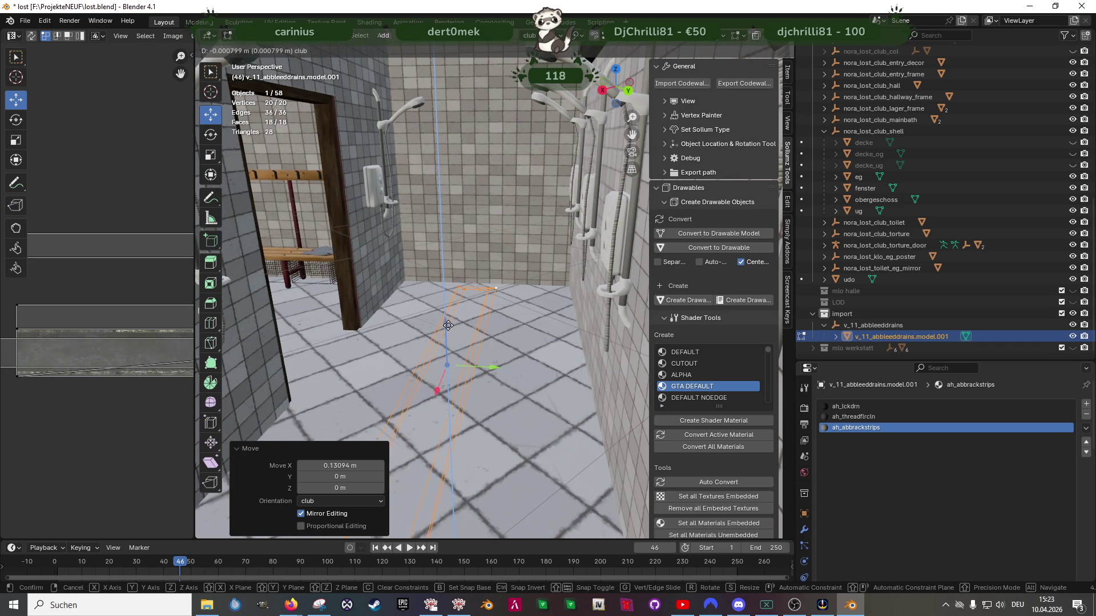
click(447, 324)
middle_drag(447, 323, 465, 351)
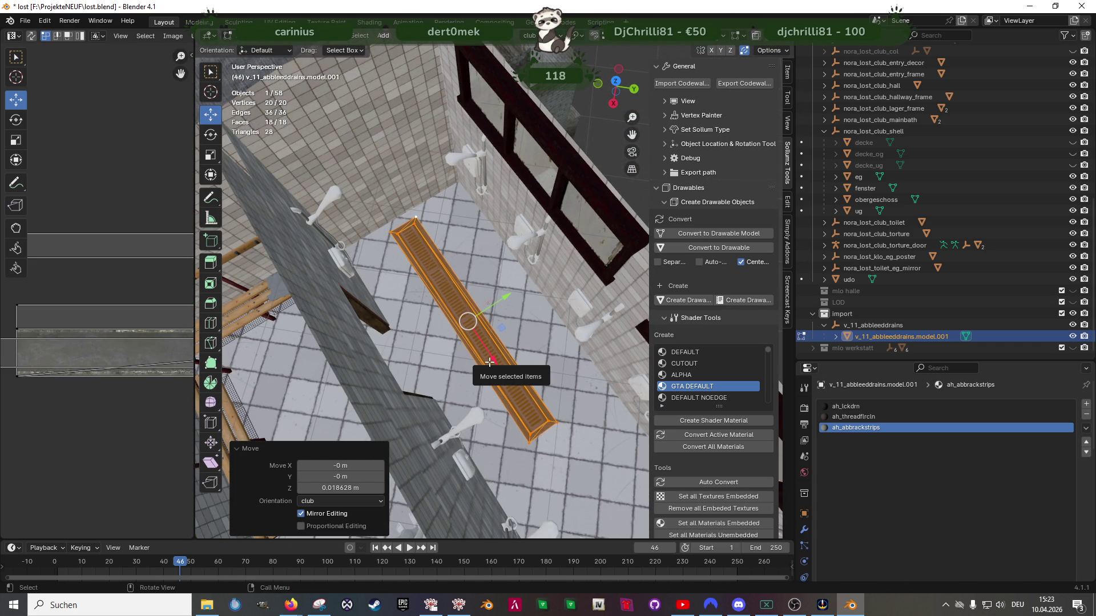
middle_drag(489, 361, 554, 332)
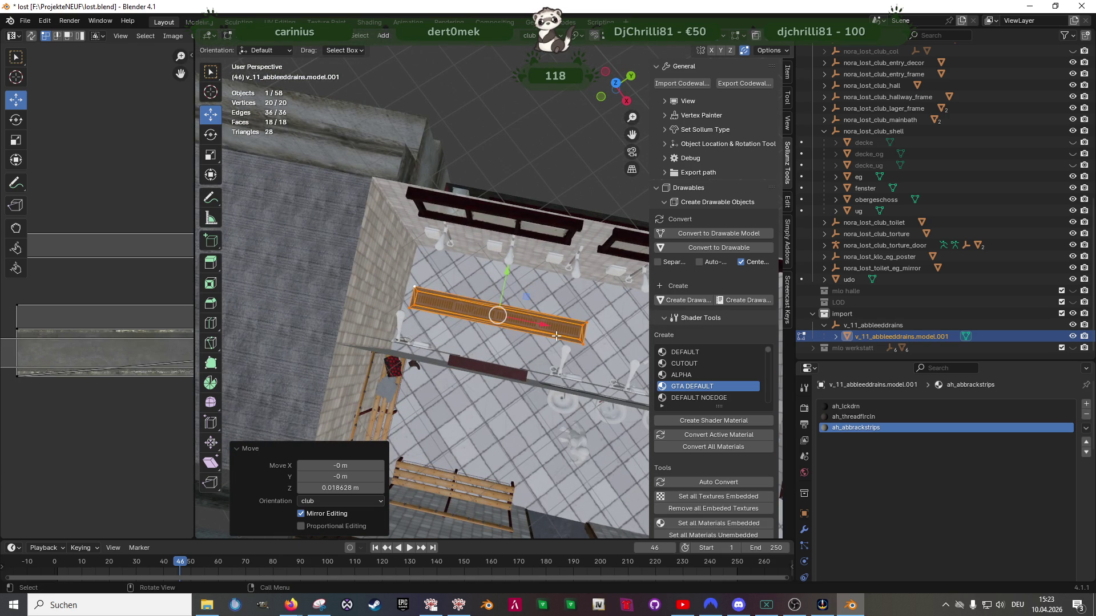
Scale the drain evenly to 0.821 in X and Y, then view it in wireframe
key(shift+space)
key(s)
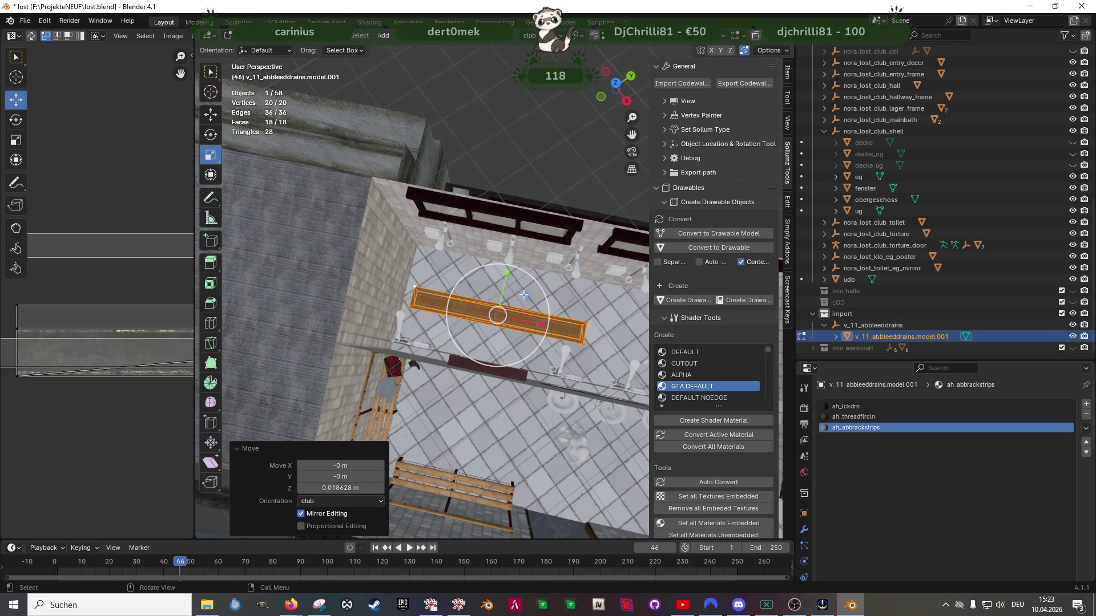
drag(524, 296, 517, 299)
scroll(517, 299, up, 3)
middle_drag(502, 334, 513, 345)
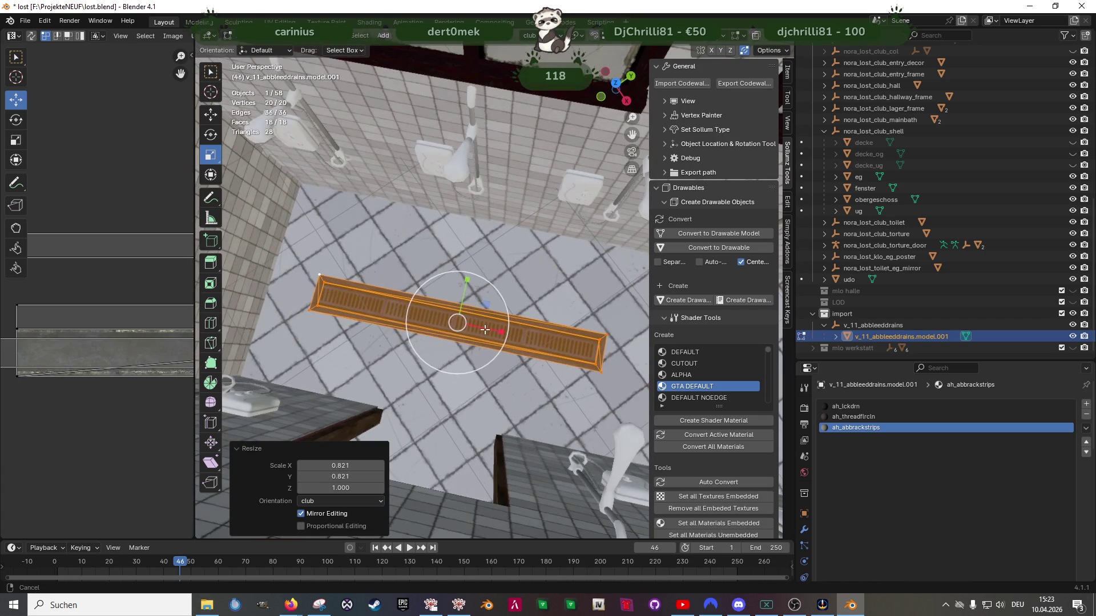
key(shift+z)
key(shift+space)
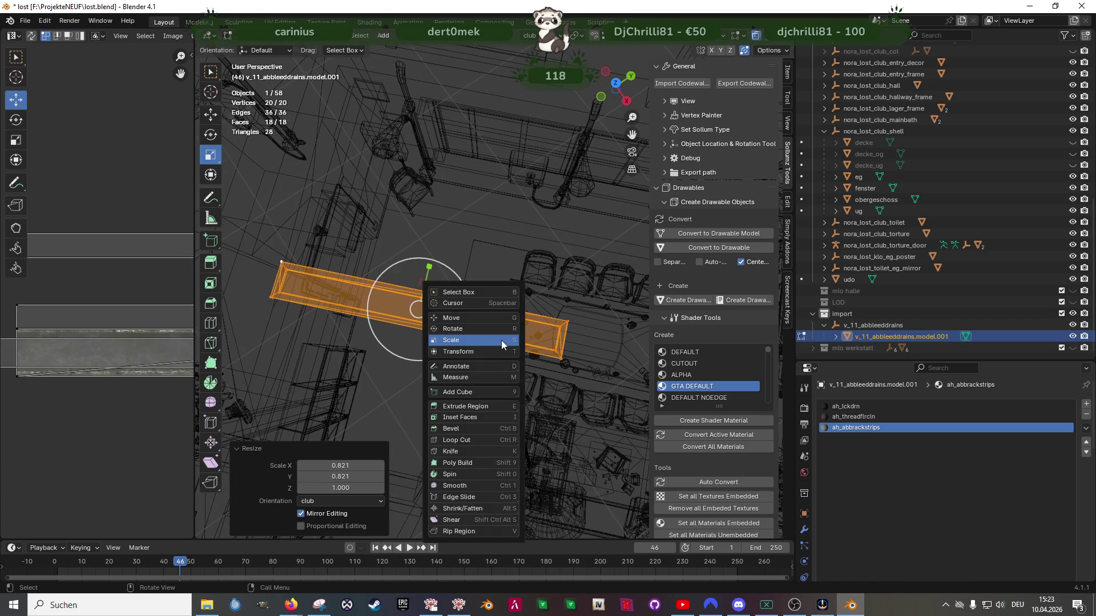
Stretch the drain by moving its right-end vertices along X
key(g)
drag(521, 301, 588, 379)
scroll(588, 379, down, 2)
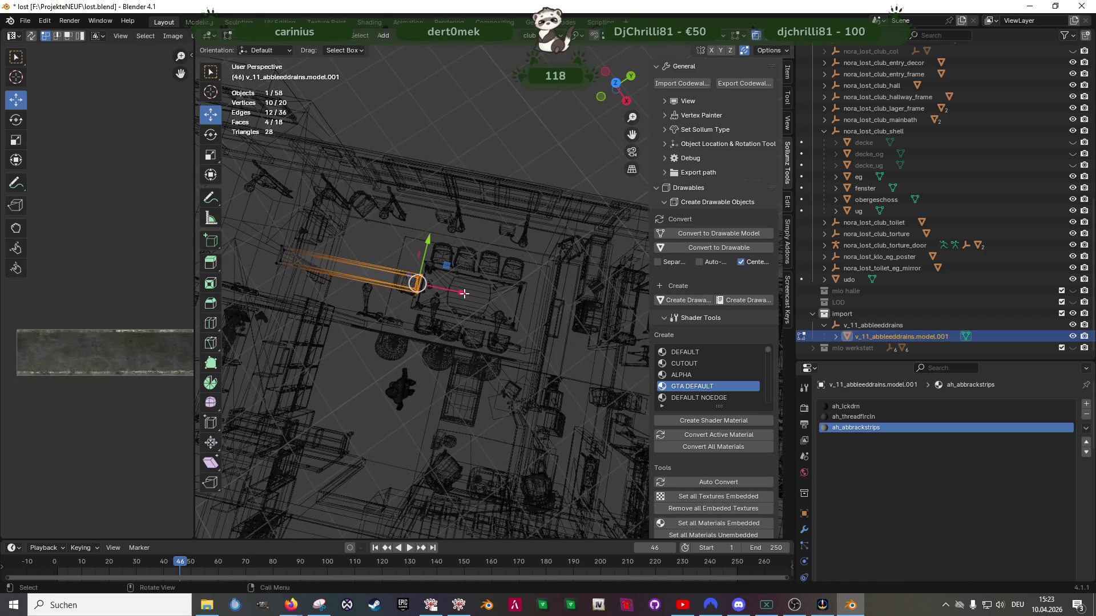
key(g)
key(x)
click(566, 298)
Select the whole drain and shift it along Y, then undo the shift
key(shift+z)
key(a)
scroll(567, 298, up, 3)
mouse_move(567, 298)
middle_down()
mouse_move(472, 222)
mouse_move(489, 255)
middle_up()
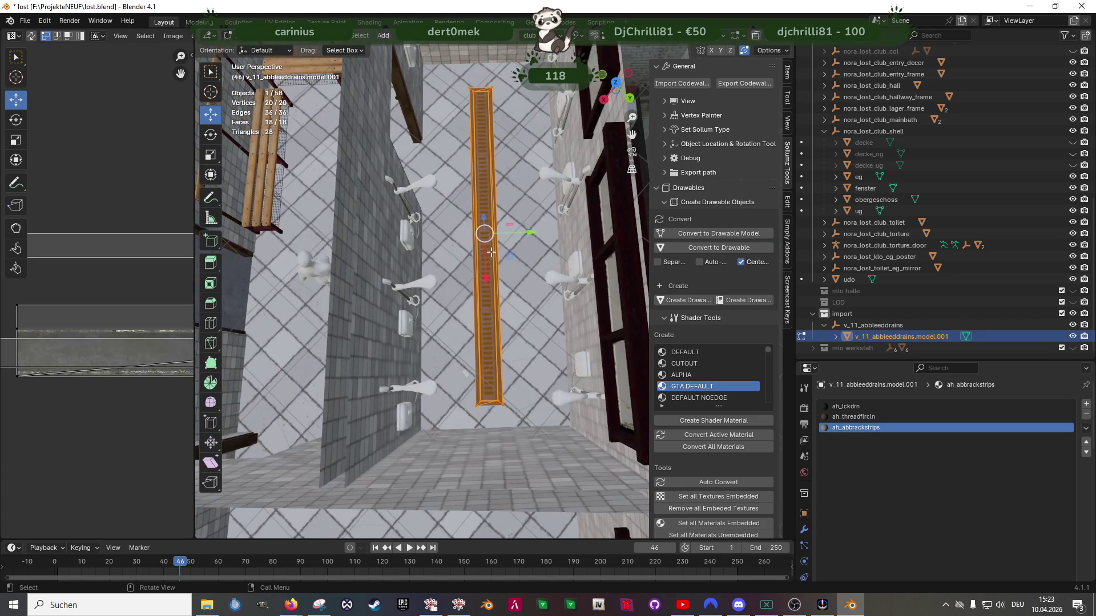
key(g)
key(y)
click(510, 236)
scroll(510, 228, up, 2)
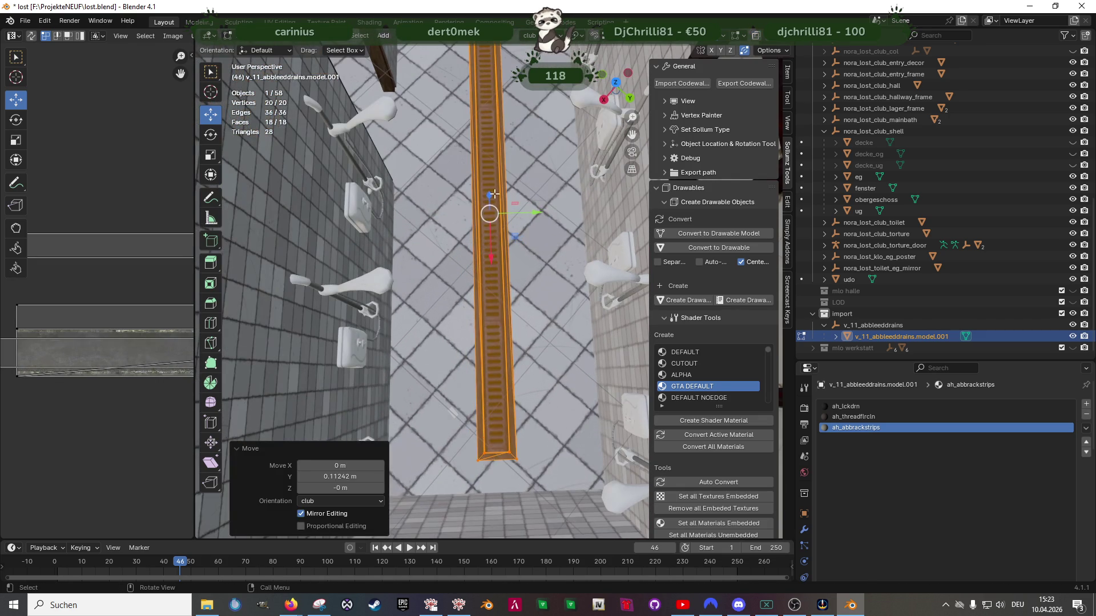
key(ctrl+z)
Scale the top grate face's UV island to about 1.48 in the UV editor
click(492, 184)
scroll(71, 358, down, 4)
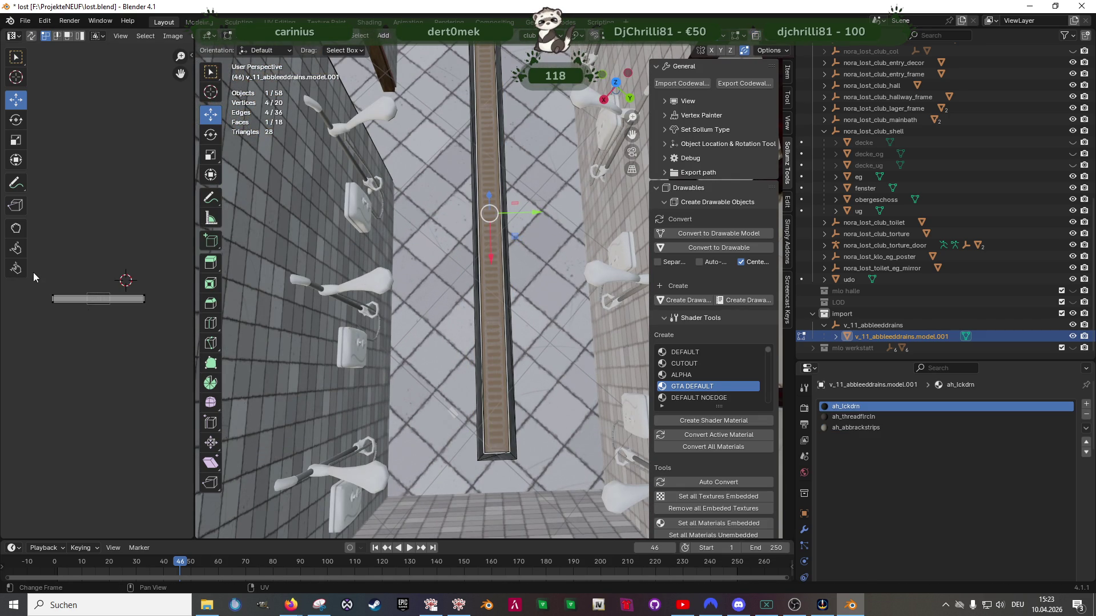
drag(68, 297, 155, 317)
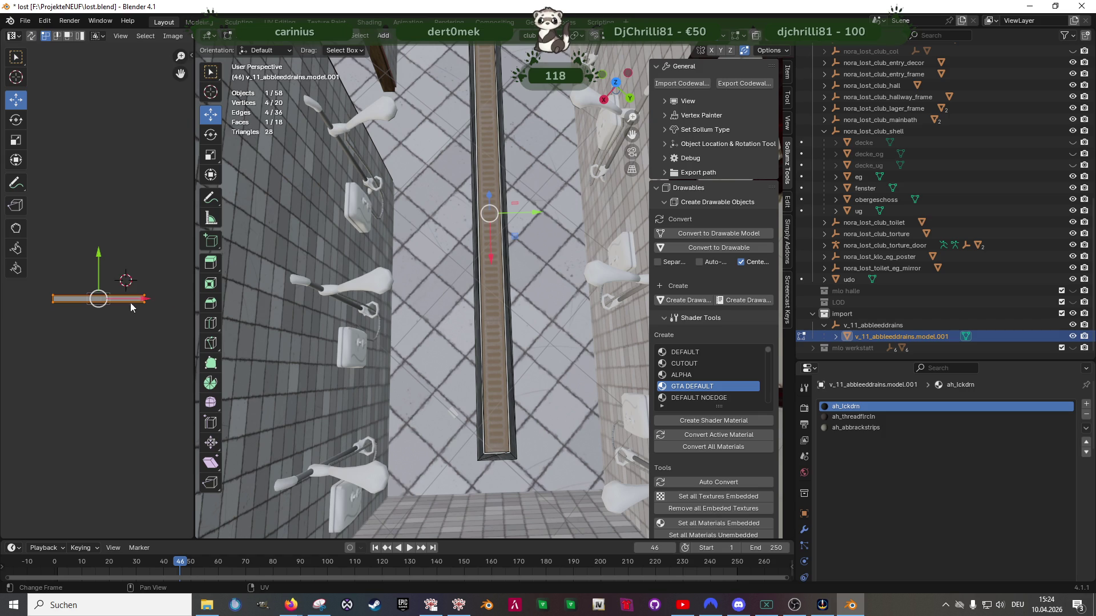
scroll(130, 299, up, 4)
key(shift+space)
key(s)
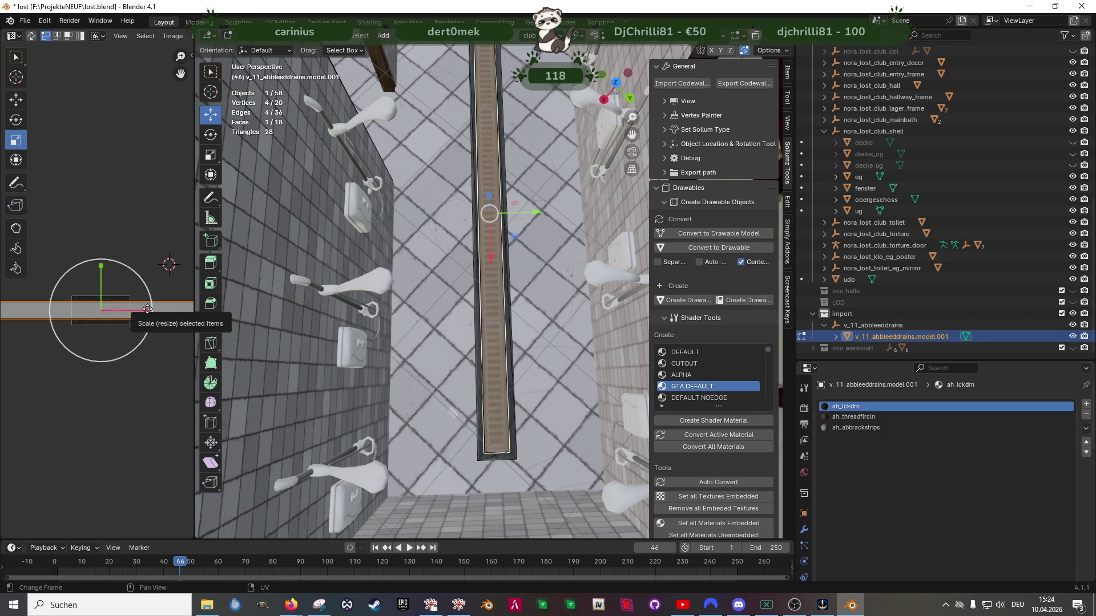
drag(147, 308, 152, 307)
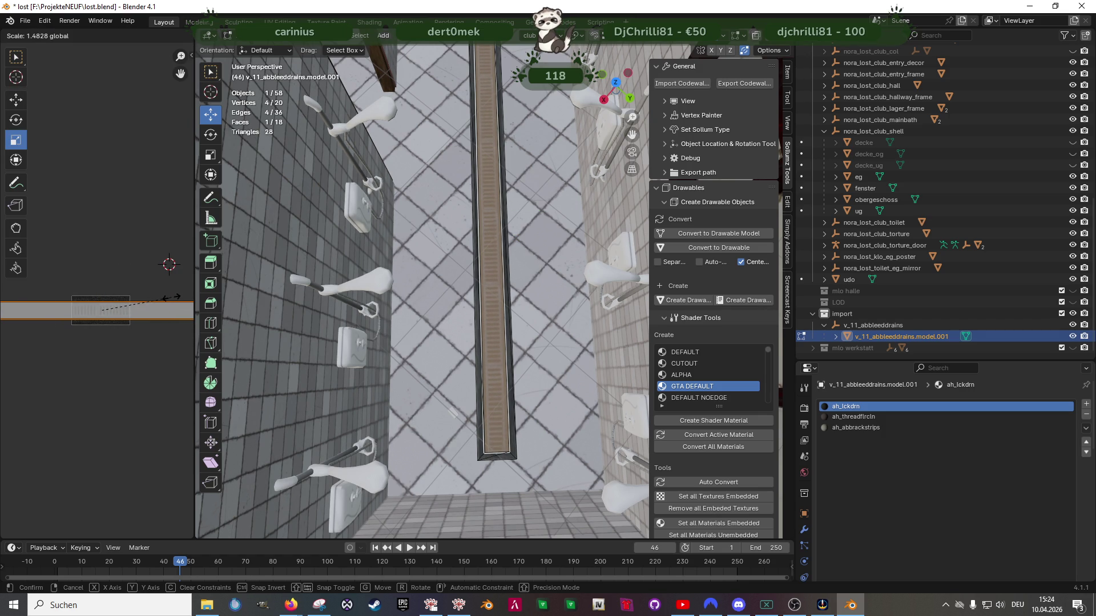
drag(170, 297, 170, 297)
Select the whole drain and lower it 0.413 m on Z below the floor
mouse_move(490, 215)
middle_down()
mouse_move(489, 184)
mouse_move(469, 322)
middle_up()
mouse_move(472, 189)
middle_down()
mouse_move(500, 247)
mouse_move(476, 295)
mouse_move(508, 348)
middle_up()
key(a)
key(g)
key(z)
key(ctrl)
click(576, 311)
mouse_move(576, 311)
middle_down()
mouse_move(587, 407)
mouse_move(470, 352)
middle_up()
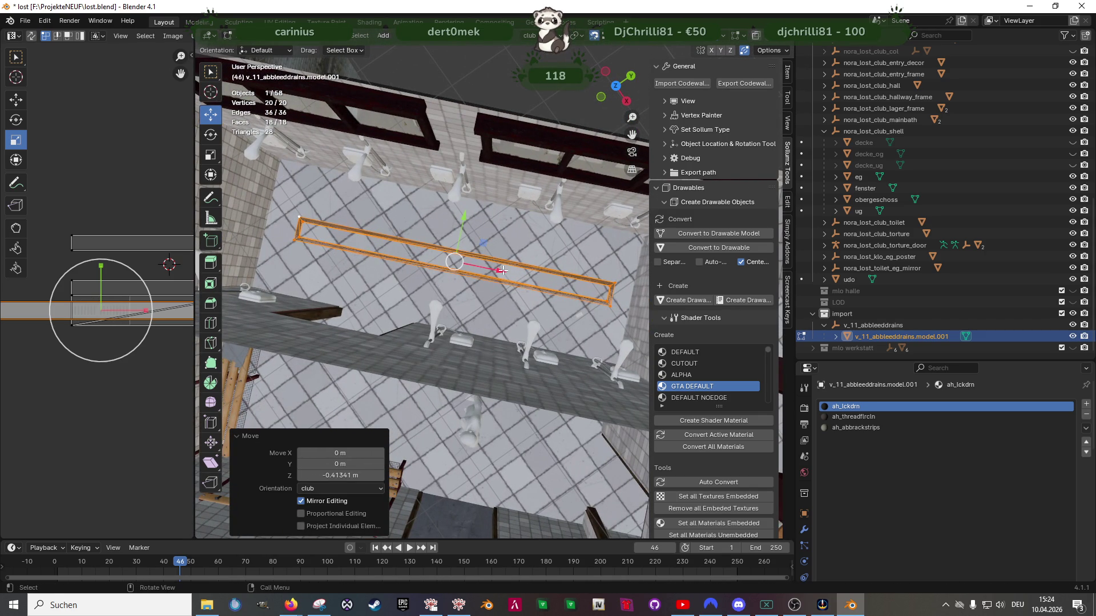
Nudge the drain along X, then isolate one obergeschoss floor face with Shift+H
drag(502, 270, 488, 286)
click(485, 310)
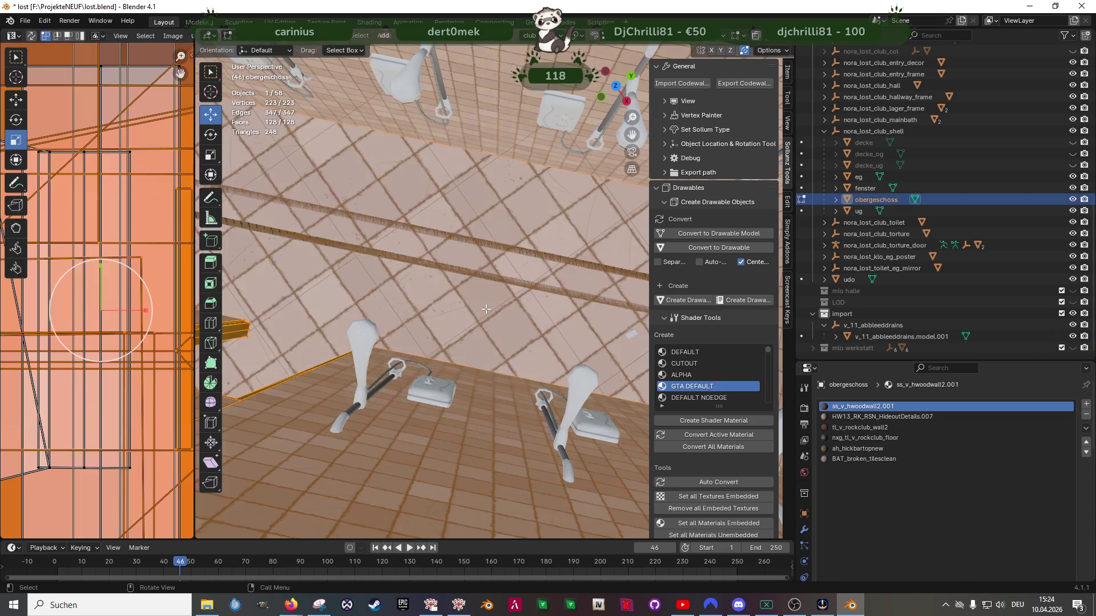
click(486, 309)
middle_drag(485, 309, 403, 289)
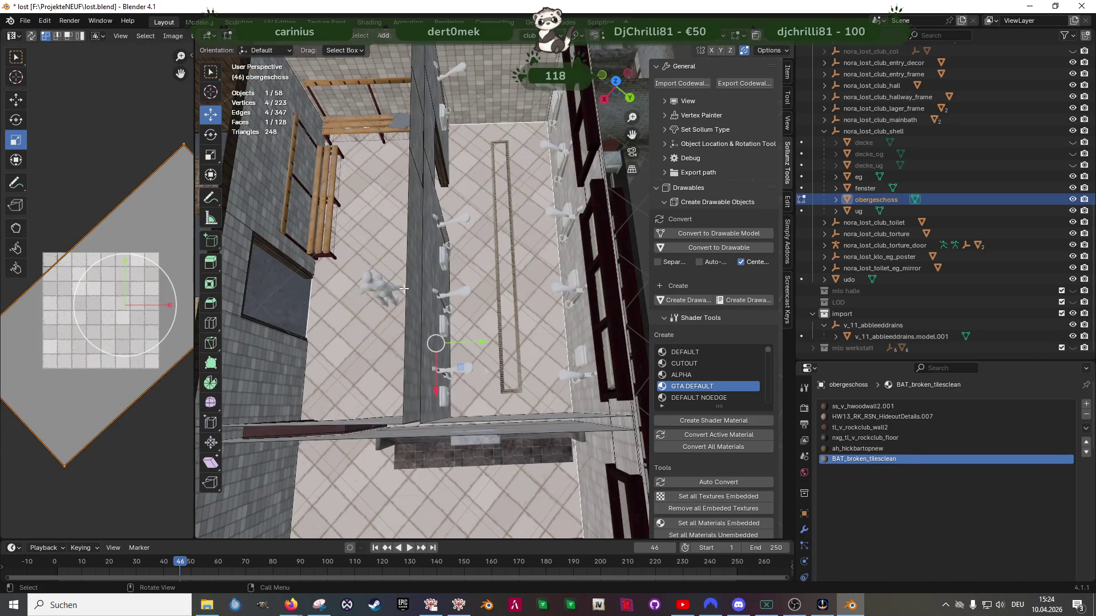
key(shift+h)
scroll(404, 289, up, 3)
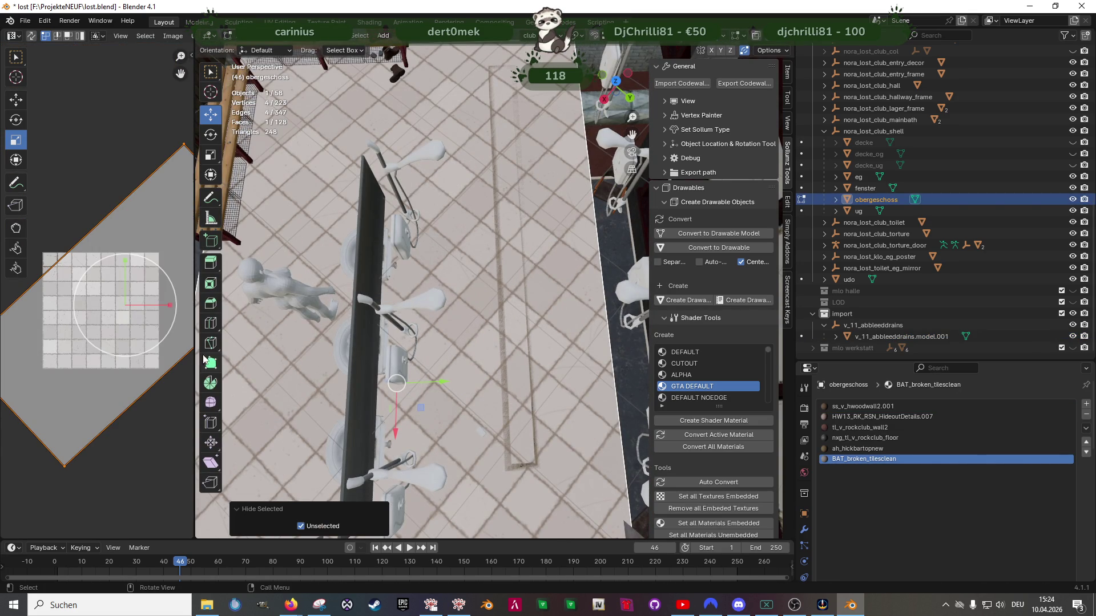
Knife-cut a rectangle matching the drain into the floor and delete that strip face
click(211, 342)
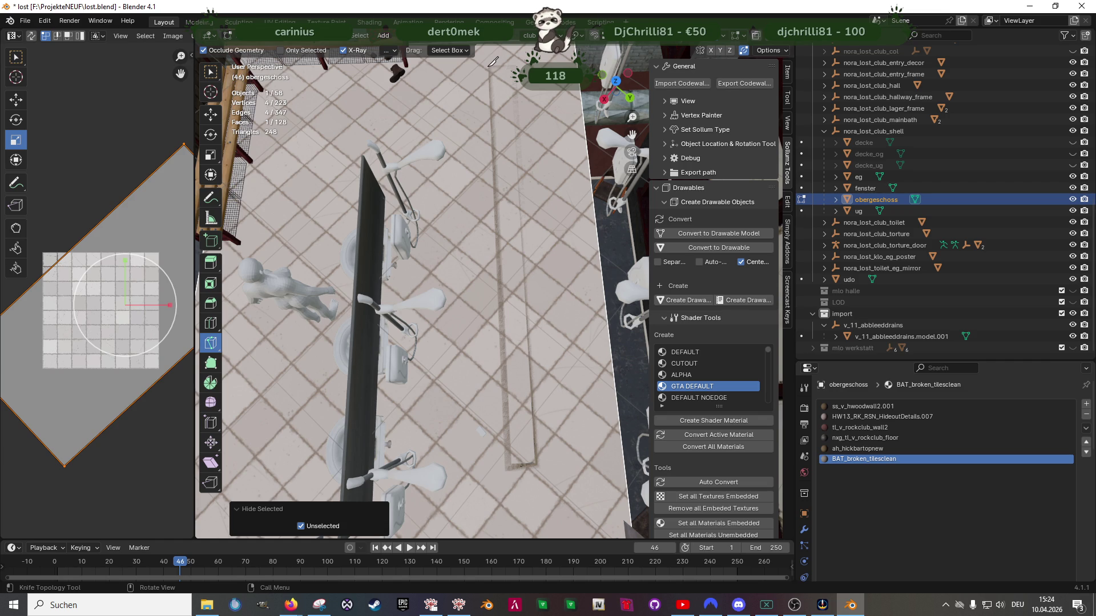
click(488, 68)
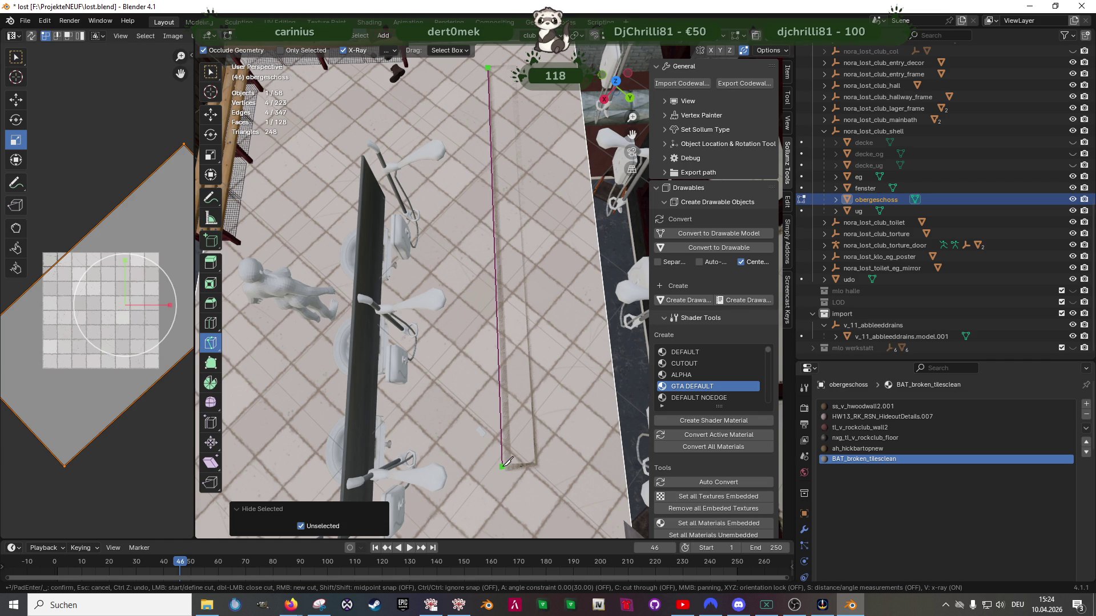
click(545, 459)
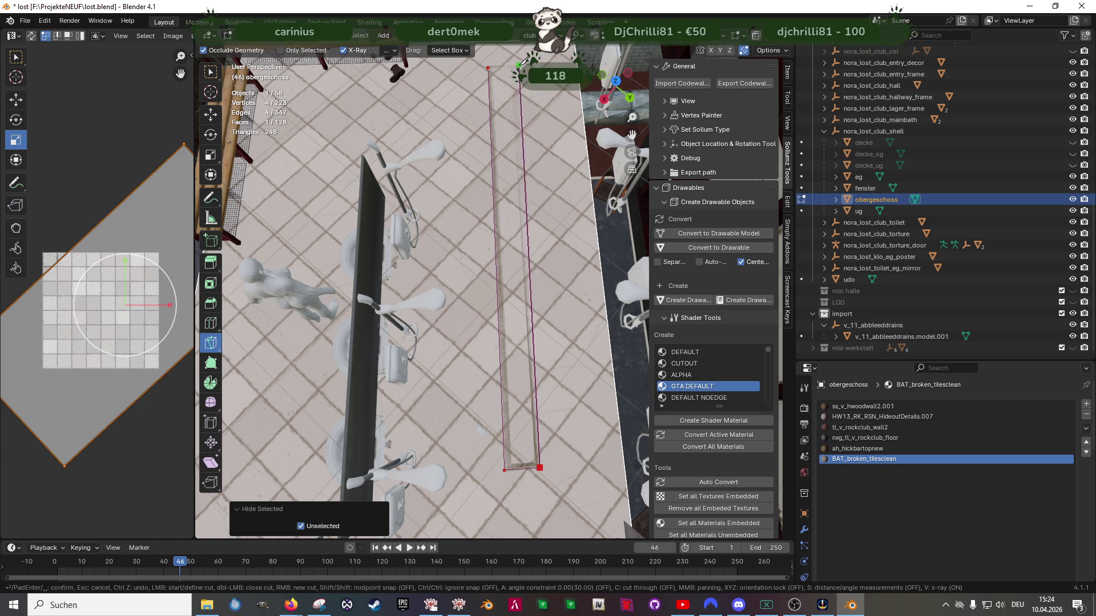
click(488, 66)
key(Return)
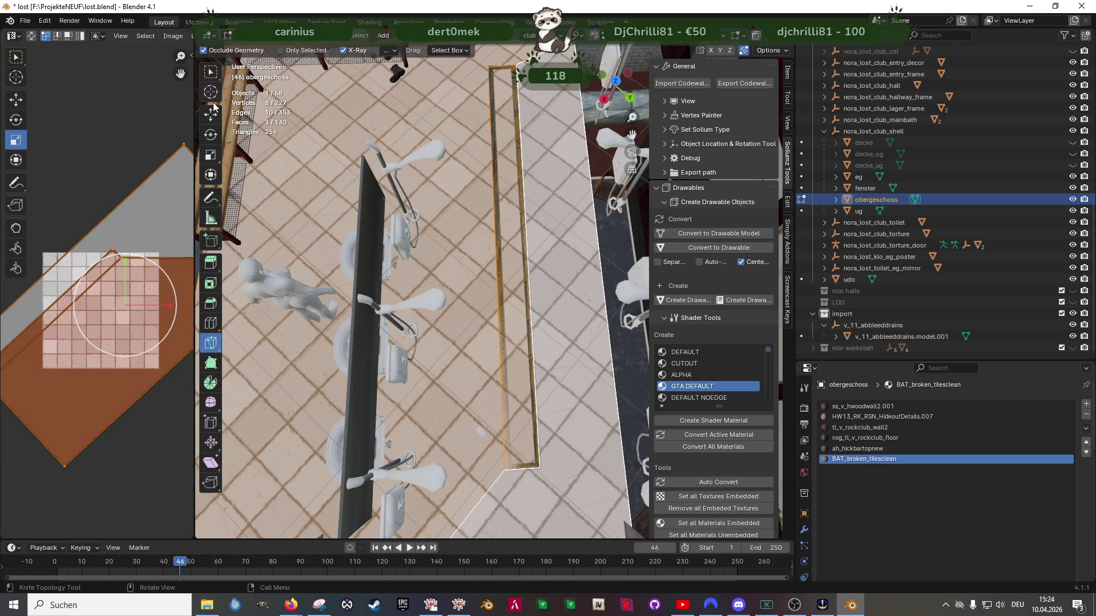
click(211, 115)
click(503, 199)
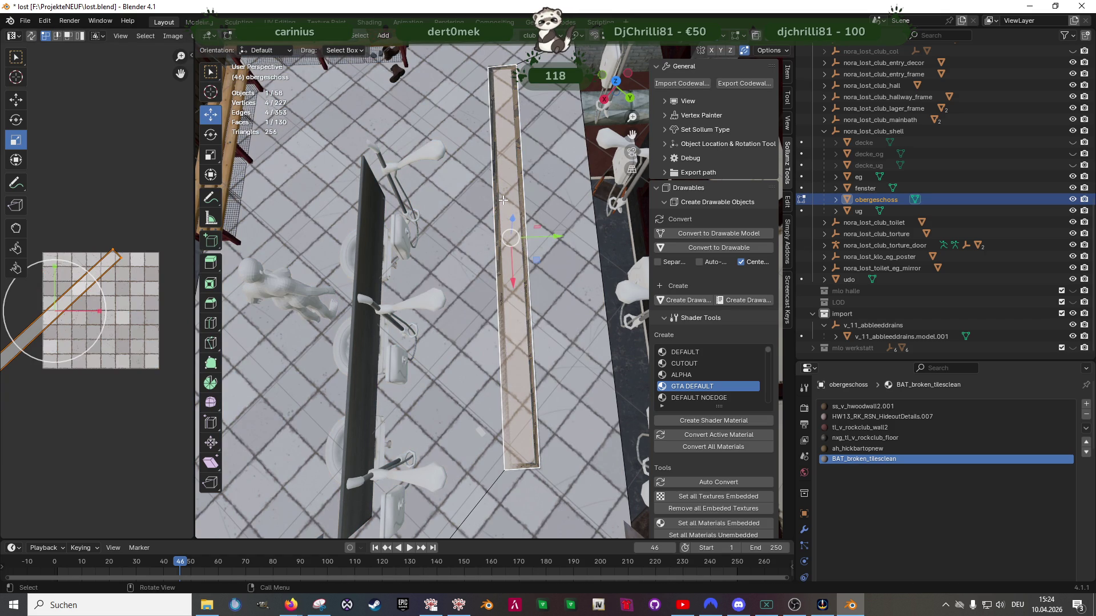
key(x)
click(502, 199)
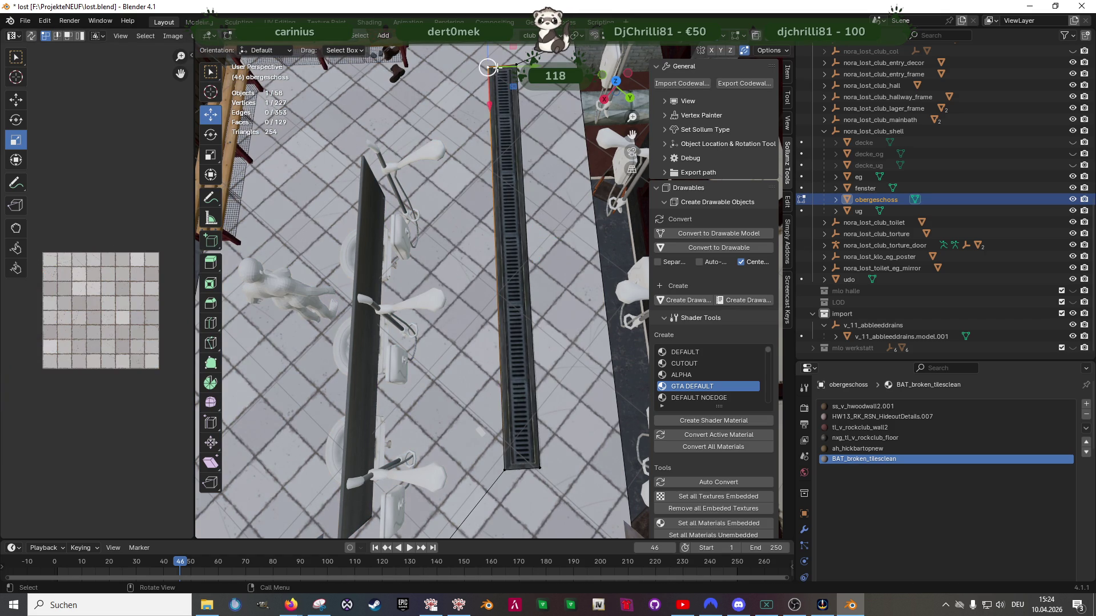
In wireframe, nudge the opening's corner vertex along X and Y toward the drain
scroll(497, 68, up, 5)
shift+middle_drag(497, 67, 497, 286)
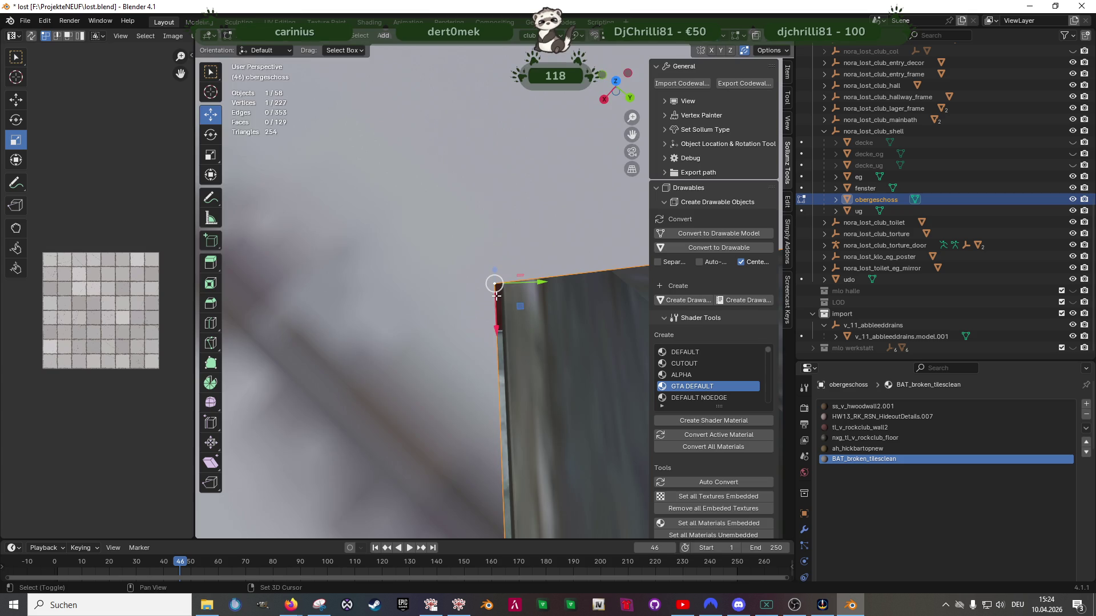
key(shift+z)
drag(496, 296, 485, 188)
mouse_move(489, 229)
mouse_down()
mouse_move(492, 251)
mouse_move(535, 217)
mouse_up()
mouse_move(561, 235)
shift+middle_down()
mouse_move(567, 283)
mouse_move(512, 283)
mouse_move(586, 276)
mouse_move(470, 333)
mouse_move(425, 337)
mouse_move(457, 314)
shift+middle_up()
drag(457, 314, 428, 317)
mouse_move(398, 347)
shift+middle_down()
mouse_move(387, 384)
mouse_move(453, 354)
mouse_move(482, 262)
mouse_move(470, 386)
mouse_move(519, 331)
mouse_move(492, 284)
shift+middle_up()
scroll(453, 354, down, 3)
scroll(472, 392, up, 3)
Fine-tune the corner by 0.015435 m along X and 0.003463 m along Y to match the grate
drag(514, 284, 560, 228)
middle_drag(560, 228, 568, 272)
mouse_move(482, 225)
mouse_down()
mouse_move(400, 183)
mouse_move(419, 193)
mouse_up()
mouse_move(495, 297)
middle_down()
mouse_move(479, 253)
mouse_move(485, 272)
mouse_move(538, 291)
middle_up()
drag(538, 291, 543, 290)
mouse_move(544, 290)
middle_down()
mouse_move(516, 320)
mouse_move(484, 326)
middle_up()
drag(485, 325, 505, 325)
mouse_move(504, 326)
middle_down()
mouse_move(522, 311)
mouse_move(512, 279)
mouse_move(519, 344)
middle_up()
Restore textured shading, view the drain in Top Orthographic, and switch editing to the drain object
key(shift+z)
key(KP_7)
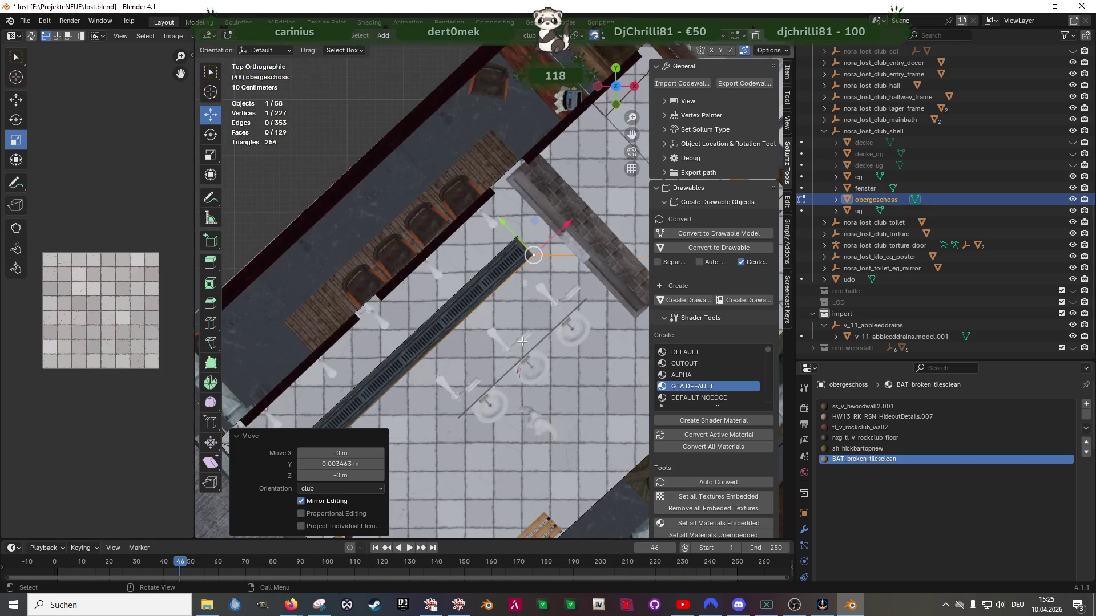
shift+middle_drag(476, 303, 502, 240)
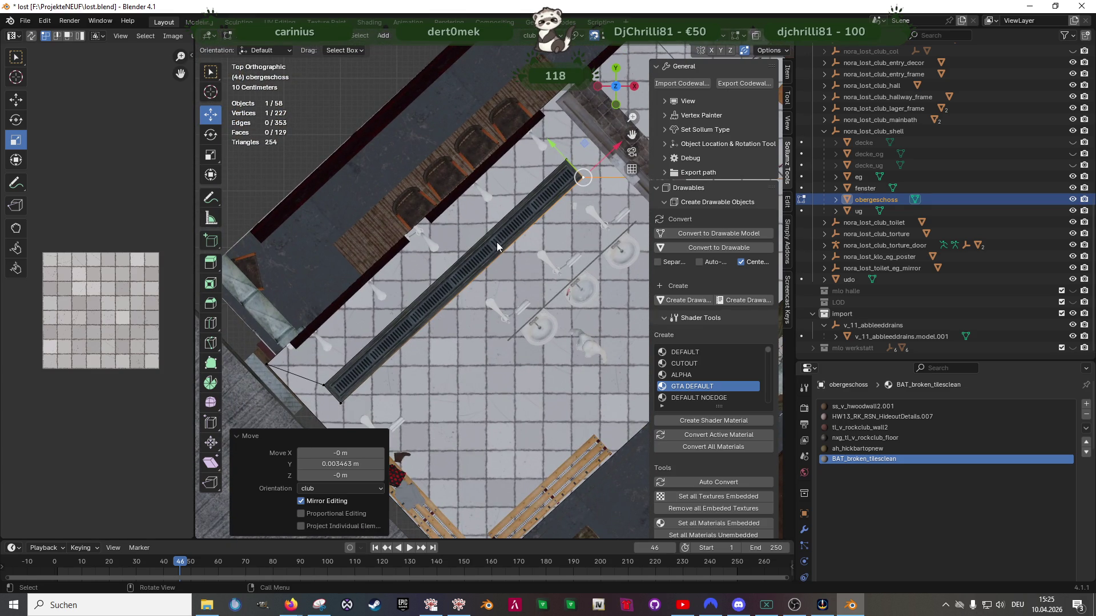
key(alt+q)
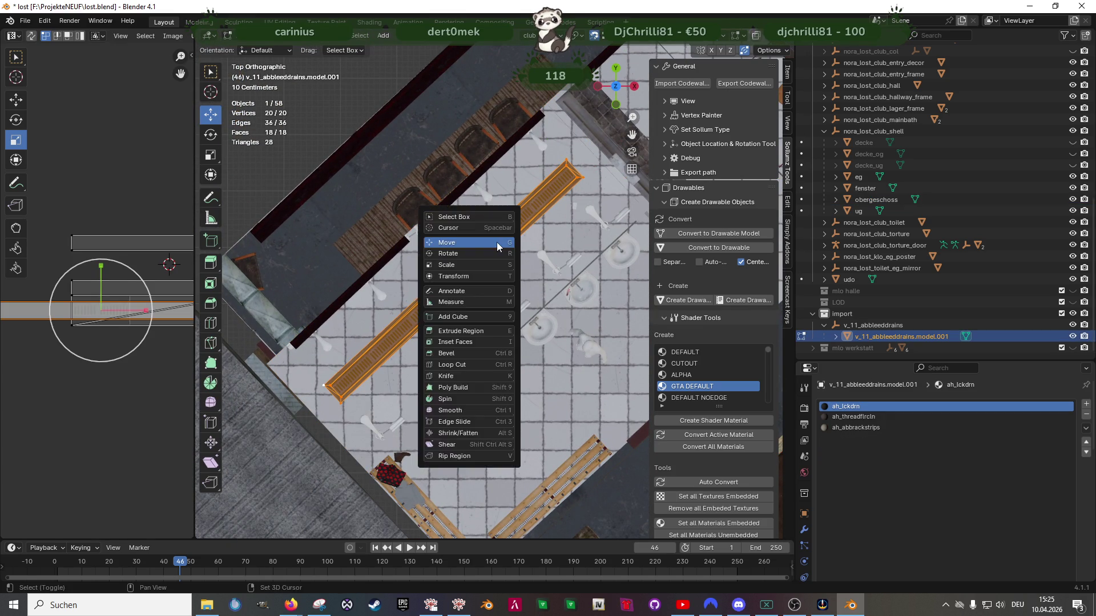
Scale the drain to 0.721 along Y and slide it 0.4994 m into the floor opening
mouse_move(424, 250)
mouse_down()
mouse_move(440, 255)
mouse_move(565, 211)
mouse_up()
key(shift+space)
click(441, 255)
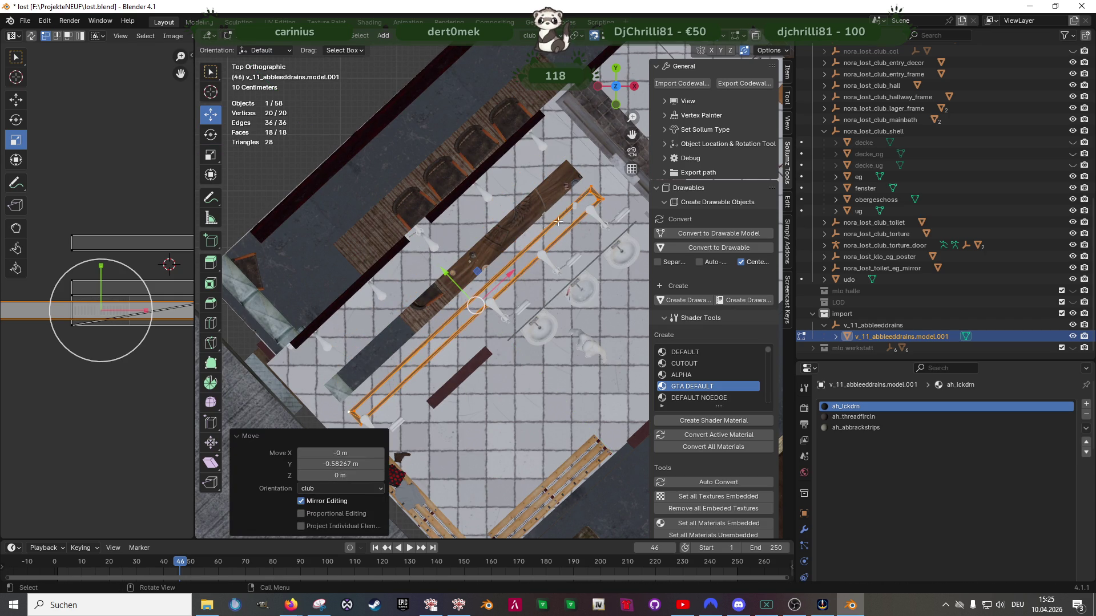
click(459, 278)
drag(452, 279, 429, 261)
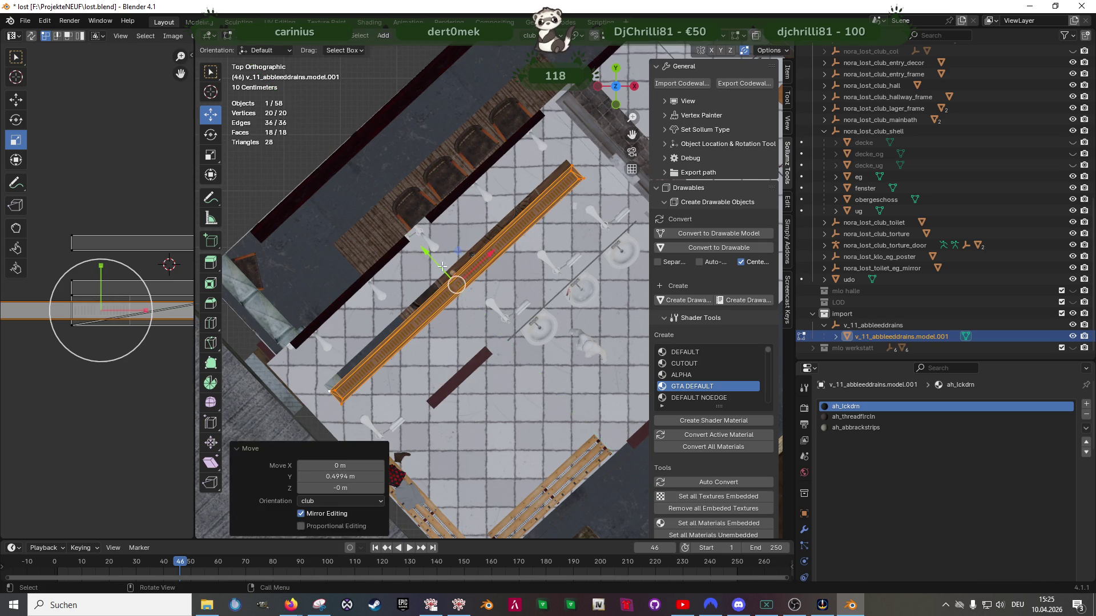
Select the obergeschoss floor object and enter Edit Mode
scroll(461, 196, up, 4)
click(463, 197)
key(Tab)
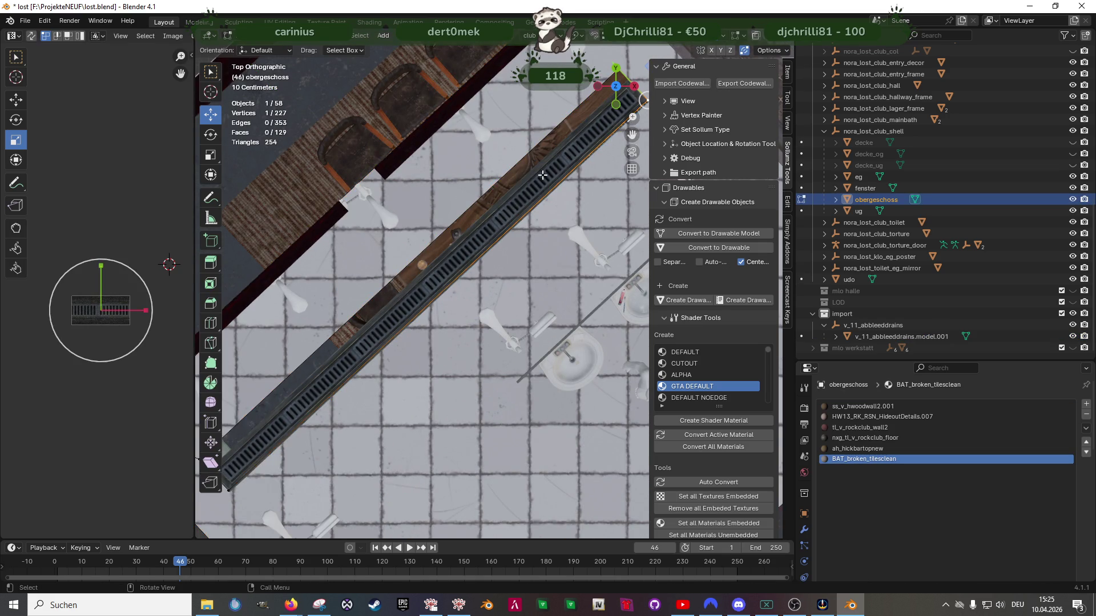
Slide the selected floor-opening vertex -0.14467 m along Y toward the wall edge
shift+middle_drag(533, 180, 422, 281)
scroll(524, 211, up, 5)
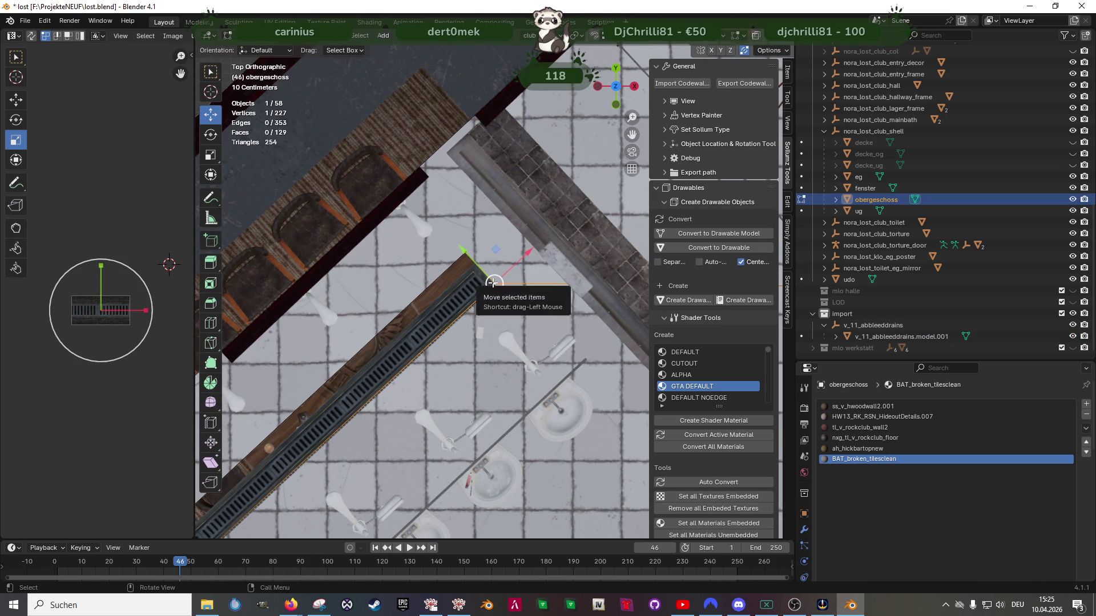
scroll(492, 283, up, 8)
mouse_move(492, 283)
middle_down()
mouse_move(526, 280)
mouse_move(492, 297)
middle_up()
drag(467, 278, 516, 284)
middle_drag(517, 284, 442, 313)
drag(488, 284, 475, 286)
mouse_move(475, 285)
middle_down()
mouse_move(436, 277)
mouse_move(505, 331)
mouse_move(635, 341)
middle_up()
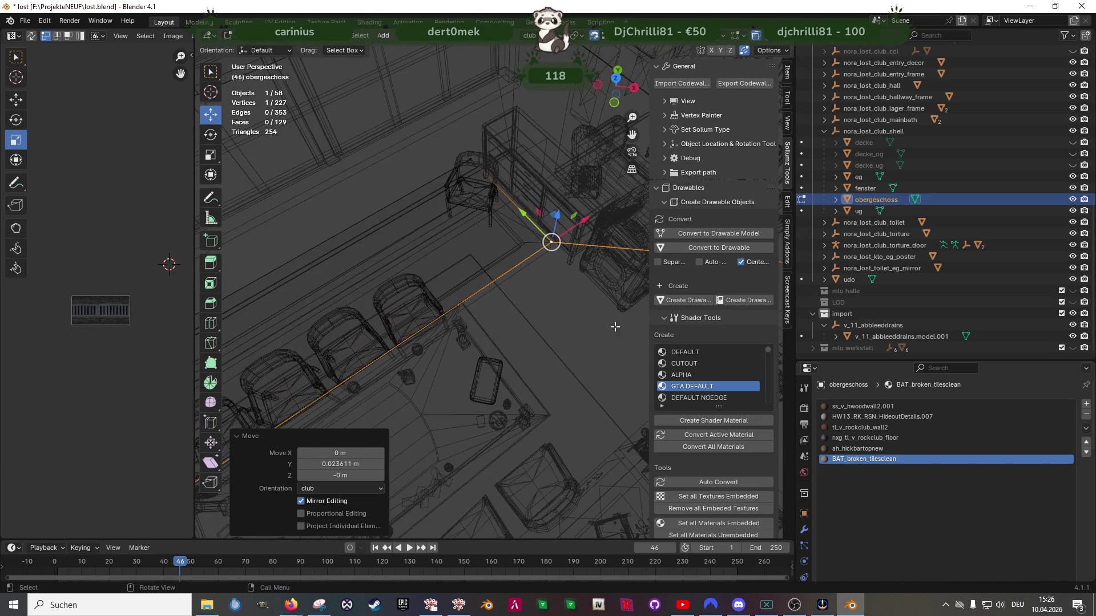
Move the vertex along Y again with G Y, by -0.022159 m
middle_drag(469, 164, 570, 206)
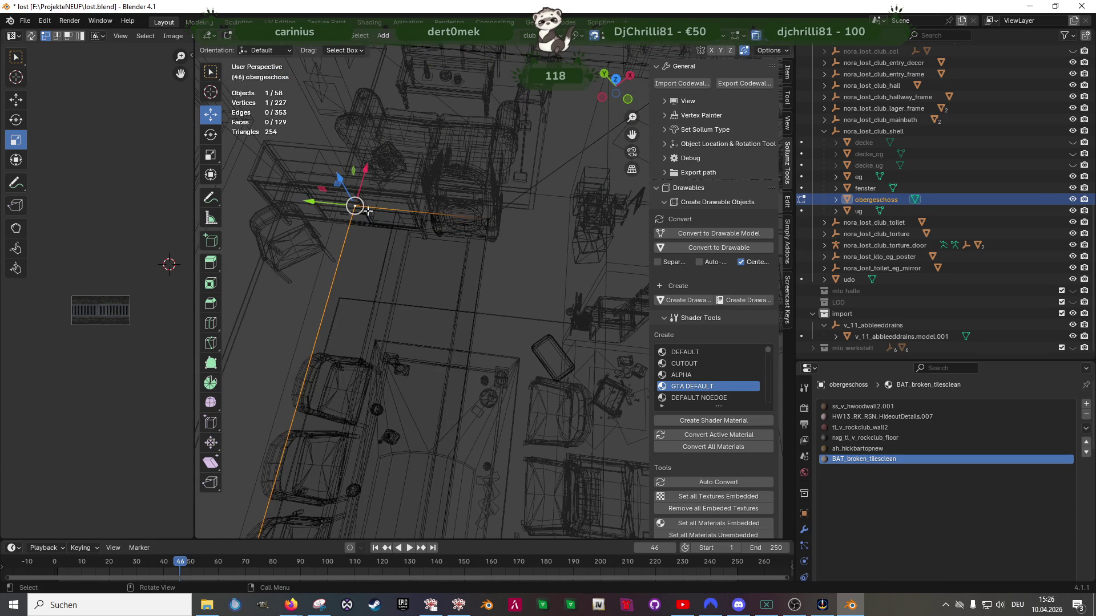
key(g)
key(y)
click(396, 212)
mouse_move(396, 212)
middle_down()
mouse_move(469, 419)
mouse_move(504, 333)
middle_up()
scroll(470, 419, up, 5)
Nudge the element slightly further along Y, then return to textured shading and pick a ceiling-edge face
mouse_move(555, 307)
middle_down()
mouse_move(567, 270)
mouse_move(557, 325)
mouse_move(490, 297)
middle_up()
scroll(557, 300, down, 4)
scroll(566, 269, up, 3)
drag(486, 267, 545, 350)
mouse_move(545, 349)
middle_down()
mouse_move(491, 293)
mouse_move(570, 409)
mouse_move(550, 390)
middle_up()
drag(573, 412, 576, 418)
mouse_move(576, 418)
middle_down()
mouse_move(548, 325)
mouse_move(440, 297)
mouse_move(434, 285)
mouse_move(442, 311)
mouse_move(449, 294)
mouse_move(428, 277)
middle_up()
key(shift+z)
click(372, 276)
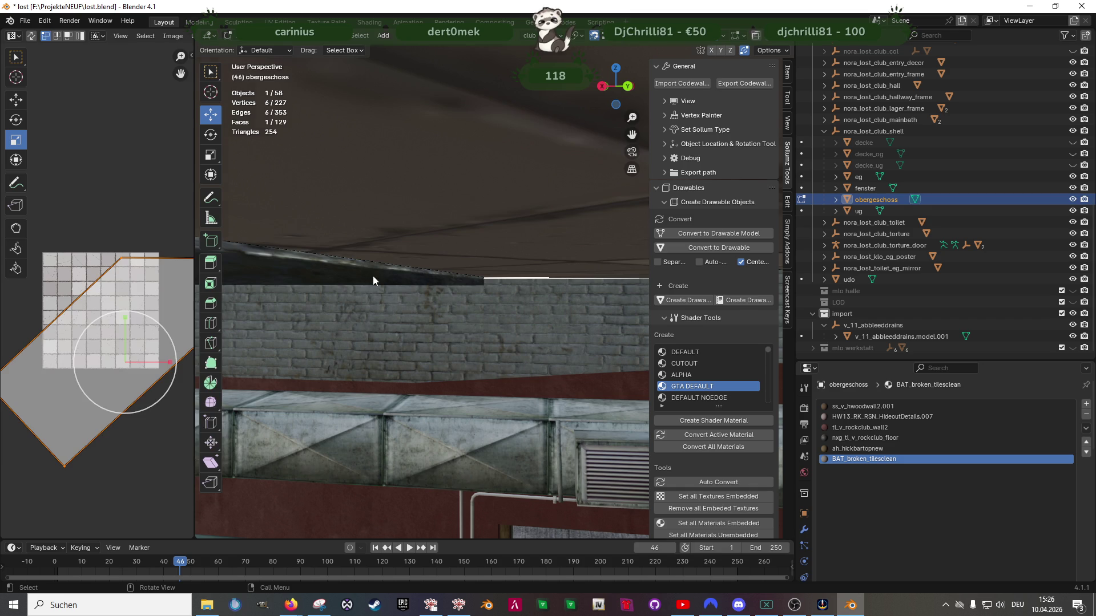
Select the drain mesh's sloped ceiling-edge faces, adding a second and third face
click(373, 278)
click(373, 278)
click(374, 276)
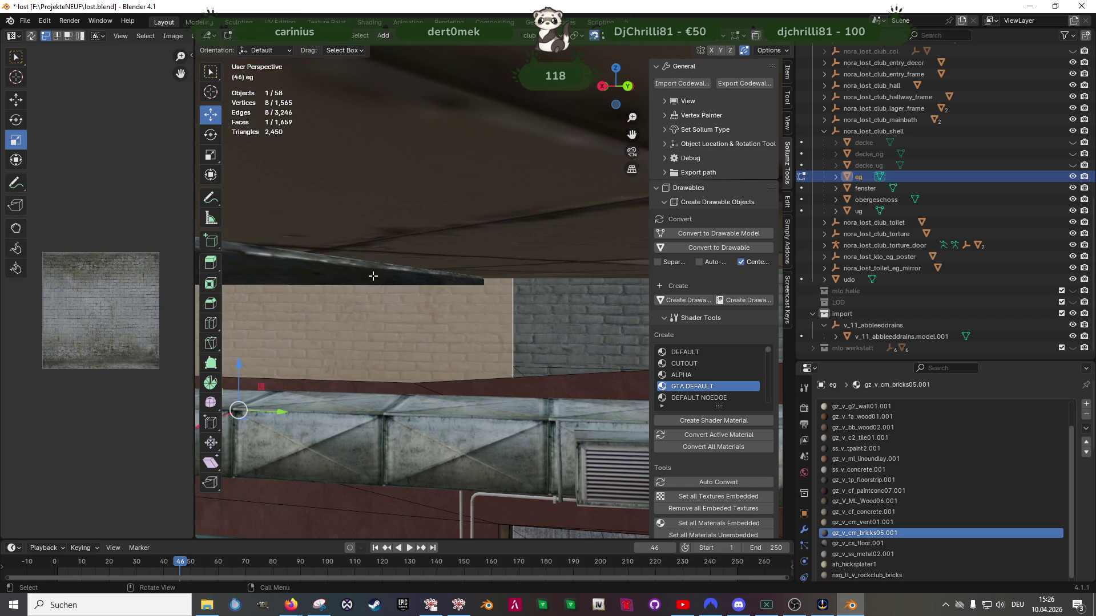
click(391, 279)
click(390, 280)
click(391, 281)
middle_drag(390, 280, 482, 283)
shift+click(451, 271)
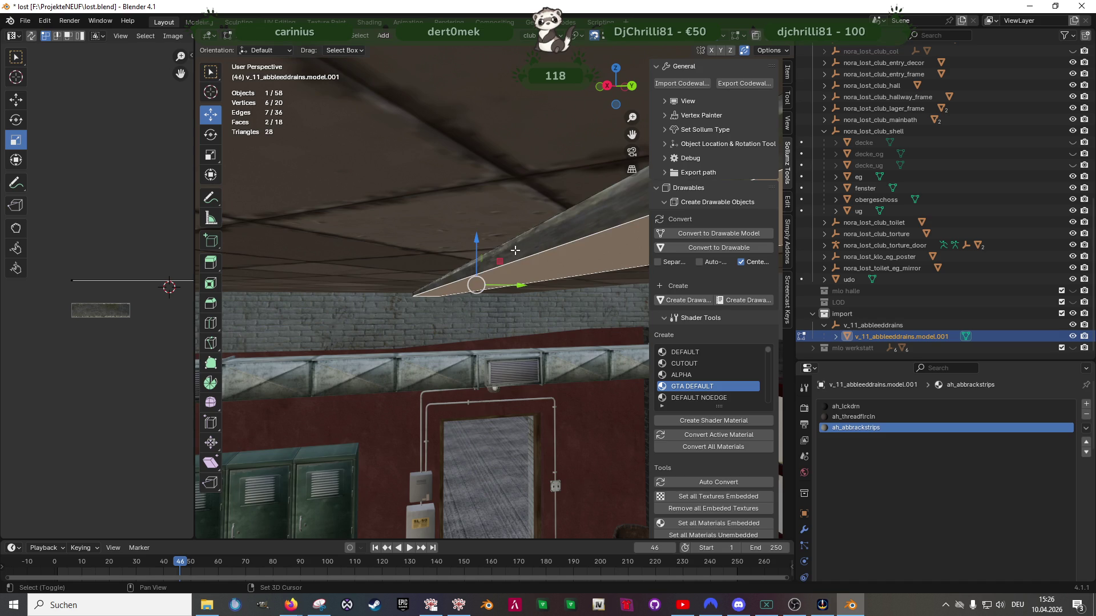
shift+click(515, 250)
middle_drag(515, 250, 490, 266)
Add the upper wall and top strip faces, delete them, and leave Edit Mode with 16 vertices and 13 faces
shift+click(490, 211)
mouse_move(489, 211)
middle_down()
mouse_move(296, 228)
mouse_move(451, 290)
mouse_move(499, 291)
middle_up()
scroll(501, 290, down, 3)
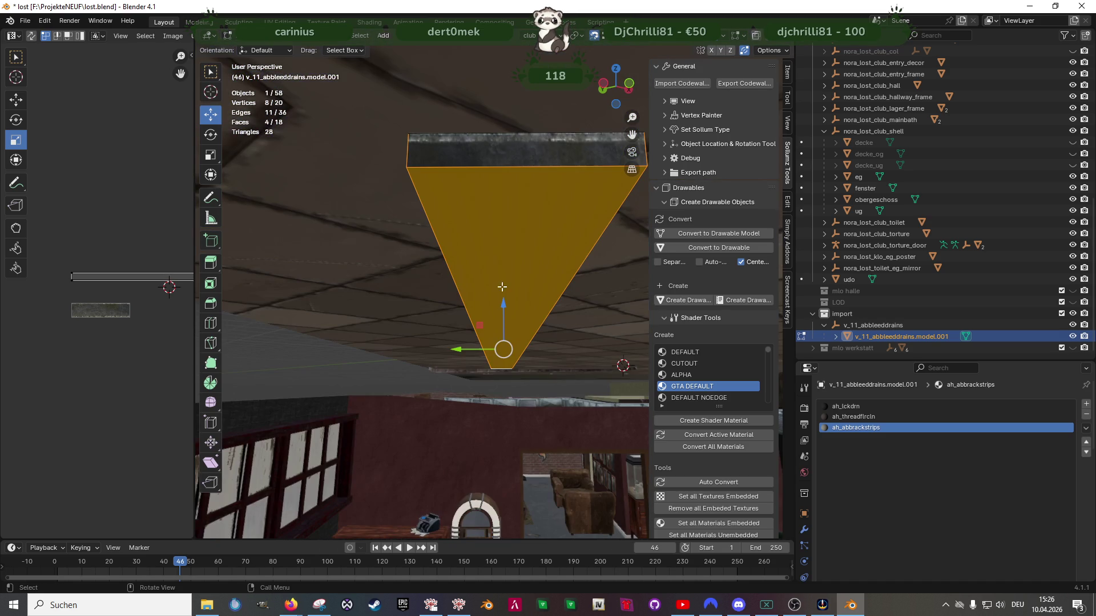
shift+click(499, 162)
key(x)
click(498, 162)
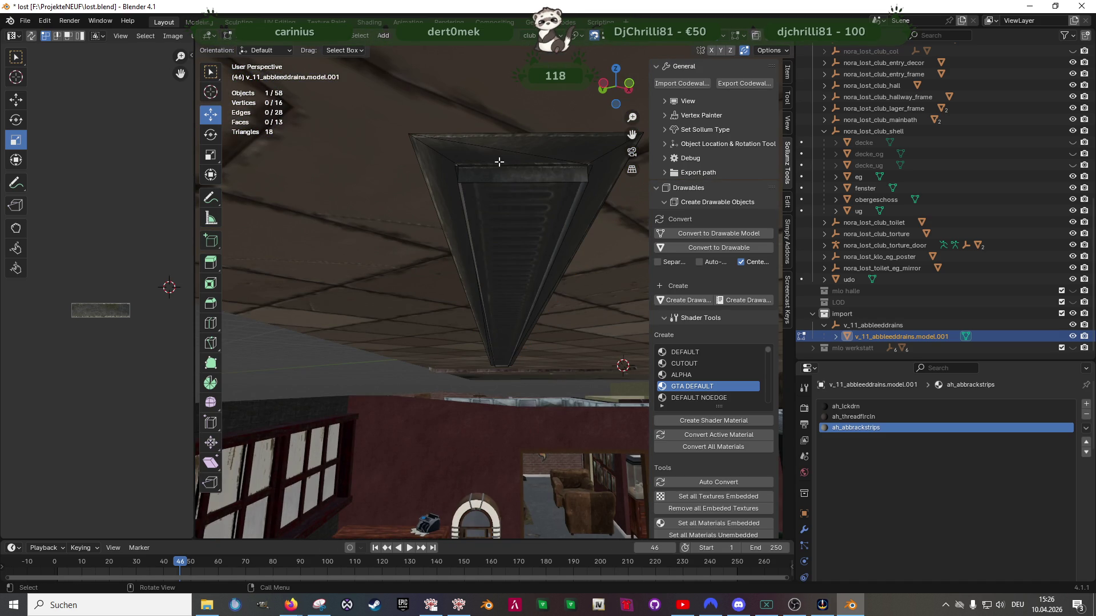
mouse_move(499, 162)
shift+middle_down()
mouse_move(534, 289)
mouse_move(528, 317)
shift+middle_up()
scroll(533, 290, up, 2)
key(Tab)
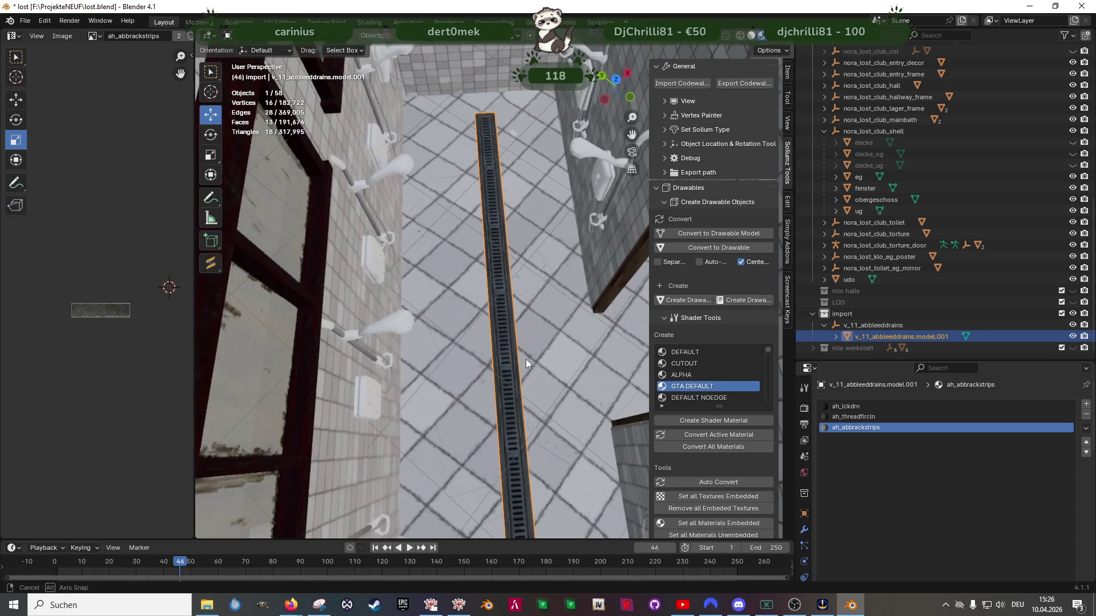
Join the drain into the obergeschoss mesh with Ctrl+J and enter Edit Mode
shift+click(556, 321)
right_click(501, 295)
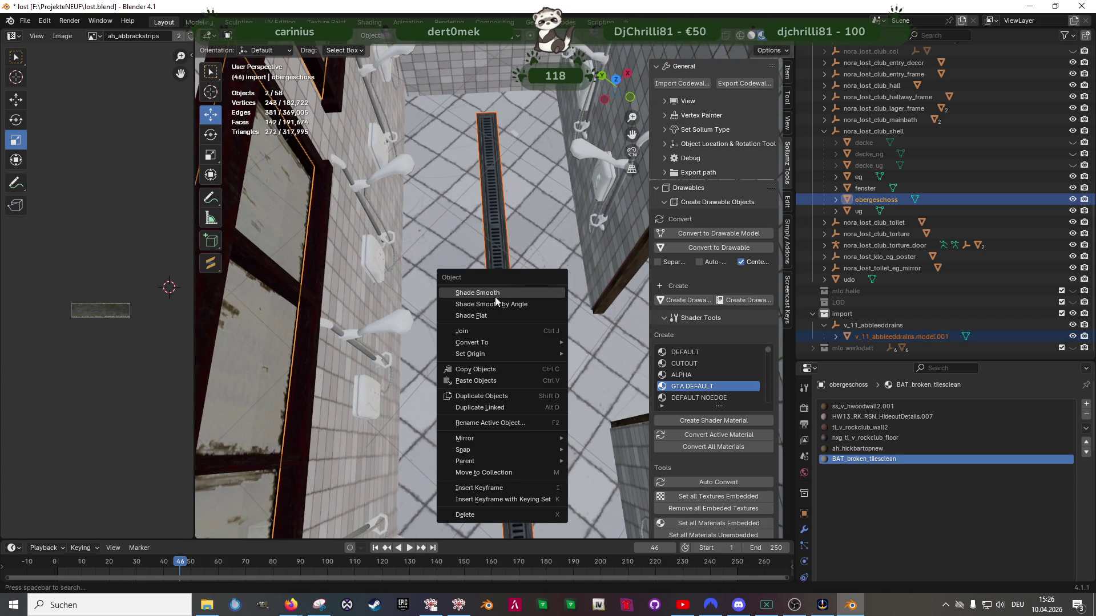
key(ctrl+j)
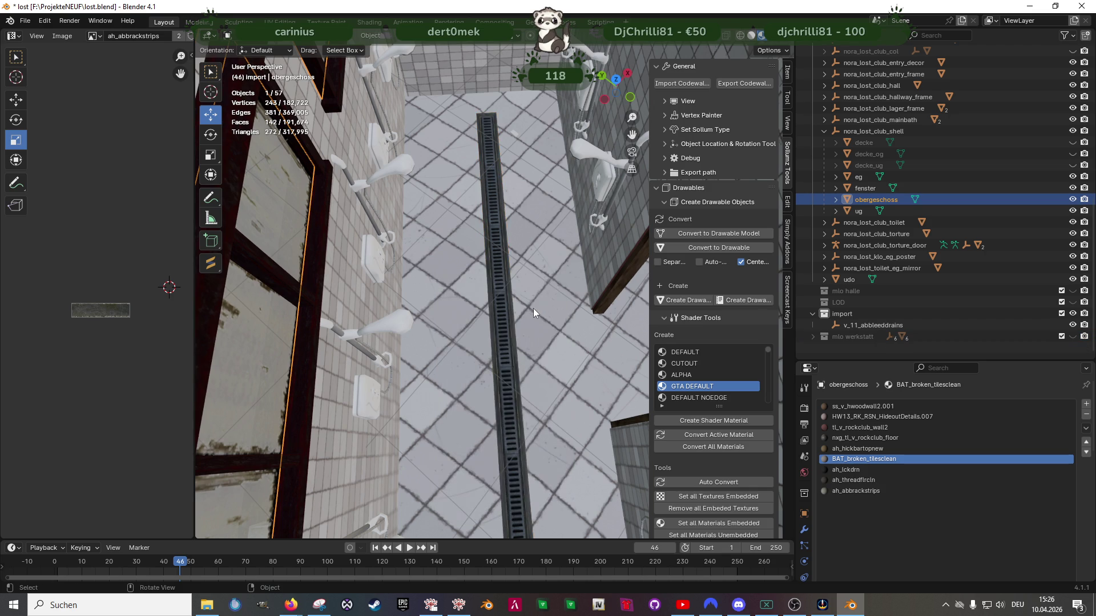
key(Tab)
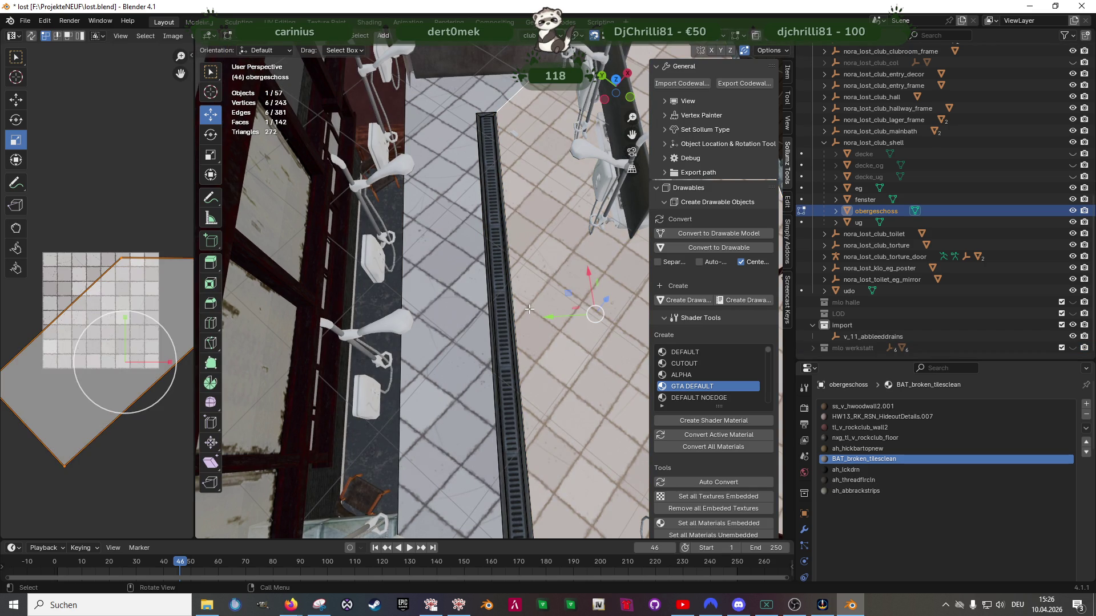
Select the two floor faces beside the drain and unwrap them with Cube Projection
scroll(530, 309, down, 2)
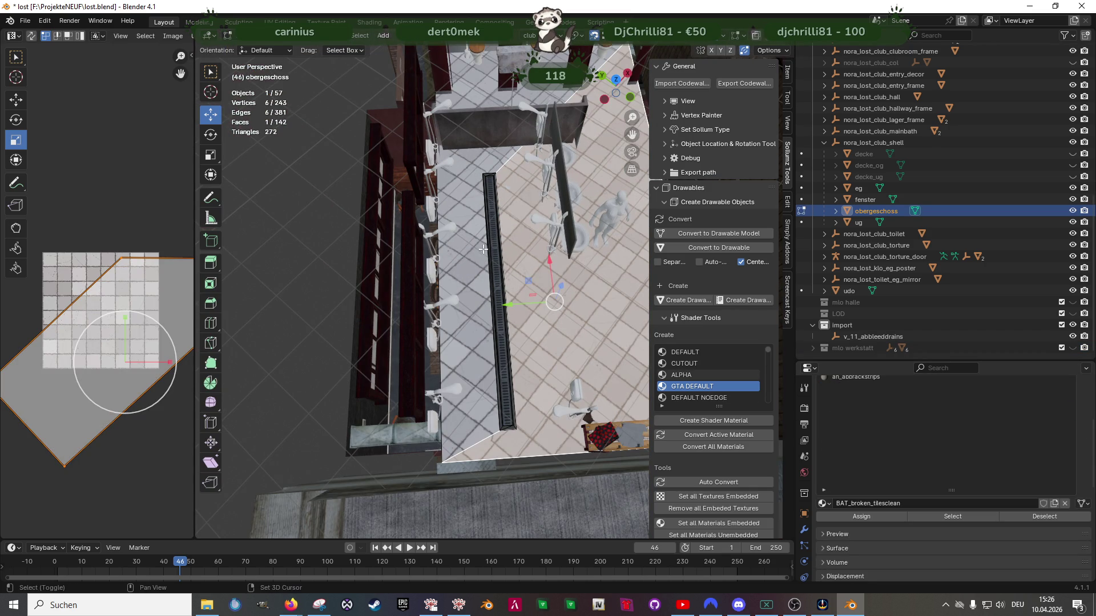
shift+click(484, 249)
scroll(482, 254, down, 3)
middle_drag(483, 254, 494, 307)
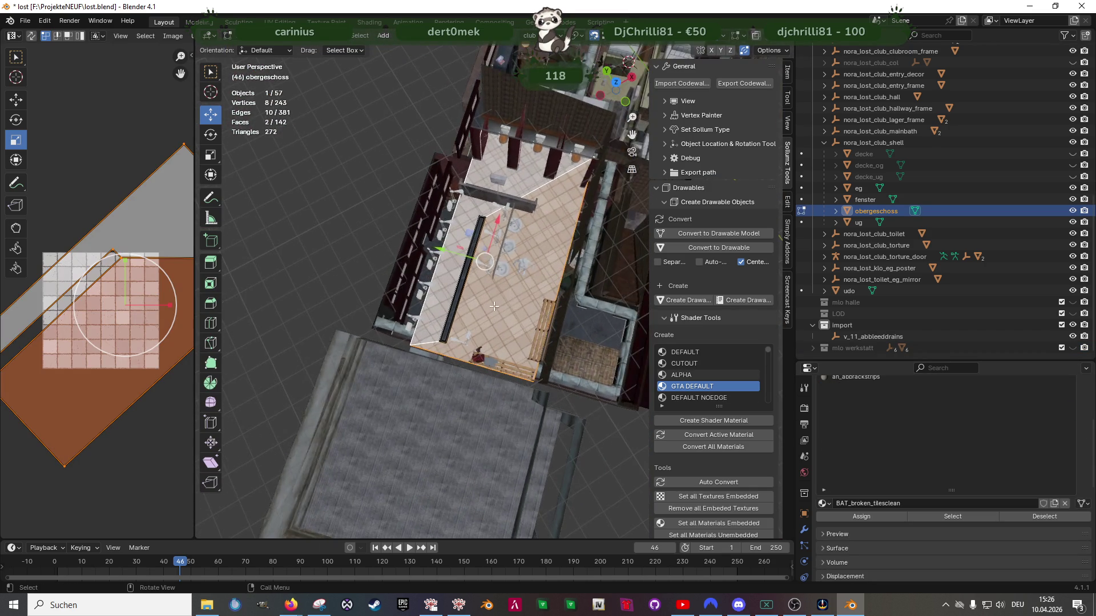
scroll(494, 306, up, 2)
right_click(503, 305)
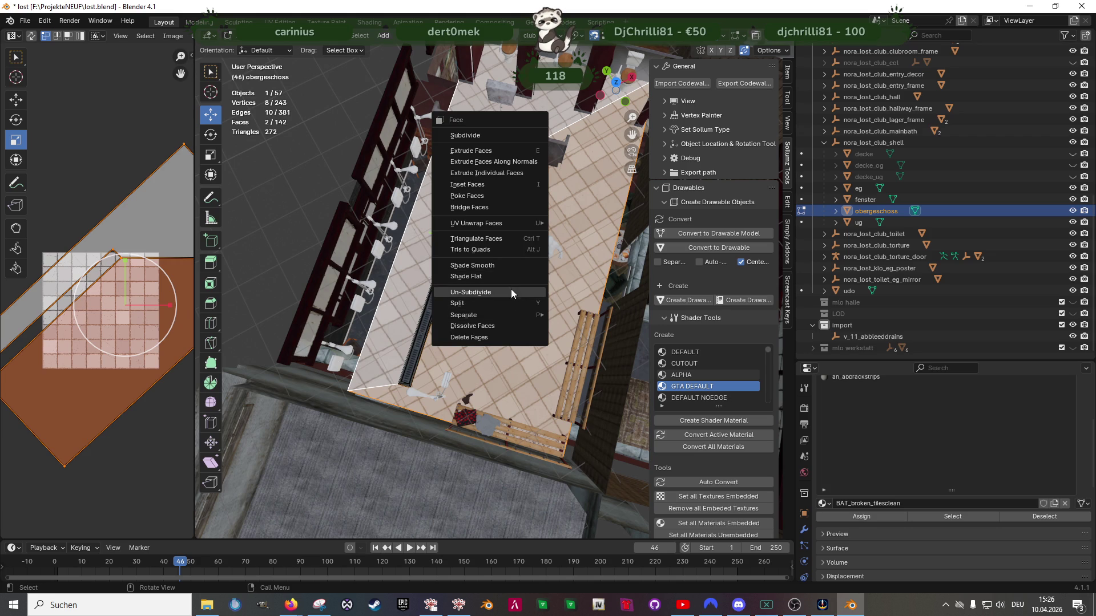
mouse_move(491, 223)
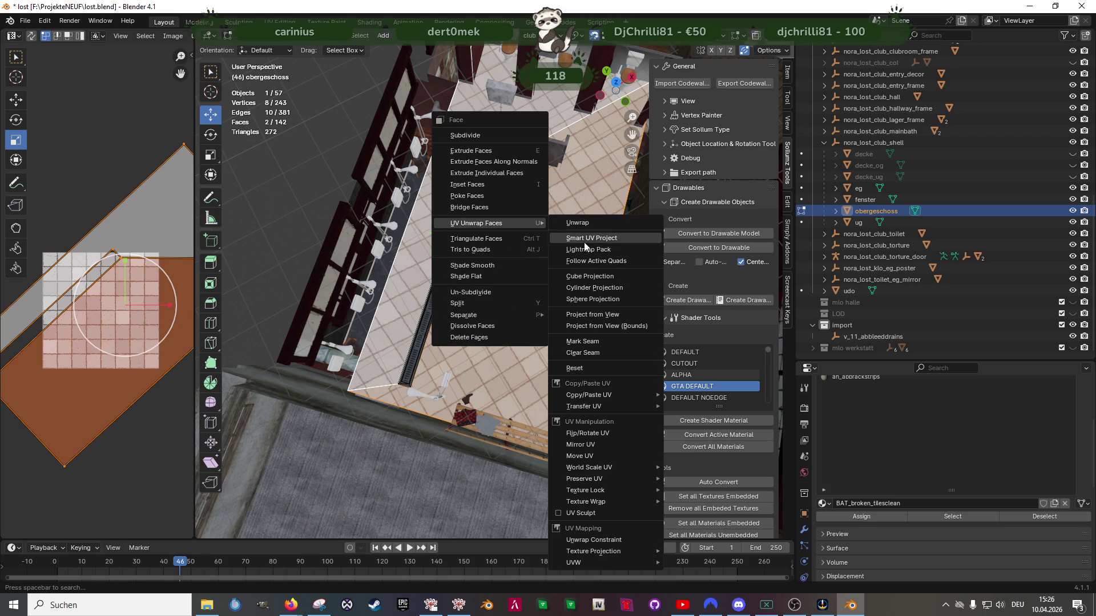
click(584, 277)
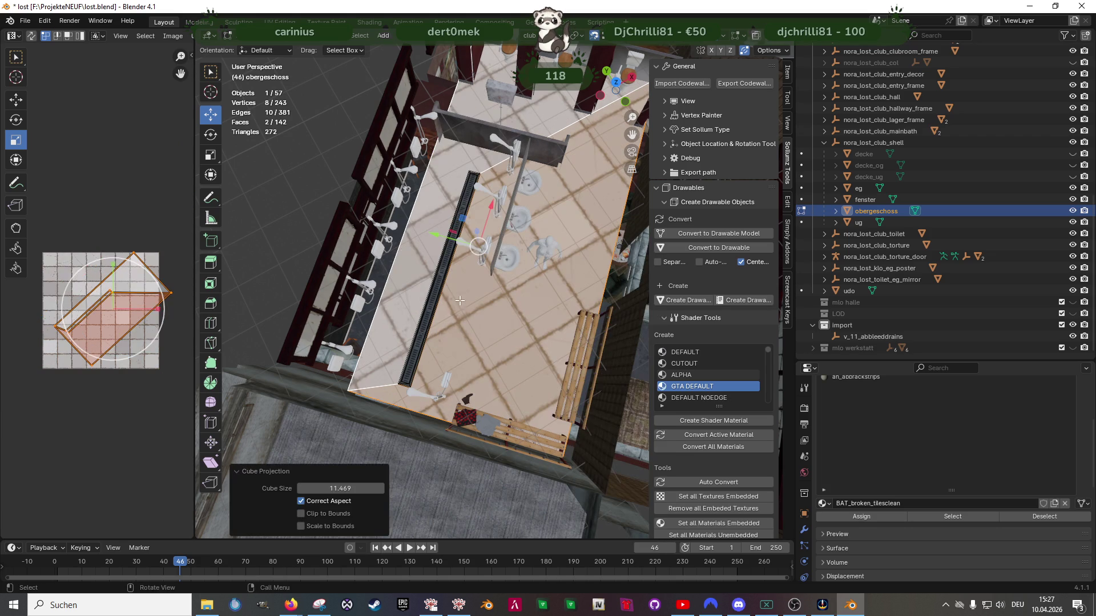
Scale up the floor UVs so their tiles match the surrounding floor
key(Escape)
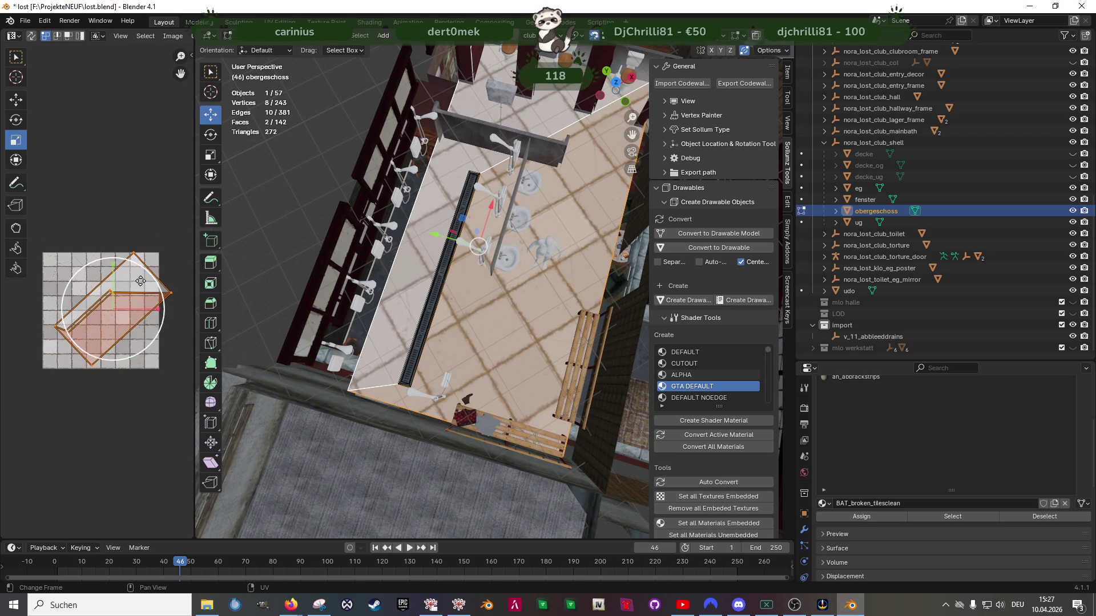
key(s)
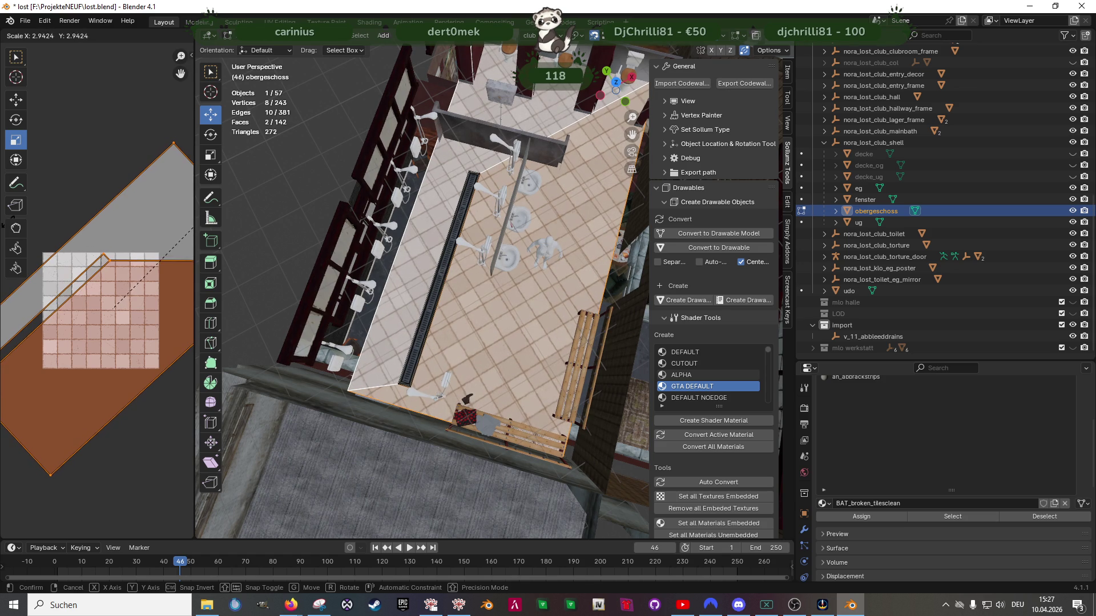
key(Return)
middle_drag(479, 245, 507, 230)
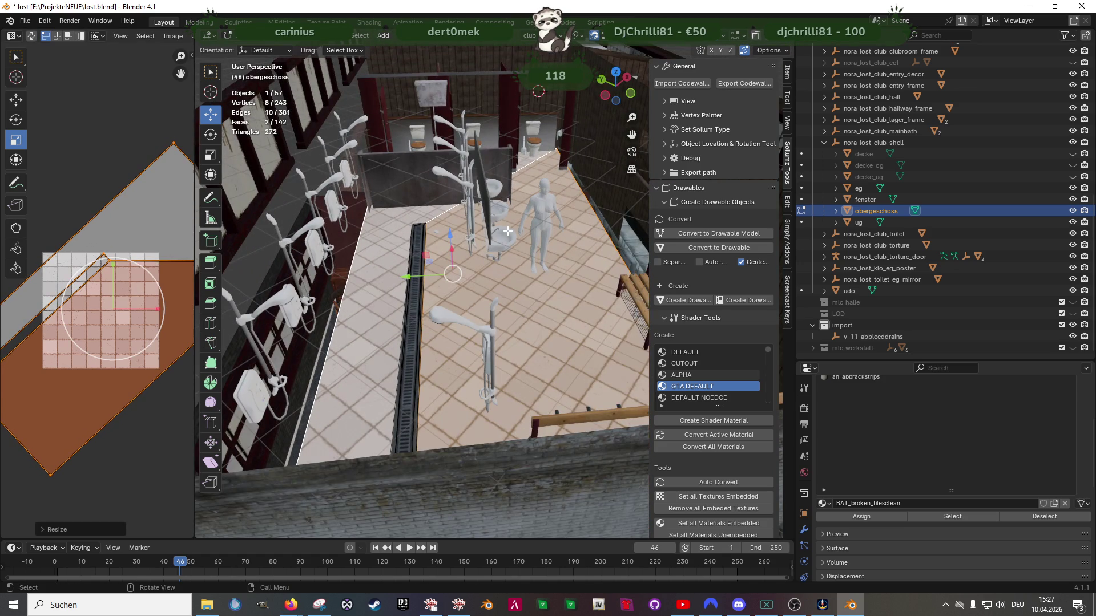
Isolate the selection with Shift+H, undo, then reveal all geometry with Alt+H
key(shift+h)
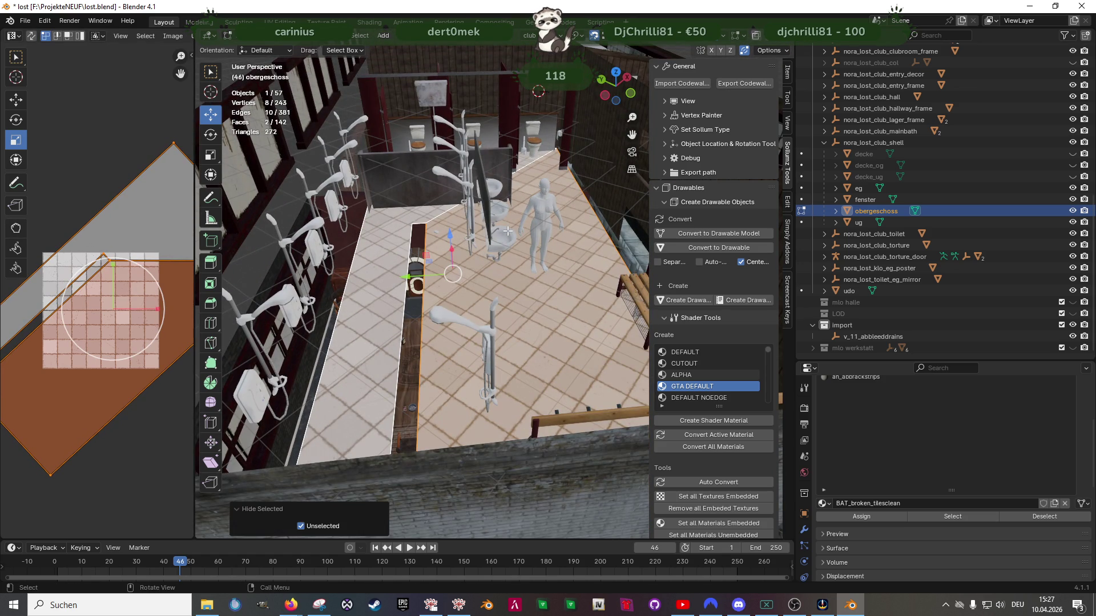
scroll(436, 318, up, 2)
mouse_move(437, 318)
middle_down()
mouse_move(460, 294)
mouse_move(440, 300)
mouse_move(458, 362)
mouse_move(494, 292)
mouse_move(507, 291)
middle_up()
key(ctrl+z)
key(alt+h)
scroll(450, 321, up, 2)
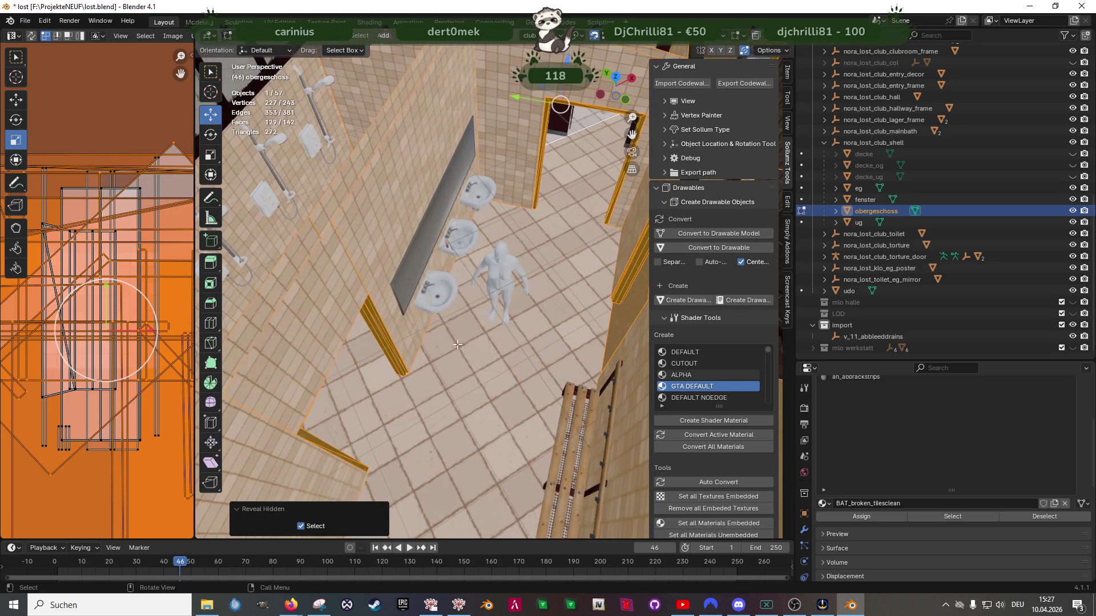
Scale the UVs of the two floor strips beside the drain about 1.28×, then return to Object Mode
click(474, 364)
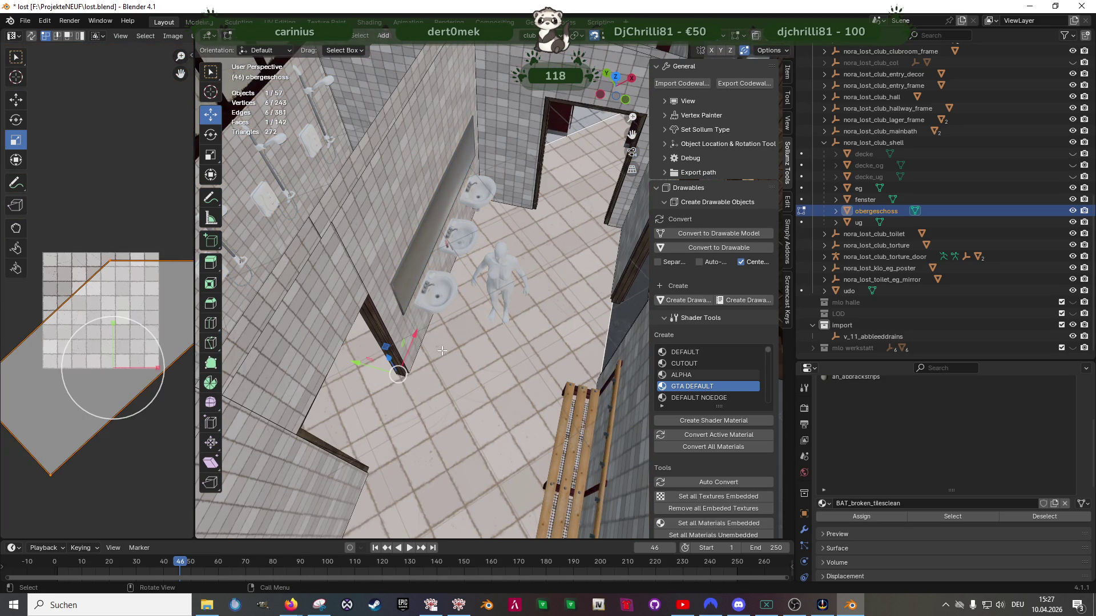
scroll(442, 351, down, 4)
shift+click(453, 310)
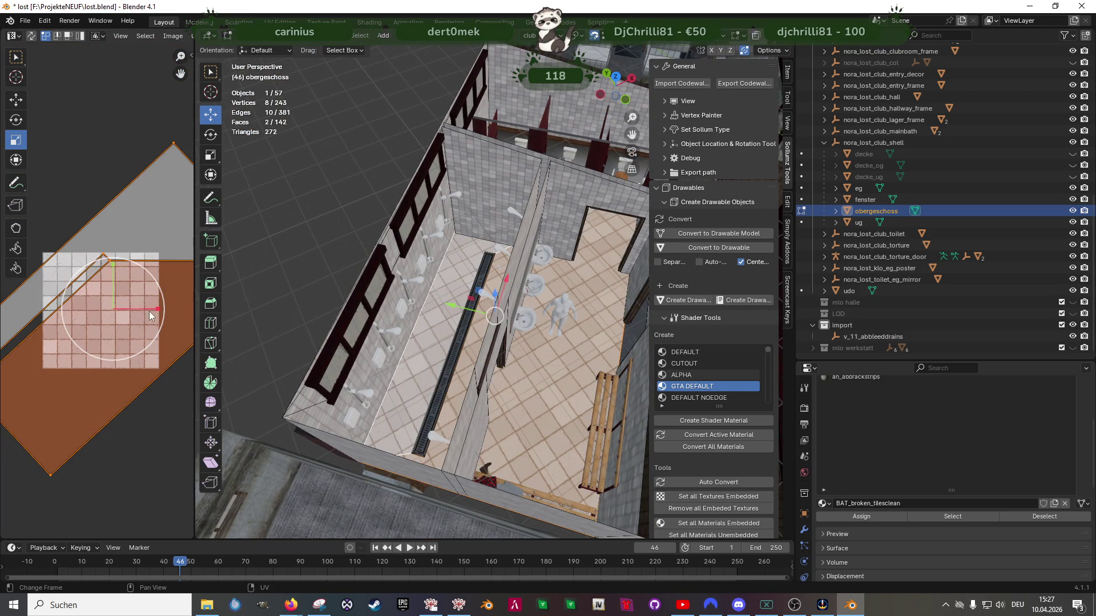
key(s)
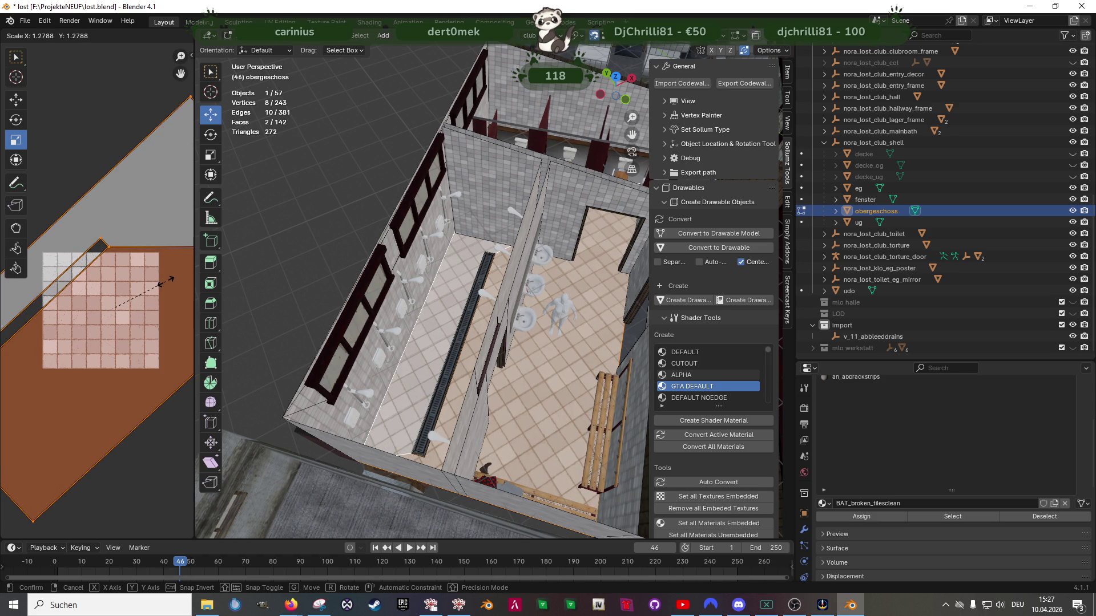
click(166, 282)
mouse_move(365, 320)
middle_down()
mouse_move(460, 375)
mouse_move(431, 342)
mouse_move(320, 336)
mouse_move(382, 249)
middle_up()
key(Tab)
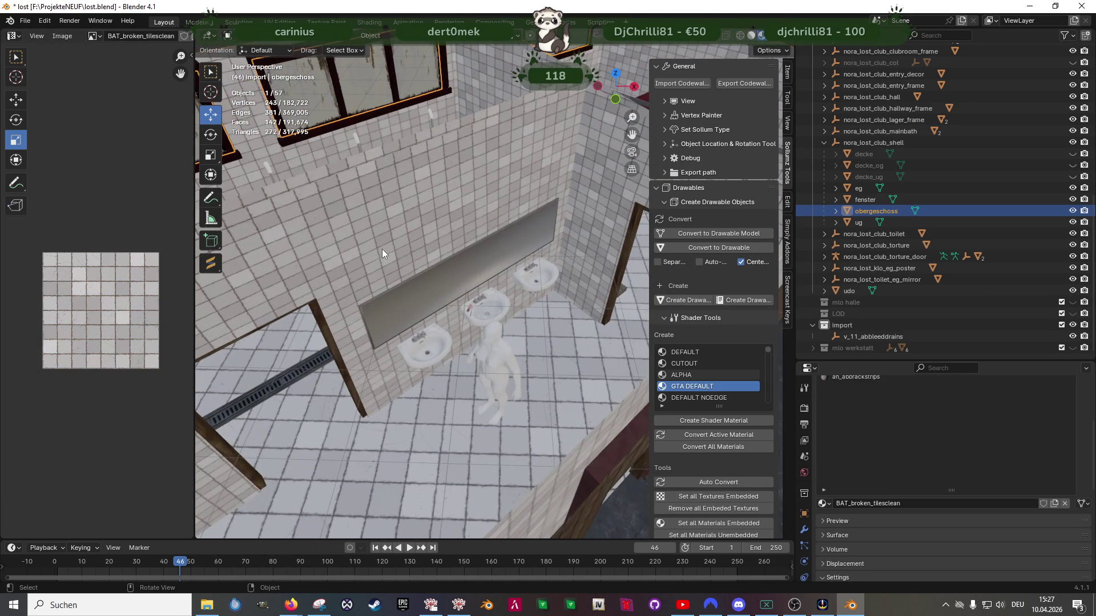
Scale up the selected sink-wall UVs to enlarge the tile texture
key(Tab)
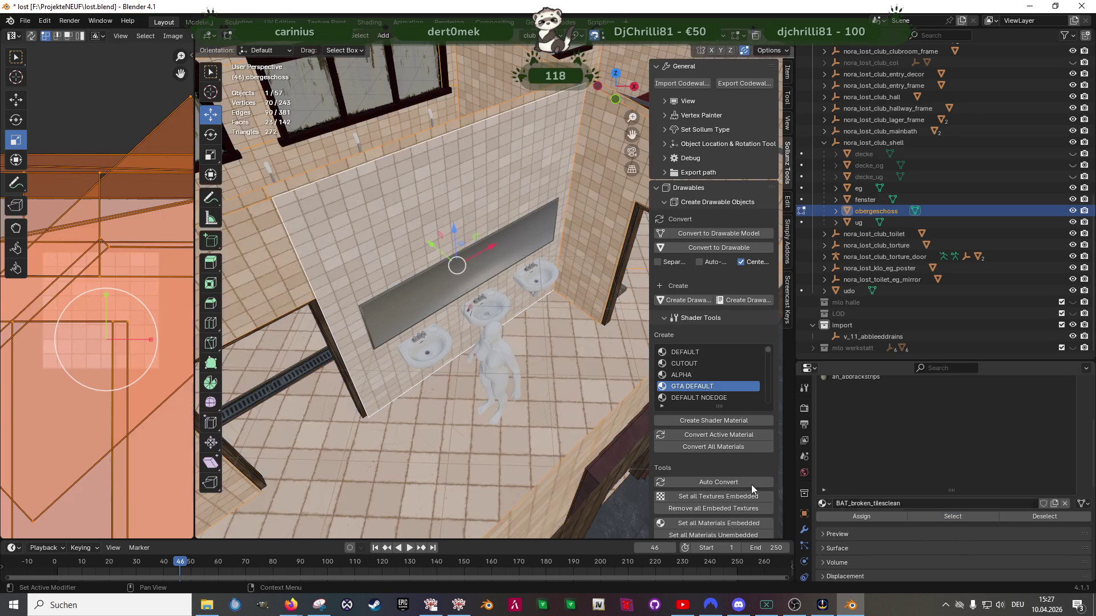
scroll(411, 391, down, 5)
middle_drag(411, 391, 443, 383)
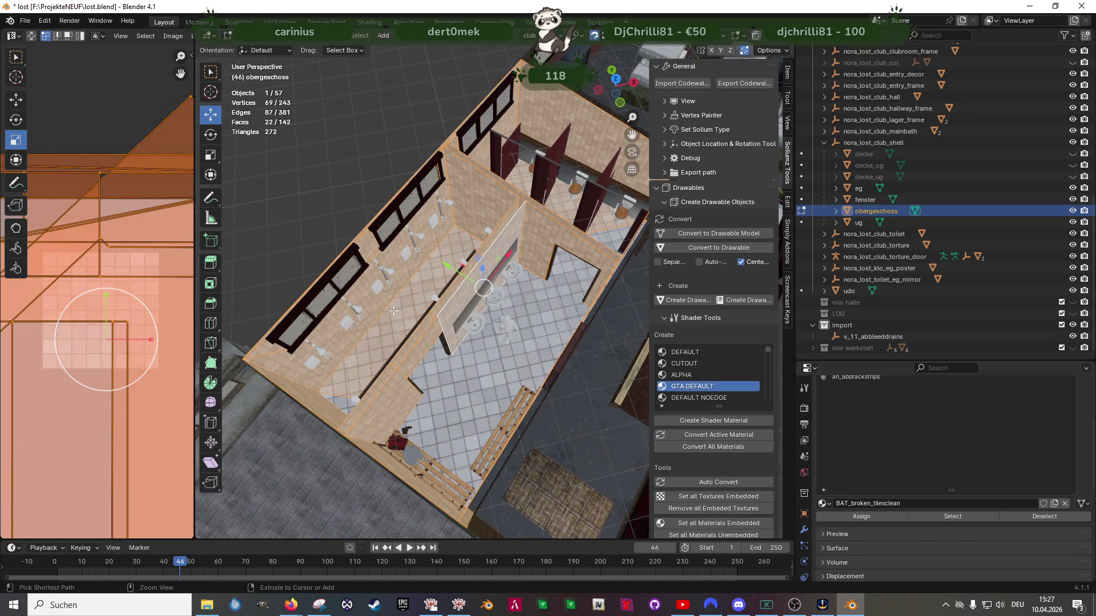
middle_drag(392, 310, 388, 325)
scroll(386, 341, up, 5)
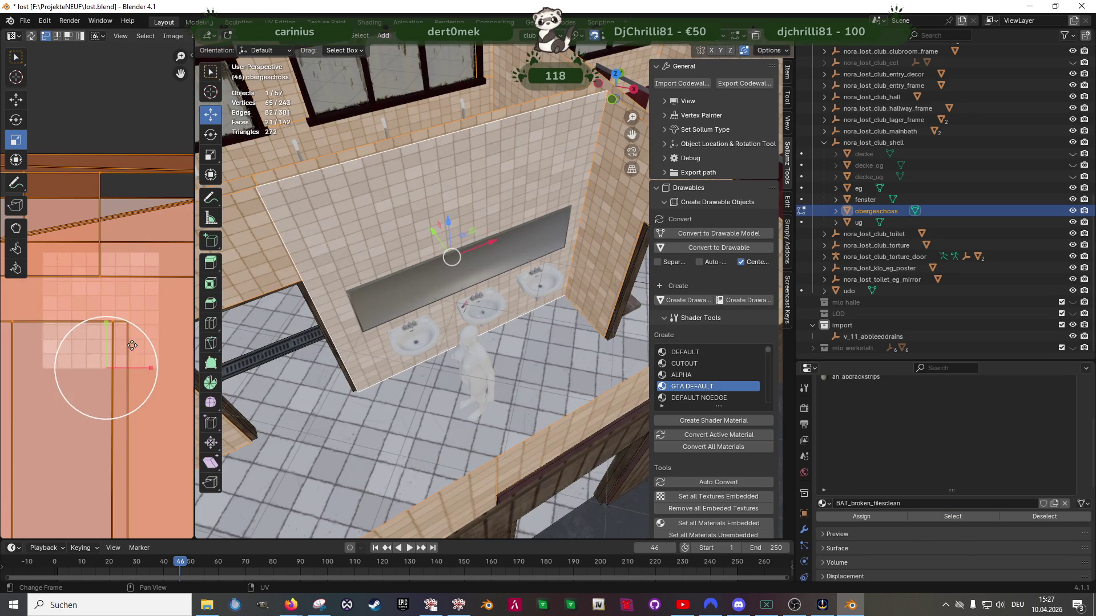
scroll(139, 344, down, 5)
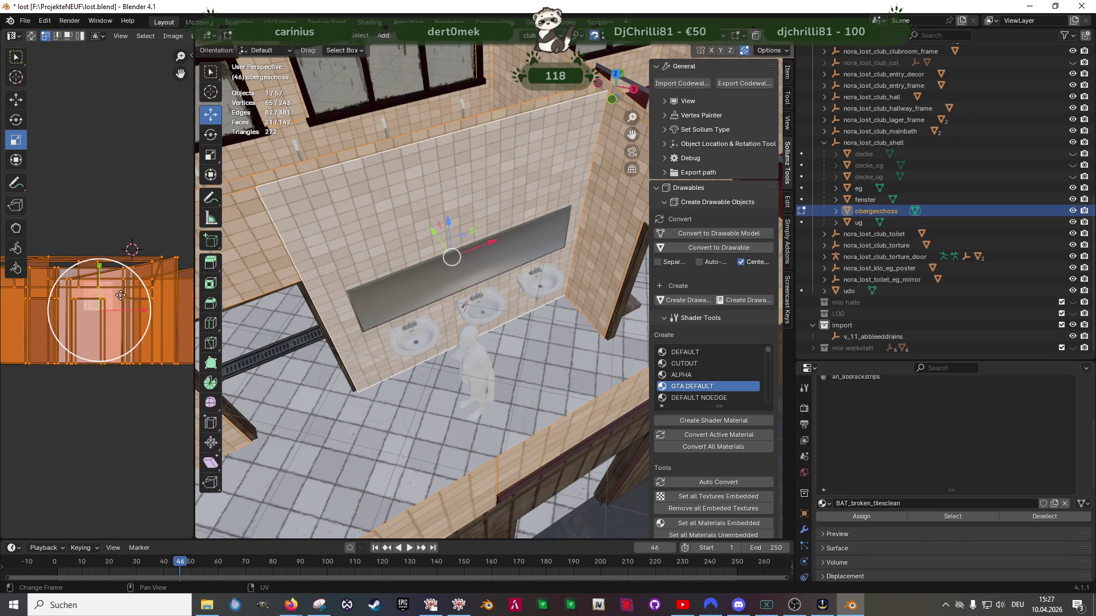
key(s)
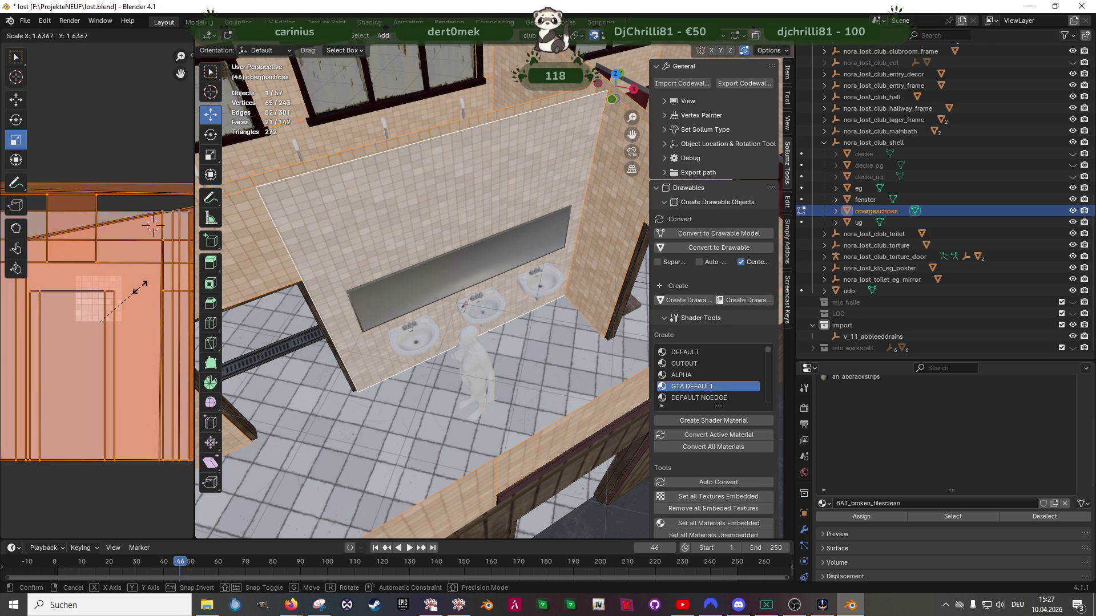
click(140, 287)
Check the retextured washroom and return to Object Mode
scroll(491, 297, up, 5)
mouse_move(497, 343)
middle_down()
mouse_move(501, 278)
mouse_move(487, 350)
mouse_move(386, 420)
mouse_move(399, 411)
middle_up()
scroll(494, 319, down, 8)
key(Tab)
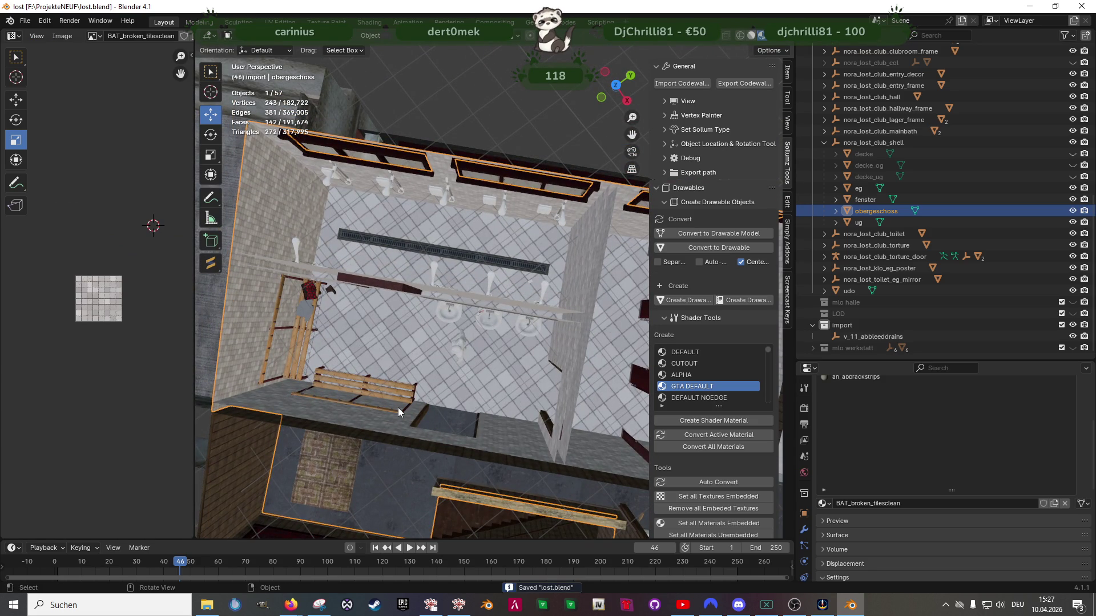
scroll(399, 407, down, 5)
Delete v_11_ableeddrains and its hierarchy from the Outliner, leaving 56 objects
mouse_move(406, 400)
middle_down()
mouse_move(466, 374)
mouse_move(381, 314)
mouse_move(334, 334)
middle_up()
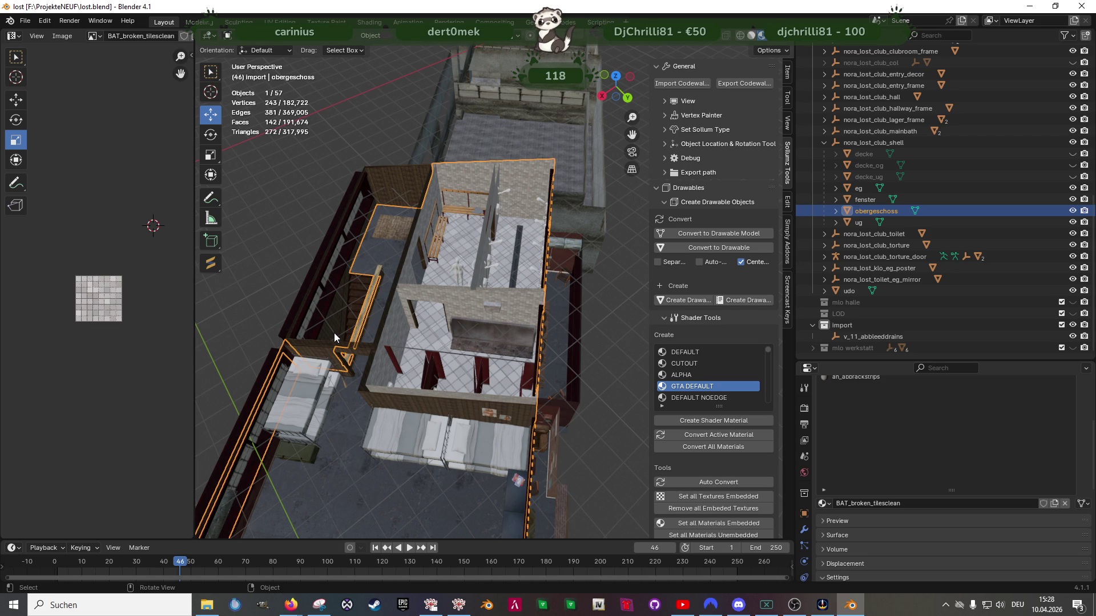
click(834, 336)
right_click(833, 340)
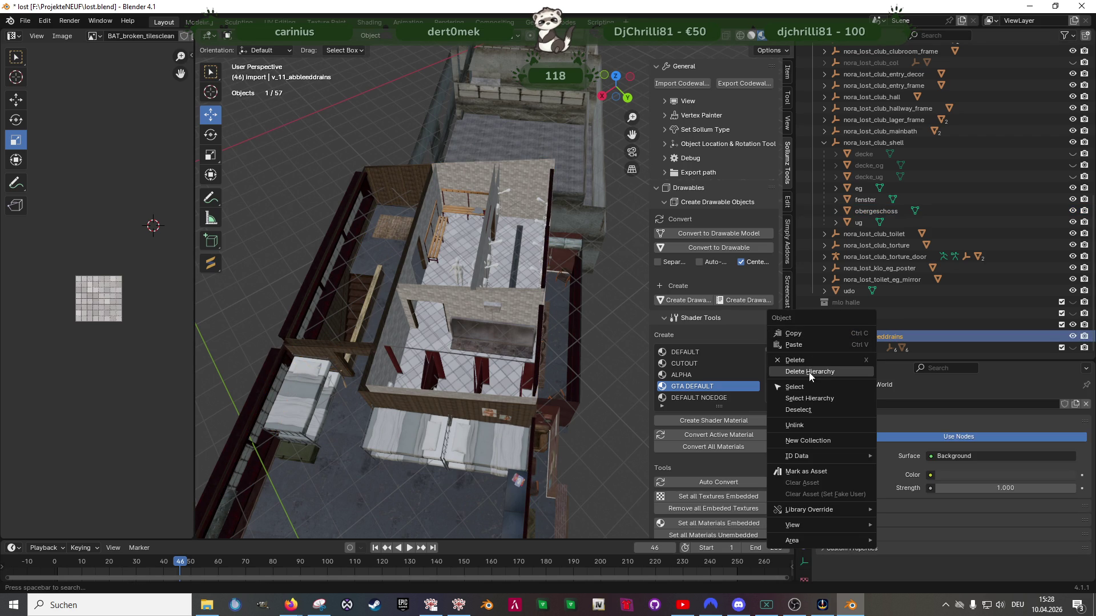
key(Delete)
mouse_move(483, 274)
middle_down()
mouse_move(560, 282)
mouse_move(509, 304)
mouse_move(495, 325)
middle_up()
scroll(476, 278, up, 5)
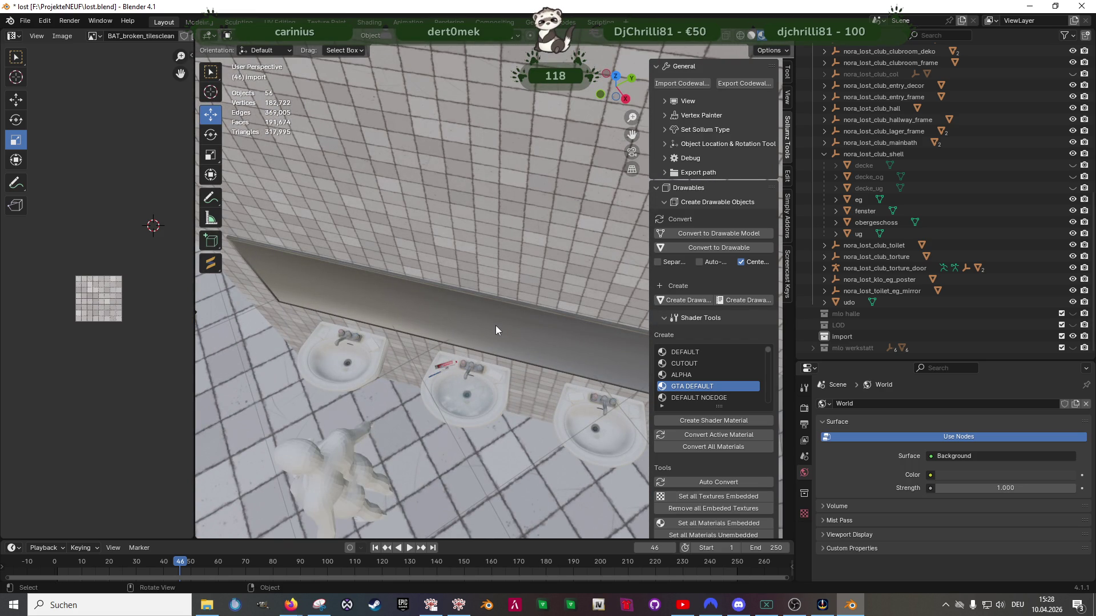
Enter Edit Mode on the couch and box-select the sofa and chairs in wireframe
scroll(495, 325, down, 5)
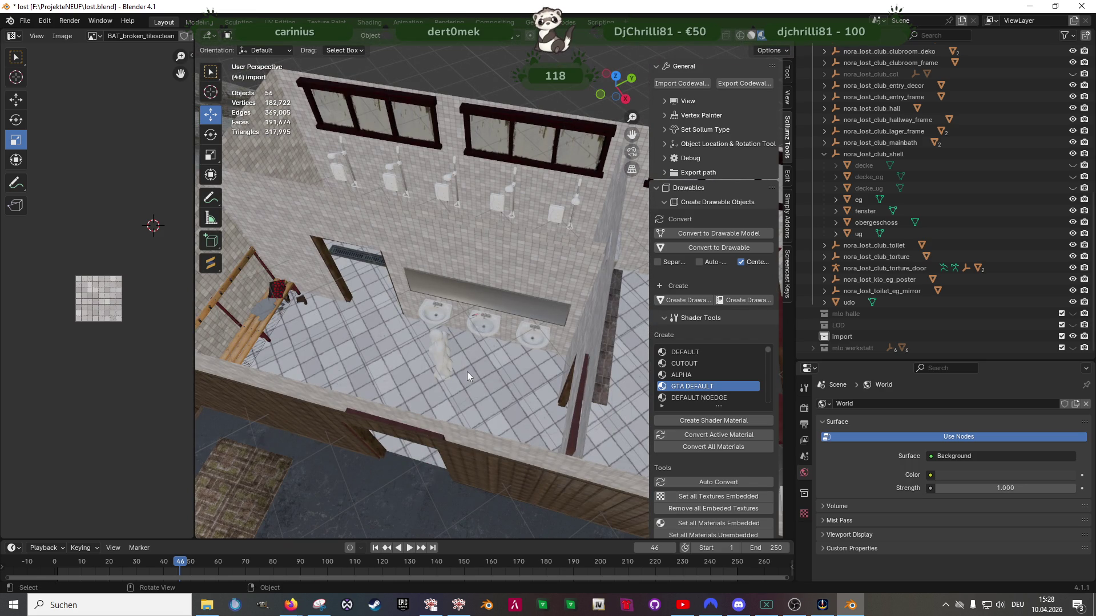
mouse_move(502, 443)
middle_down()
mouse_move(376, 315)
mouse_move(435, 344)
mouse_move(447, 375)
mouse_move(385, 338)
mouse_move(439, 355)
middle_up()
scroll(471, 367, up, 2)
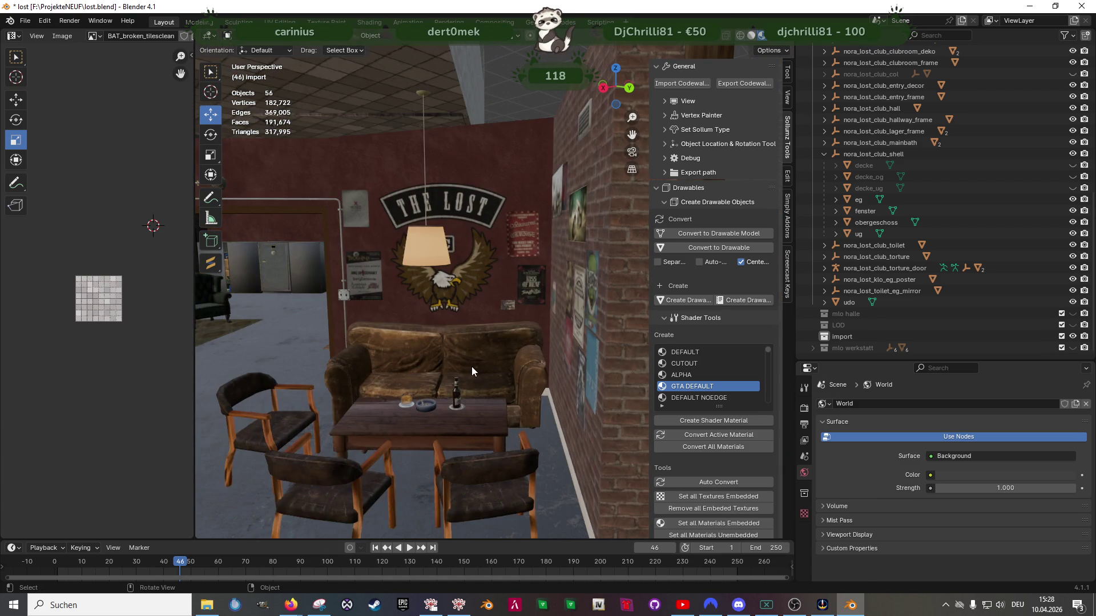
click(472, 367)
key(Tab)
key(shift+z)
mouse_move(455, 357)
middle_down()
mouse_move(457, 462)
mouse_move(386, 451)
mouse_move(389, 426)
mouse_move(435, 416)
mouse_move(365, 278)
middle_up()
drag(360, 248, 483, 378)
scroll(385, 219, up, 4)
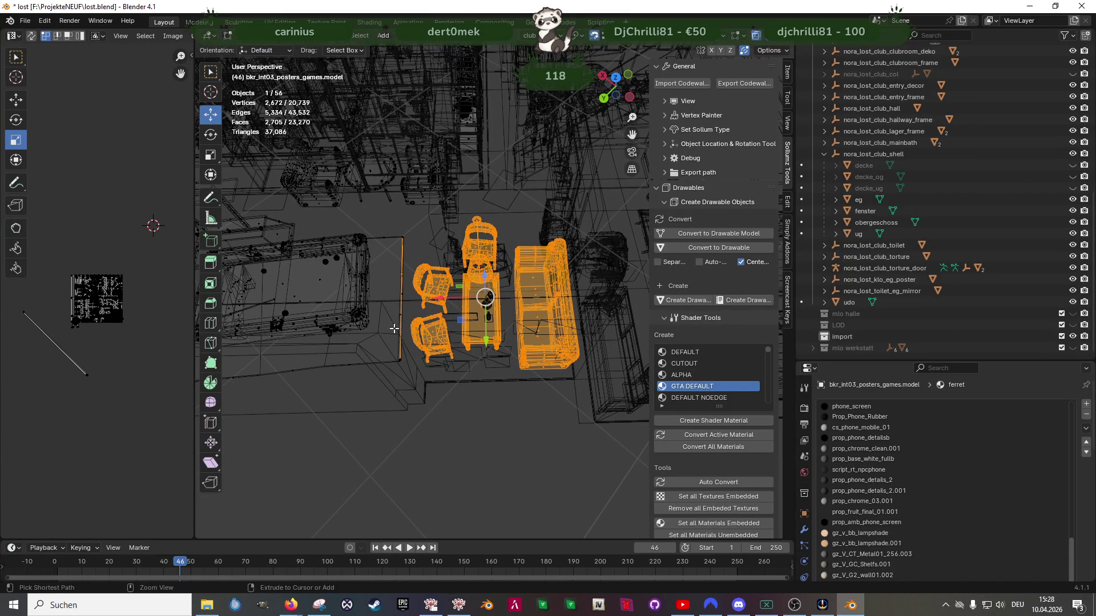
middle_drag(418, 325, 503, 416)
scroll(517, 435, up, 3)
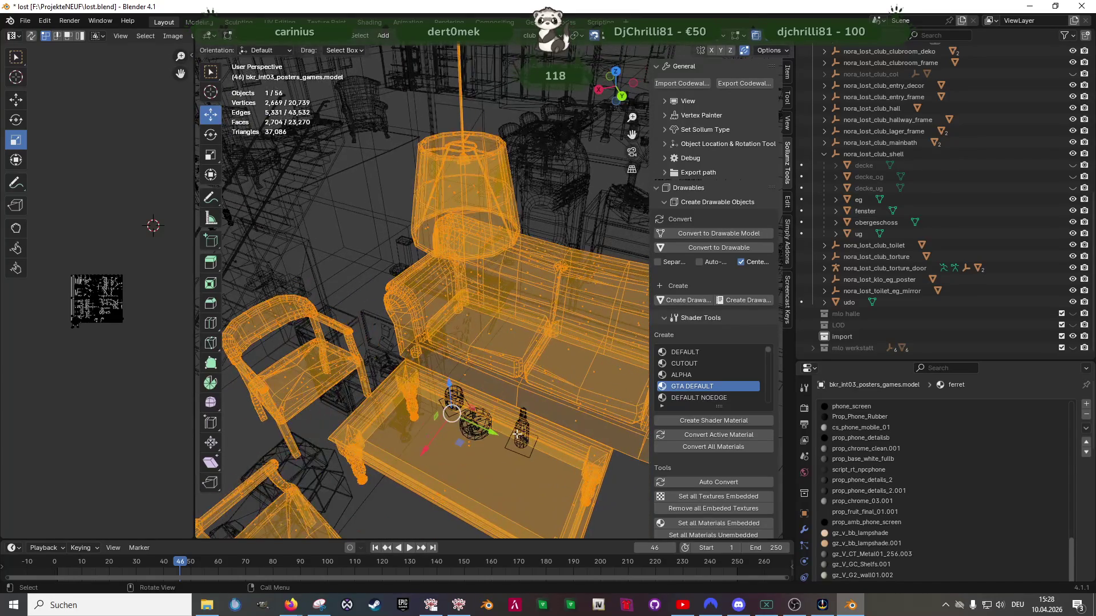
key(Tab)
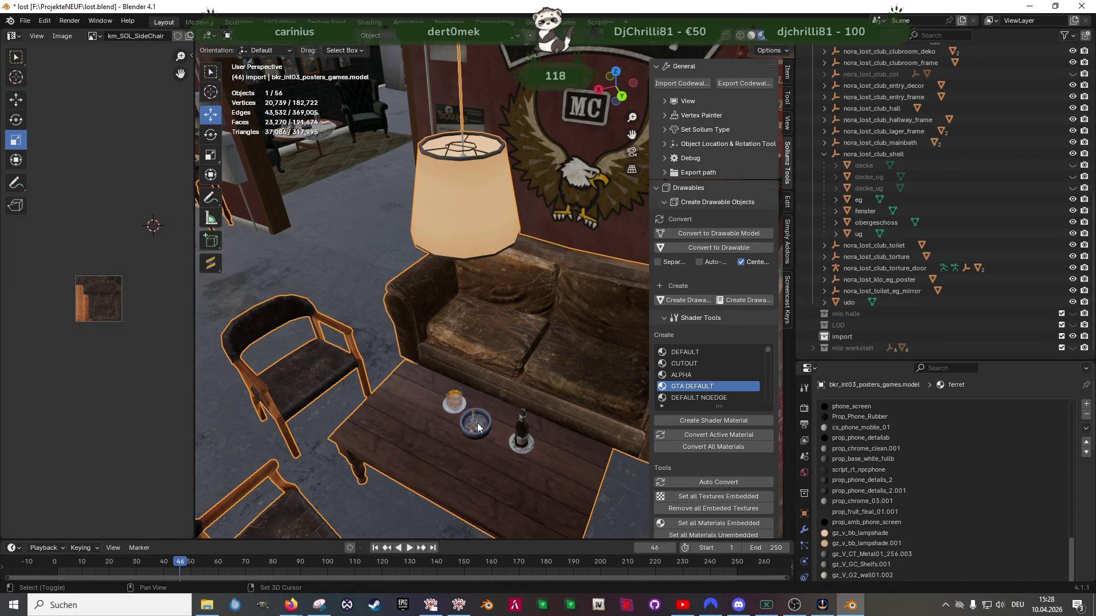
With Root_Prop_Arcade_Street_02b added, split the furniture into a new object and move it -1.32 m along X
shift+click(478, 428)
key(Tab)
mouse_move(479, 428)
middle_down()
mouse_move(501, 350)
mouse_move(468, 299)
mouse_move(501, 362)
mouse_move(453, 359)
middle_up()
key(shift+d)
key(x)
click(469, 299)
key(shift+space)
Turn the furniture set 90° and then 180° around the vertical axis
key(r)
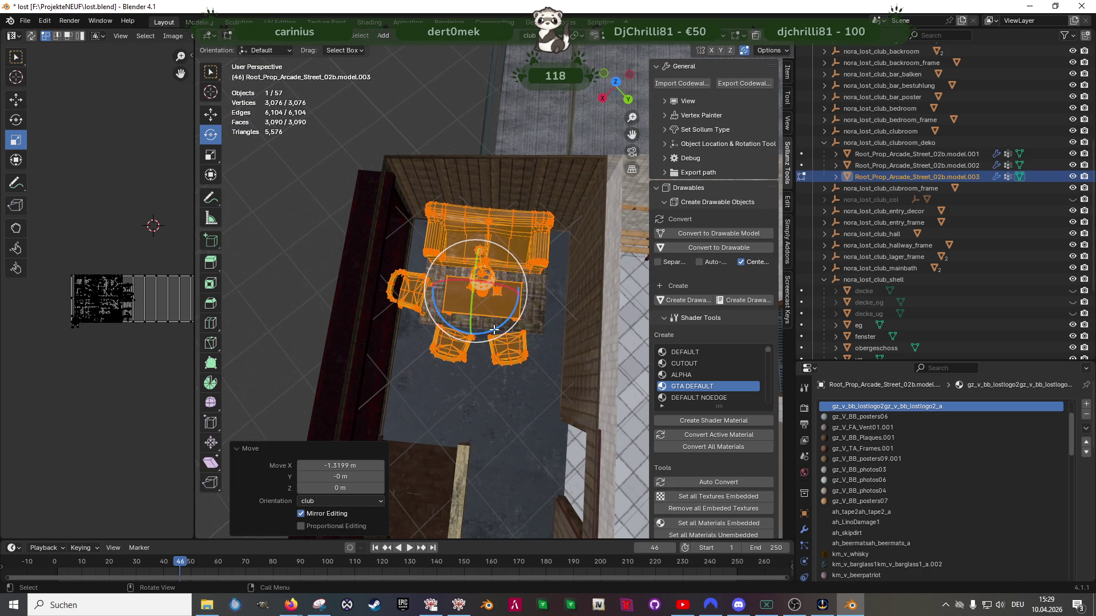
drag(494, 329, 443, 330)
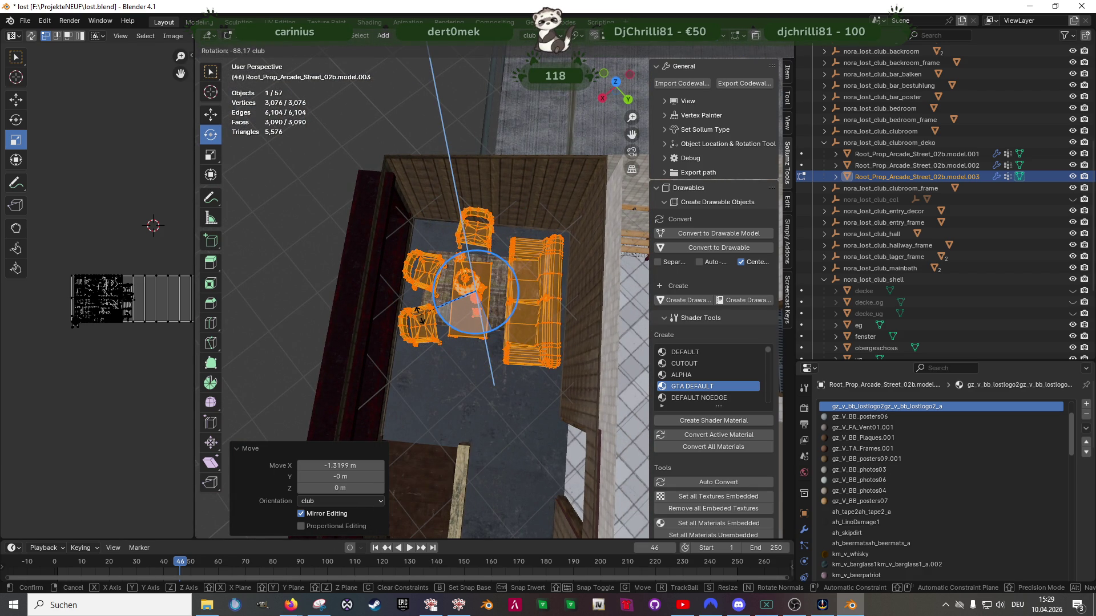
text(90)
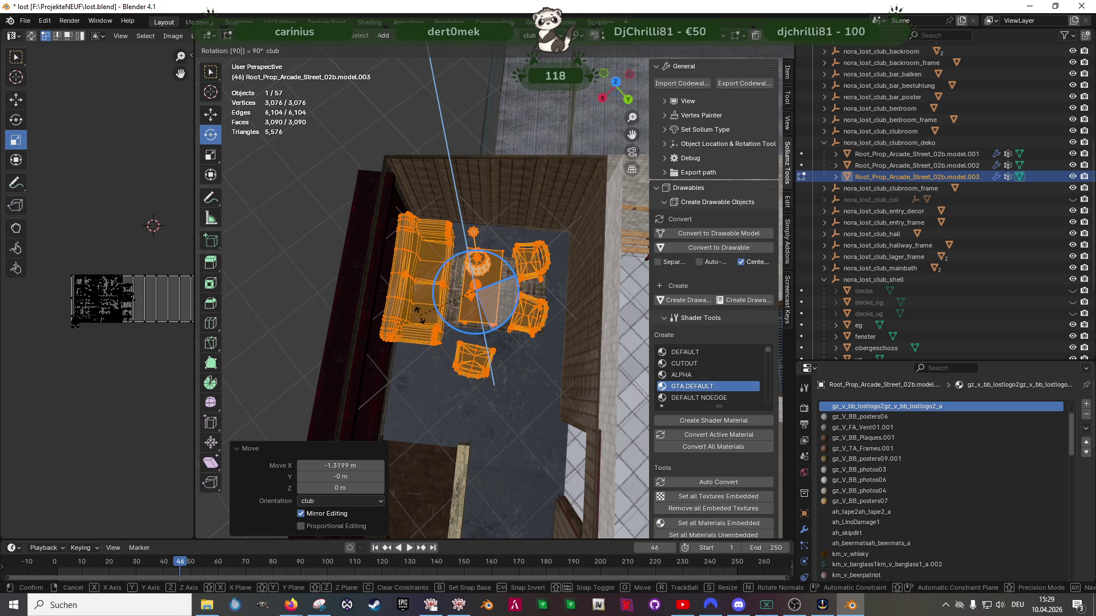
key(Return)
drag(445, 323, 433, 318)
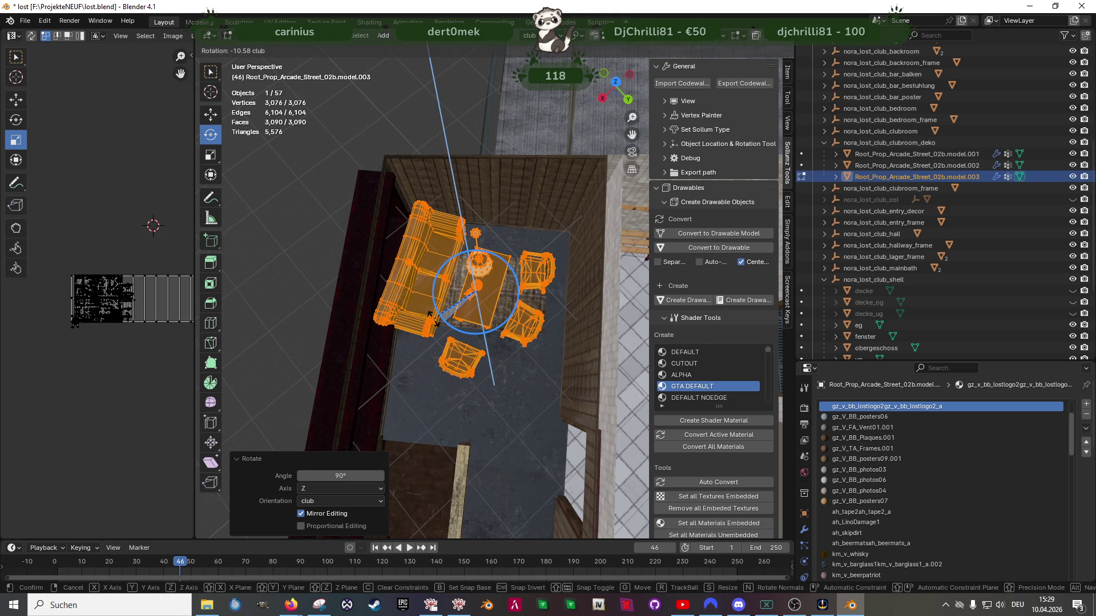
key(Return)
Slide the furniture set along Y, then about 0.2 m along X
key(shift+space)
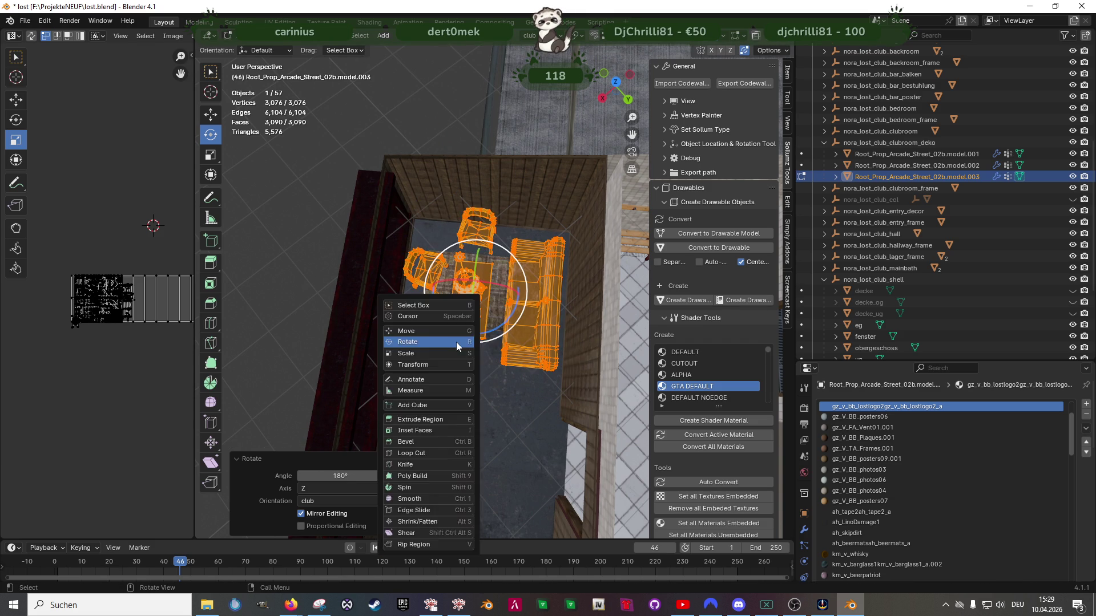
click(416, 366)
scroll(492, 341, up, 3)
middle_drag(493, 340, 486, 303)
mouse_move(488, 298)
mouse_down()
mouse_move(478, 301)
mouse_move(487, 297)
mouse_up()
middle_drag(487, 297, 503, 342)
mouse_move(503, 347)
mouse_down()
mouse_move(521, 349)
mouse_move(510, 350)
mouse_up()
mouse_move(510, 349)
middle_down()
mouse_move(391, 358)
mouse_move(462, 339)
middle_up()
scroll(391, 358, down, 3)
Rotate the furniture set exactly 180° around the vertical axis
key(shift+space)
click(466, 338)
drag(493, 313, 515, 302)
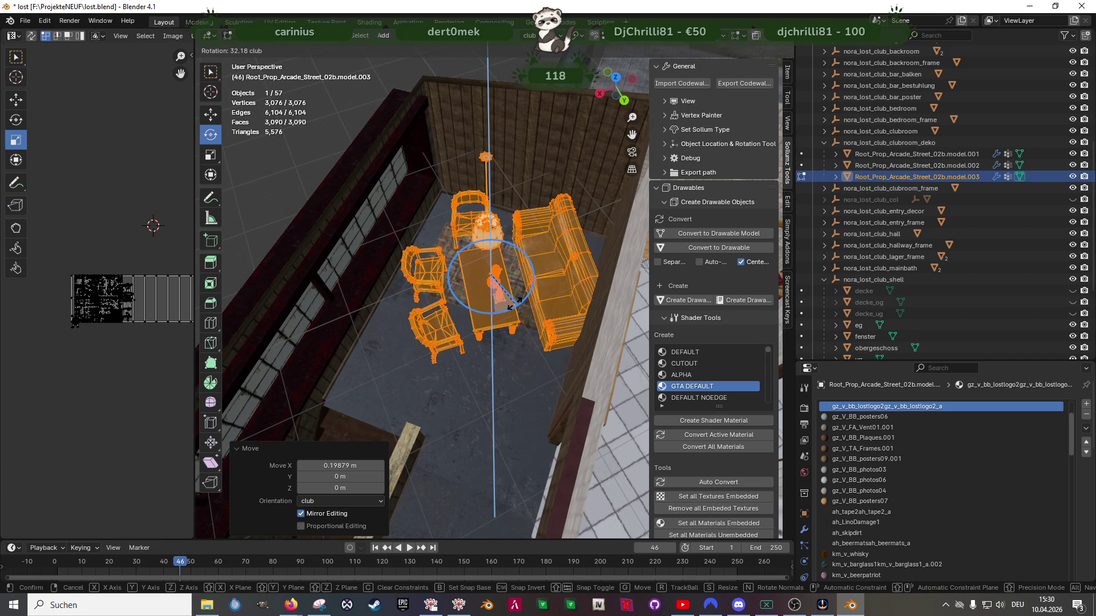
key(0)
key(Return)
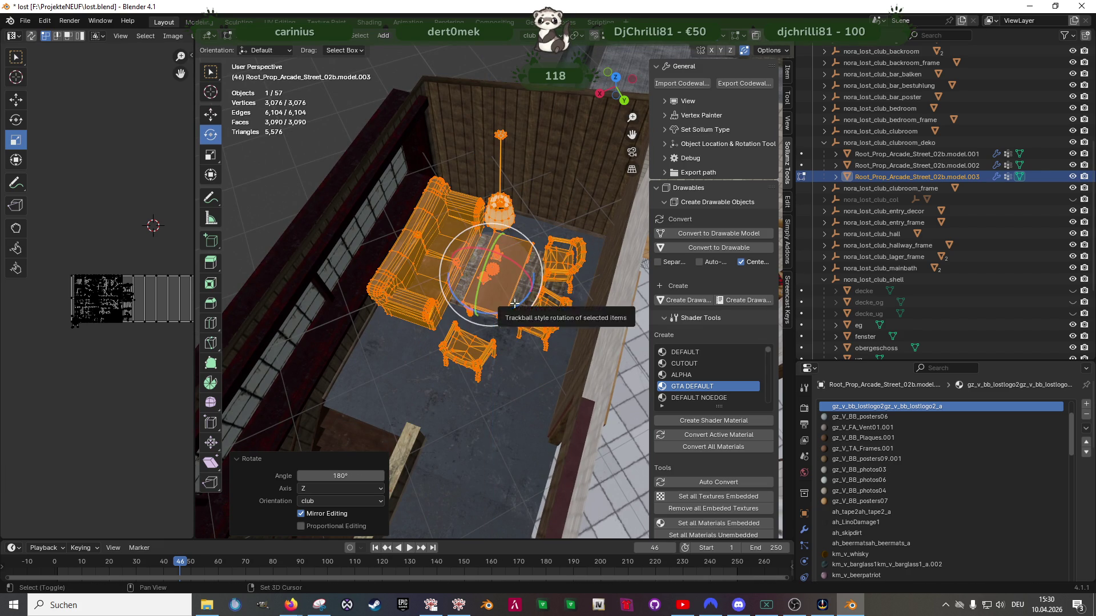
Slide the furniture set along Y and nudge it slightly further on Y
key(shift+space)
key(g)
middle_drag(515, 303, 510, 293)
scroll(505, 282, up, 2)
drag(515, 275, 505, 278)
middle_drag(506, 277, 502, 309)
drag(511, 299, 522, 299)
Slide the furniture set along X, then nudge it back a little on X
mouse_move(522, 298)
middle_down()
mouse_move(510, 352)
mouse_move(491, 311)
middle_up()
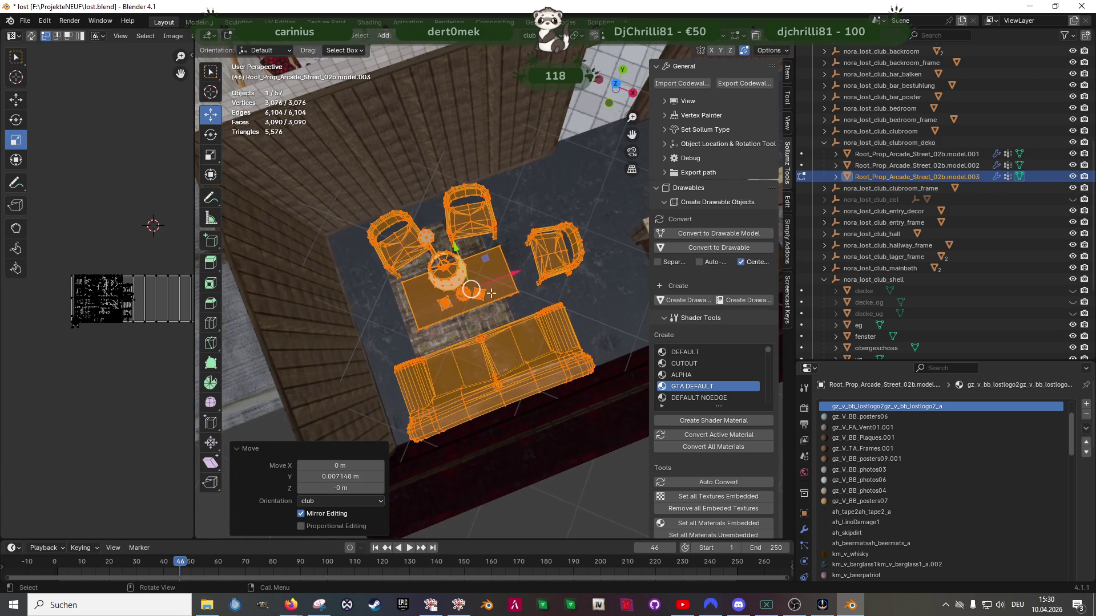
drag(509, 278, 520, 274)
middle_drag(521, 274, 480, 280)
drag(479, 281, 473, 279)
mouse_move(473, 278)
middle_down()
mouse_move(484, 303)
mouse_move(461, 302)
middle_up()
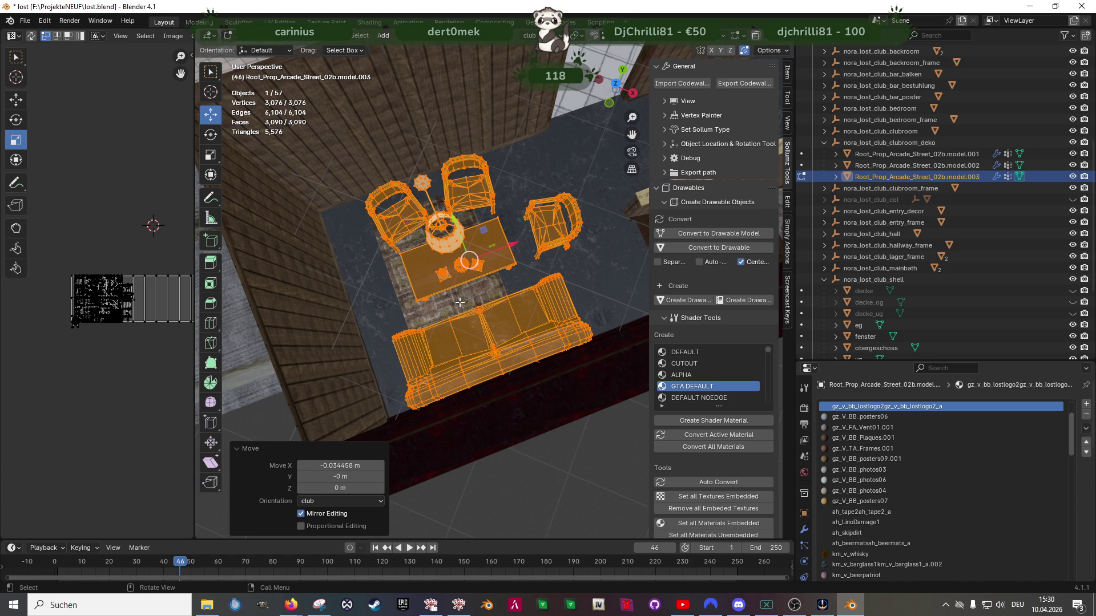
middle_drag(468, 296, 511, 291)
Turn the furniture set roughly -90° around the vertical axis
key(shift+space)
click(510, 291)
drag(511, 291, 445, 297)
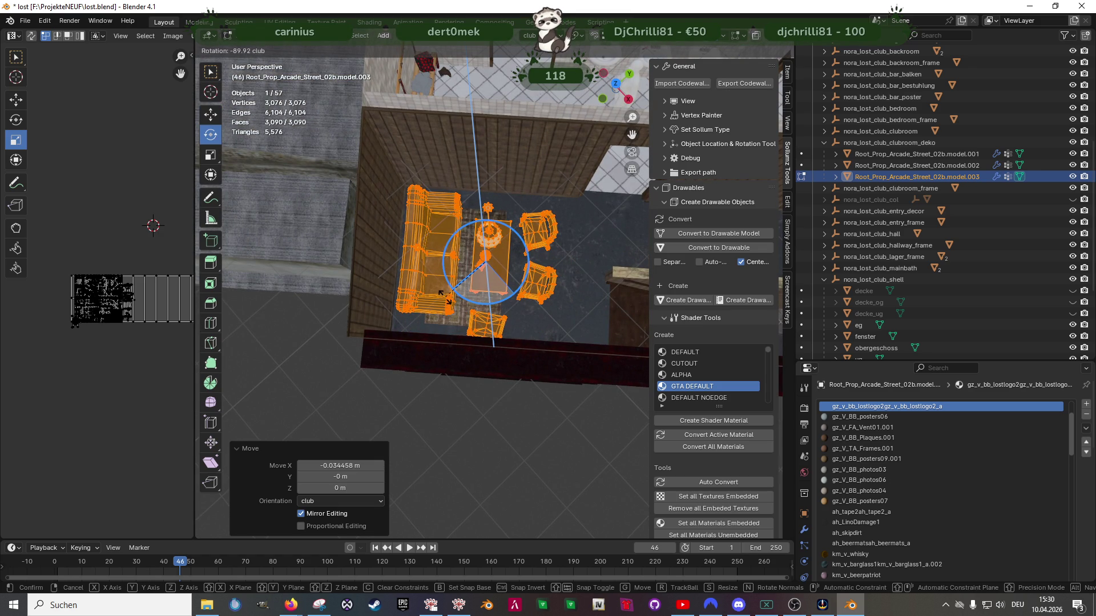
drag(444, 296, 438, 301)
Move the furniture set across the floor to a new spot
key(shift+space)
key(g)
middle_drag(438, 301, 467, 300)
drag(509, 245, 495, 262)
mouse_move(495, 262)
middle_down()
mouse_move(575, 277)
mouse_move(526, 290)
middle_up()
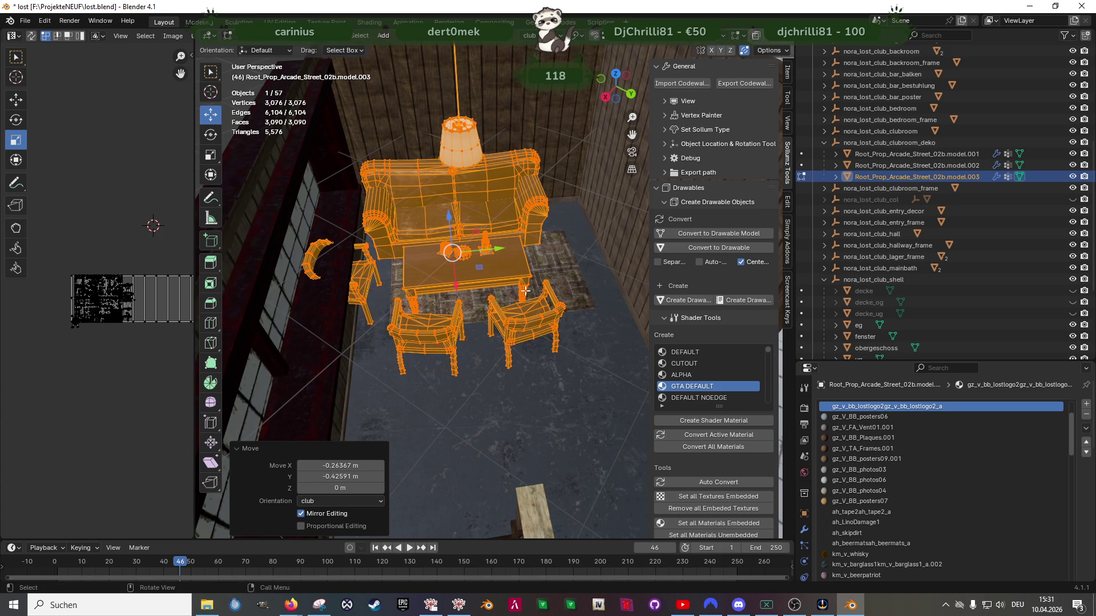
Rotate the furniture set exactly -90° around the vertical axis
key(shift+space)
key(r)
drag(482, 274, 448, 290)
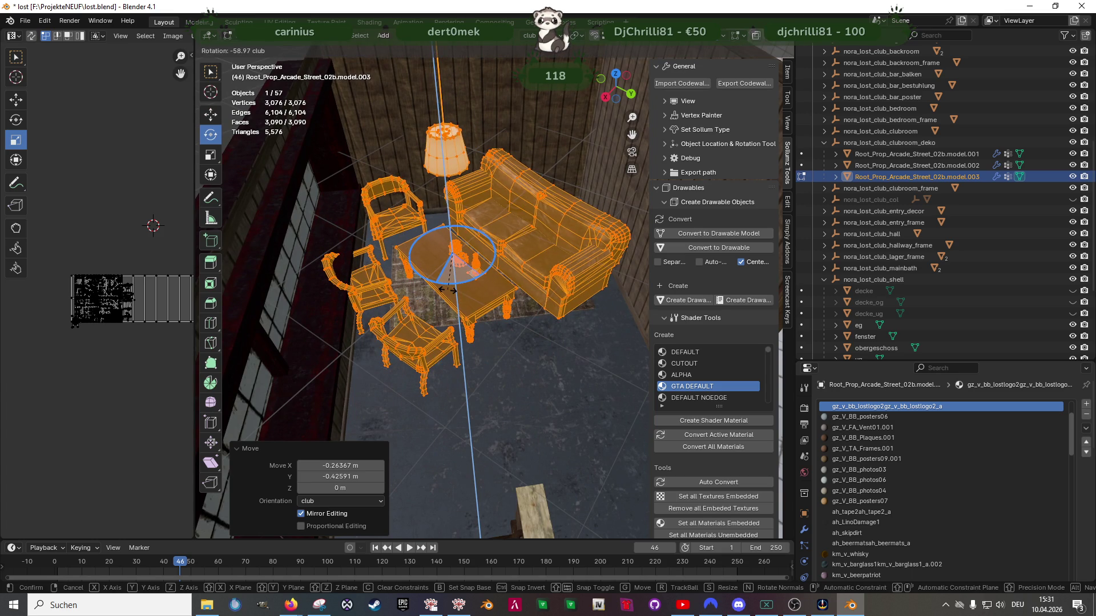
text(-90)
key(Return)
Reposition the furniture by the lounge window, shift it -0.12682 m on X, and return to Object Mode
key(shift+space)
key(g)
mouse_move(448, 290)
middle_down()
mouse_move(502, 318)
mouse_move(438, 284)
middle_up()
key(g)
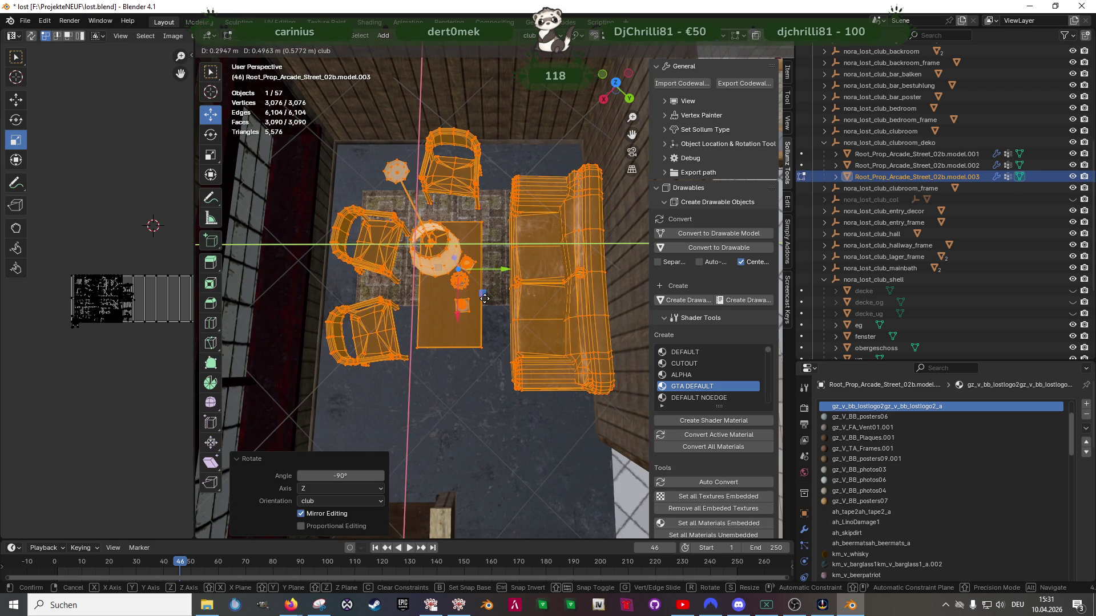
click(484, 299)
mouse_move(485, 298)
middle_down()
mouse_move(489, 320)
mouse_move(492, 307)
middle_up()
drag(503, 305, 489, 307)
mouse_move(489, 307)
middle_down()
mouse_move(425, 302)
mouse_move(453, 276)
mouse_move(510, 329)
mouse_move(454, 299)
mouse_move(496, 350)
mouse_move(388, 329)
mouse_move(508, 341)
mouse_move(465, 323)
mouse_move(425, 342)
middle_up()
key(Tab)
Select the rug plane and all its connected faces in wireframe Edit Mode
click(449, 314)
key(Tab)
key(shift+z)
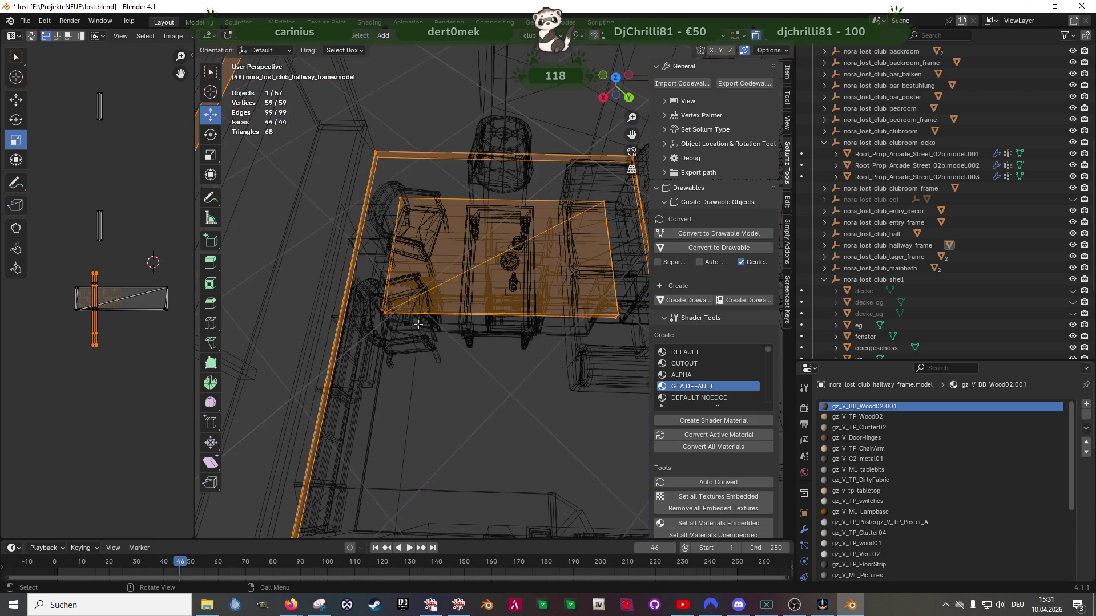
click(548, 345)
key(ctrl+l)
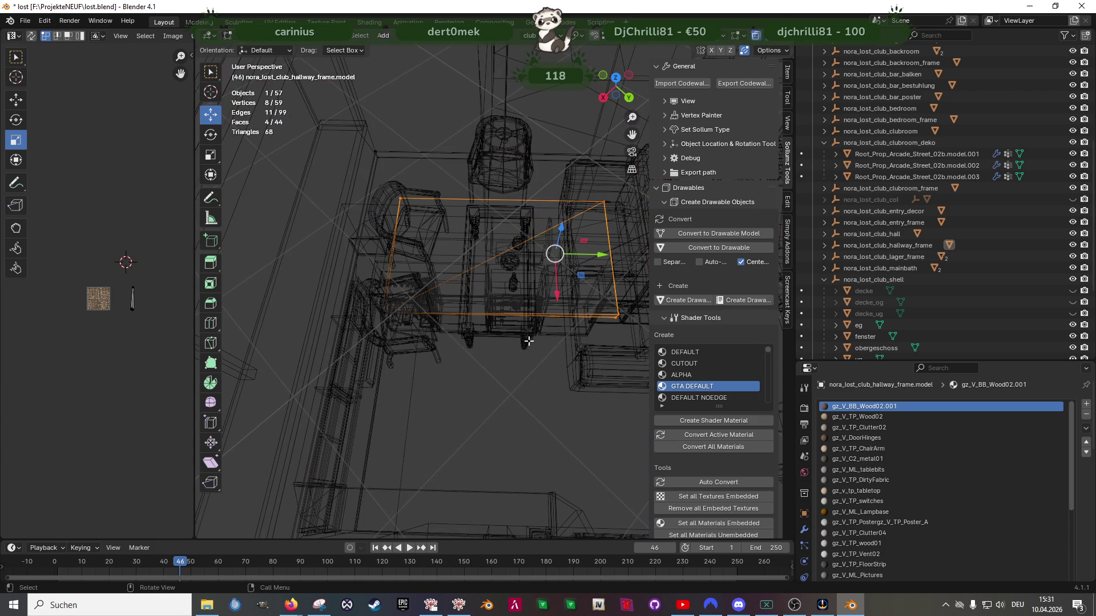
shift+click(367, 282)
Turn the rug about -92° around vertical and slide it under the table
middle_drag(367, 282, 477, 355)
key(shift+space)
click(477, 355)
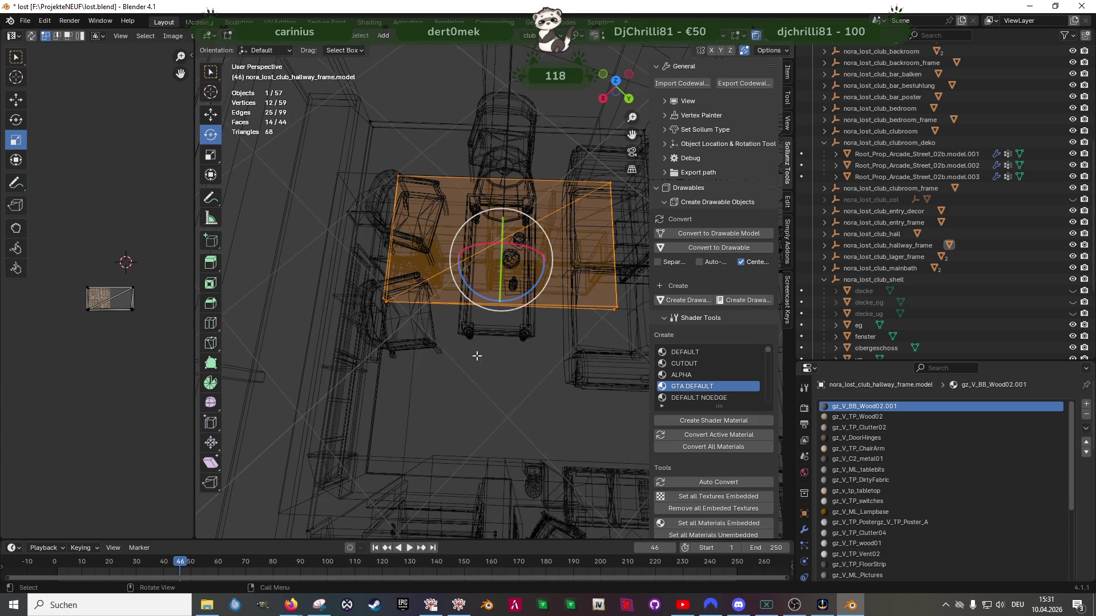
mouse_move(519, 301)
mouse_down()
mouse_move(462, 276)
mouse_move(449, 298)
mouse_up()
key(shift+space)
key(g)
middle_drag(522, 267, 526, 276)
drag(526, 276, 495, 285)
Scale the rug to 1.145, nudge it beneath the furniture, and return to Object Mode
key(shift+z)
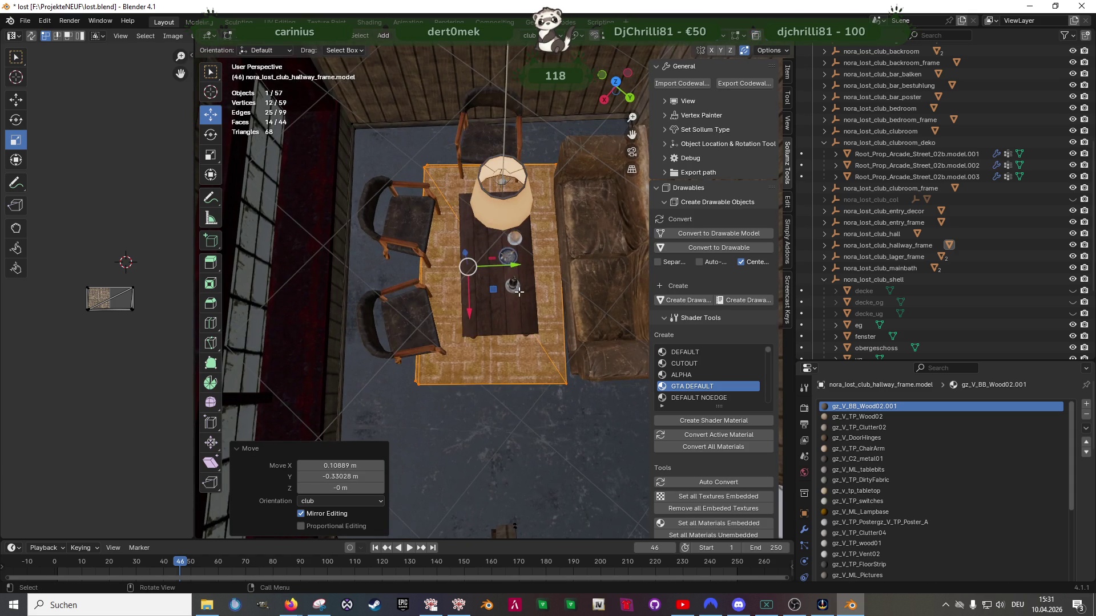
drag(494, 290, 498, 294)
mouse_move(499, 294)
middle_down()
mouse_move(544, 254)
mouse_move(531, 332)
mouse_move(491, 312)
middle_up()
drag(493, 288, 498, 291)
mouse_move(499, 291)
middle_down()
mouse_move(530, 278)
mouse_move(545, 286)
mouse_move(452, 334)
mouse_move(415, 331)
mouse_move(506, 382)
mouse_move(522, 349)
mouse_move(536, 389)
mouse_move(513, 359)
mouse_move(463, 354)
mouse_move(453, 337)
mouse_move(518, 341)
mouse_move(594, 366)
mouse_move(512, 341)
mouse_move(549, 353)
mouse_move(519, 370)
mouse_move(463, 347)
mouse_move(507, 379)
mouse_move(433, 355)
mouse_move(436, 390)
mouse_move(380, 411)
mouse_move(521, 384)
mouse_move(481, 395)
middle_up()
key(Tab)
click(481, 395)
In Edit Mode, box-select the whole sofa mesh in wireframe view
key(Tab)
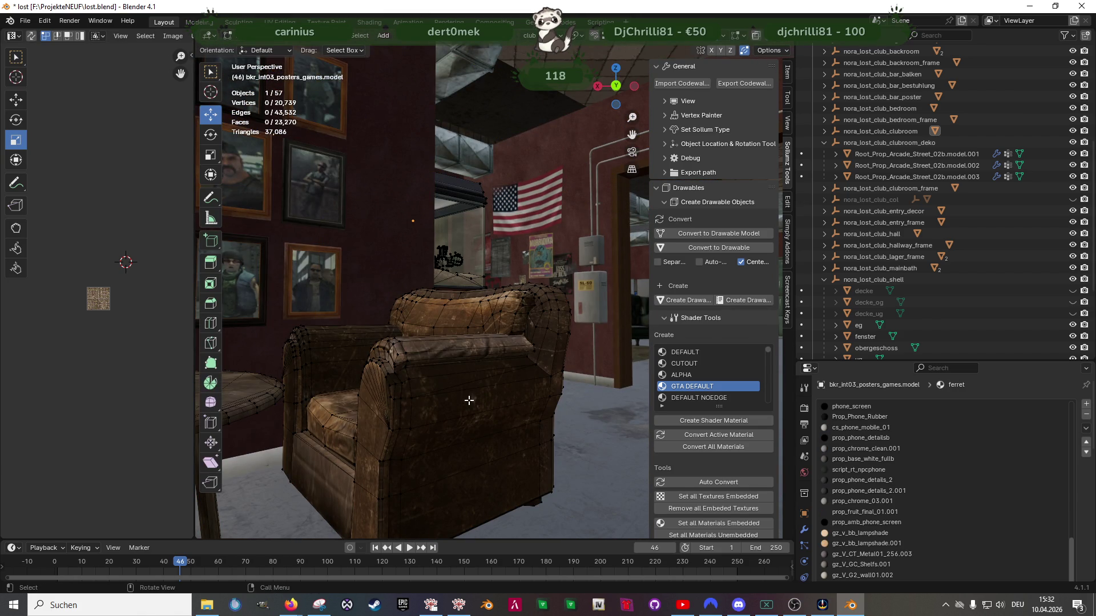
click(463, 400)
scroll(461, 402, up, 3)
middle_drag(461, 402, 467, 381)
scroll(463, 394, down, 5)
mouse_move(468, 327)
middle_down()
mouse_move(489, 291)
mouse_move(451, 157)
middle_up()
key(shift+z)
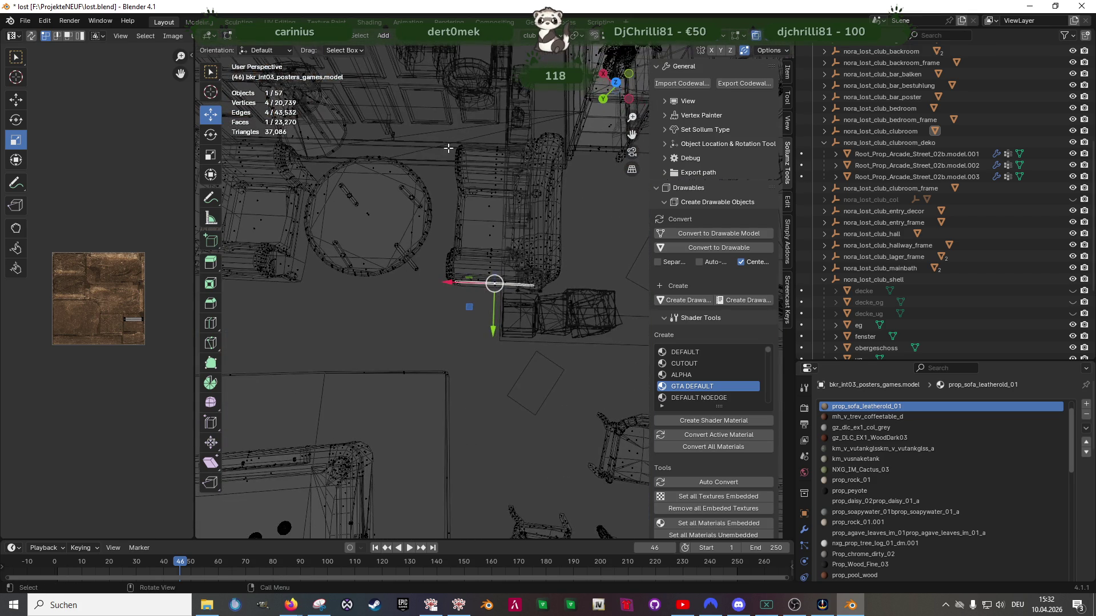
drag(509, 196, 574, 298)
mouse_move(575, 299)
middle_down()
mouse_move(531, 269)
mouse_move(550, 290)
mouse_move(421, 290)
middle_up()
scroll(502, 302, down, 4)
middle_drag(502, 303, 503, 320)
Duplicate the selected mesh, move the copy across the building and raise it along Z
key(shift+d)
right_click(502, 315)
scroll(502, 315, down, 5)
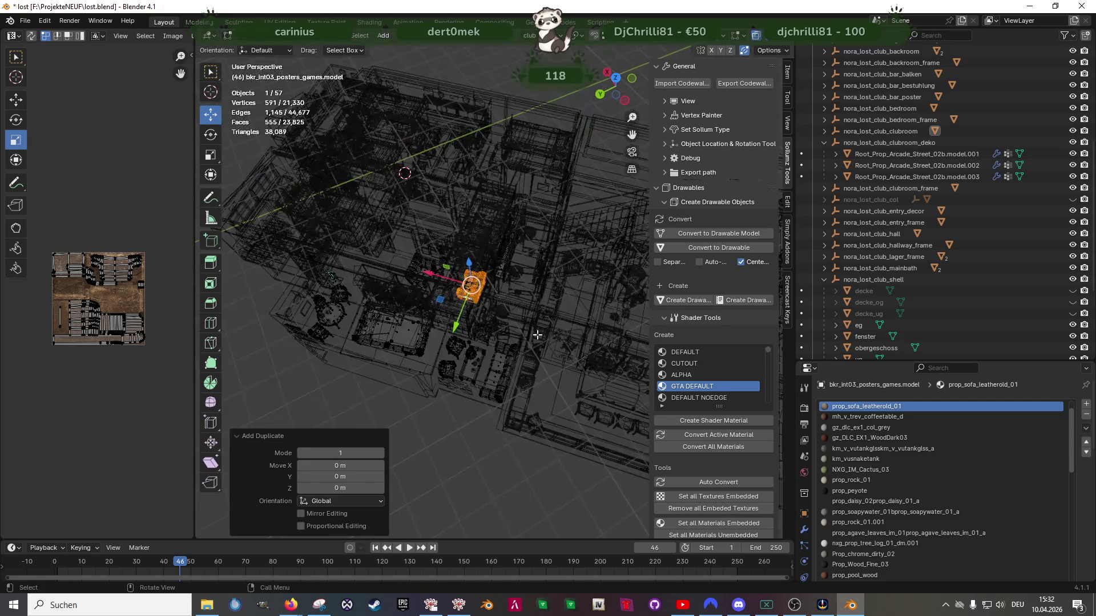
drag(374, 319, 610, 303)
shift+middle_drag(609, 303, 475, 315)
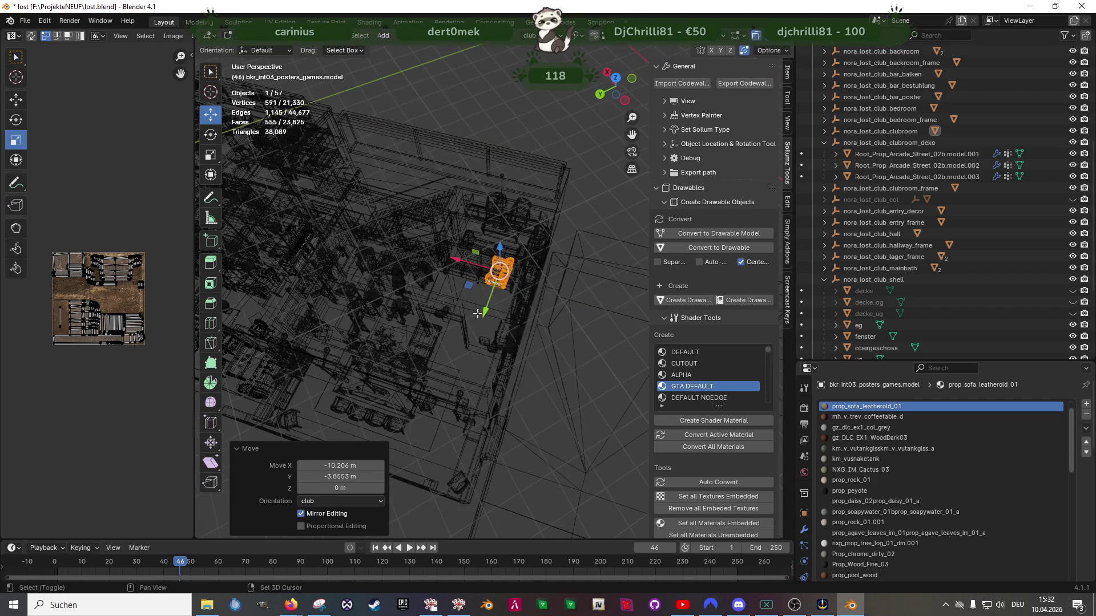
drag(500, 257, 498, 190)
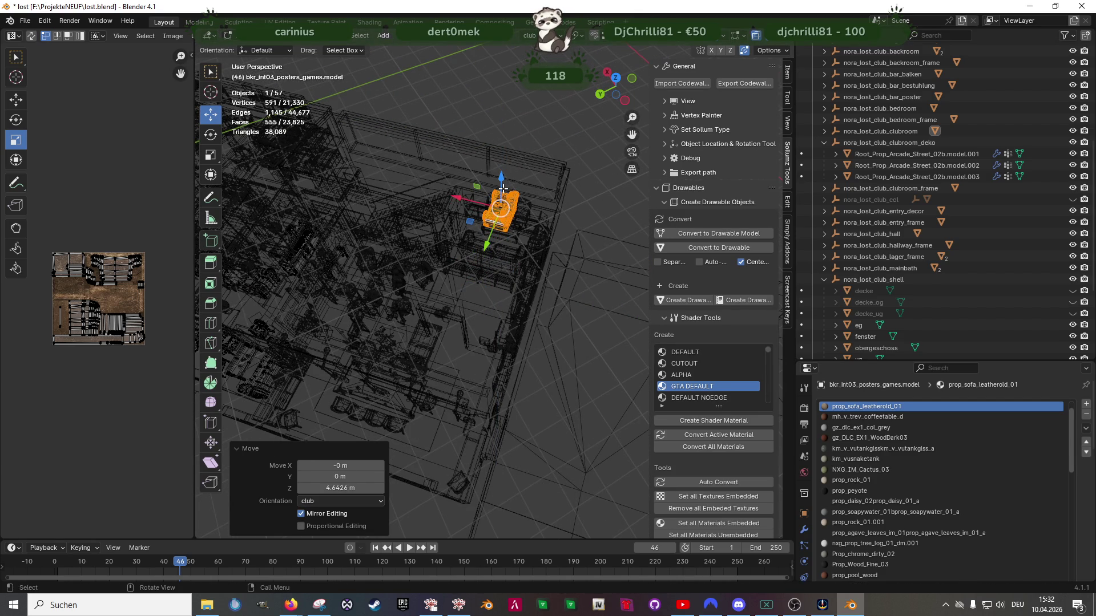
key(KP_Decimal)
key(shift+z)
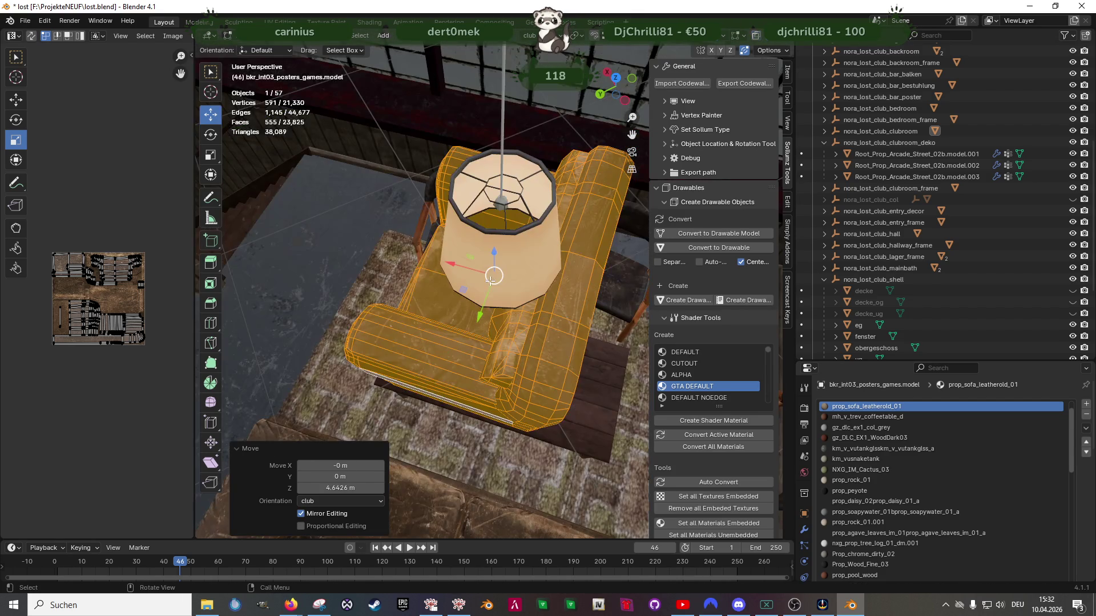
Lower the armchair along Z until it sits just above the floor
mouse_move(492, 245)
middle_down()
mouse_move(520, 270)
mouse_move(537, 353)
middle_up()
scroll(538, 352, down, 3)
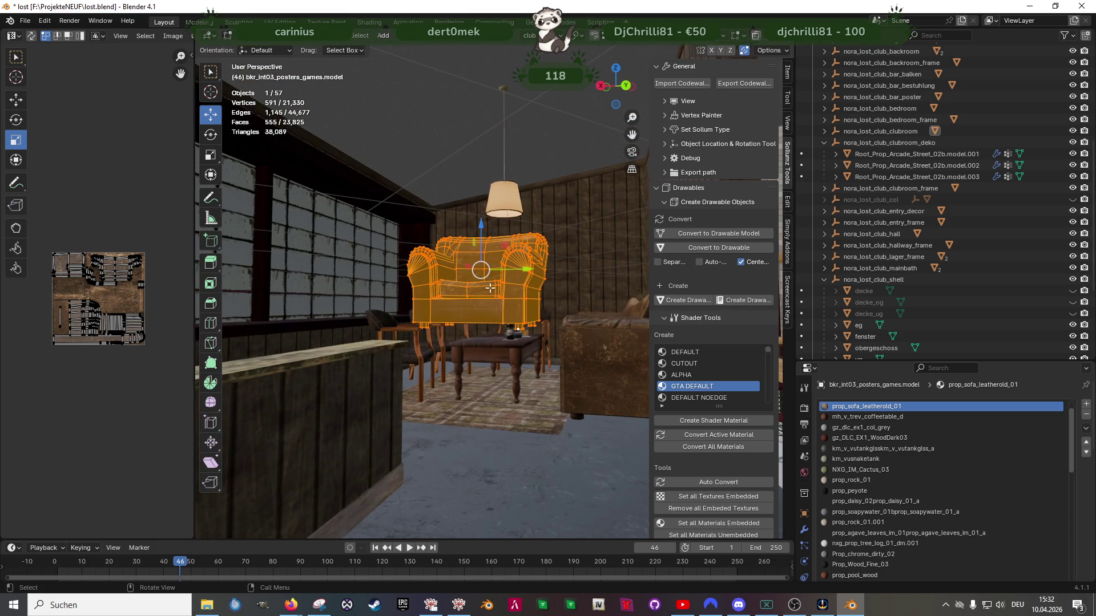
drag(480, 235, 483, 411)
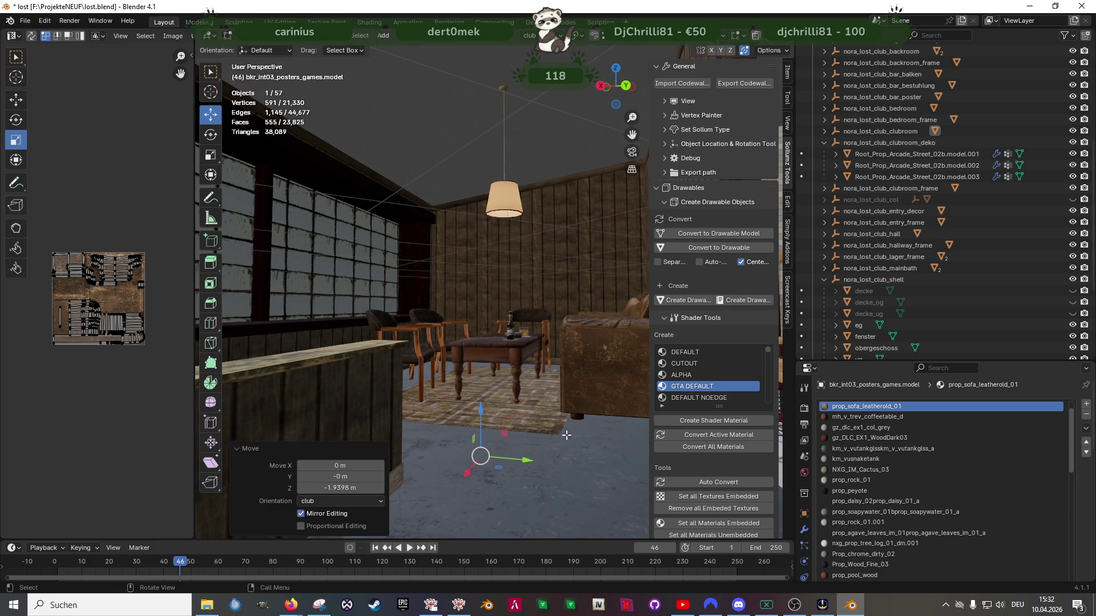
key(g)
key(z)
click(580, 421)
Shift the armchair sideways along the X axis
mouse_move(581, 421)
middle_down()
mouse_move(503, 331)
mouse_move(517, 348)
middle_up()
key(g)
key(x)
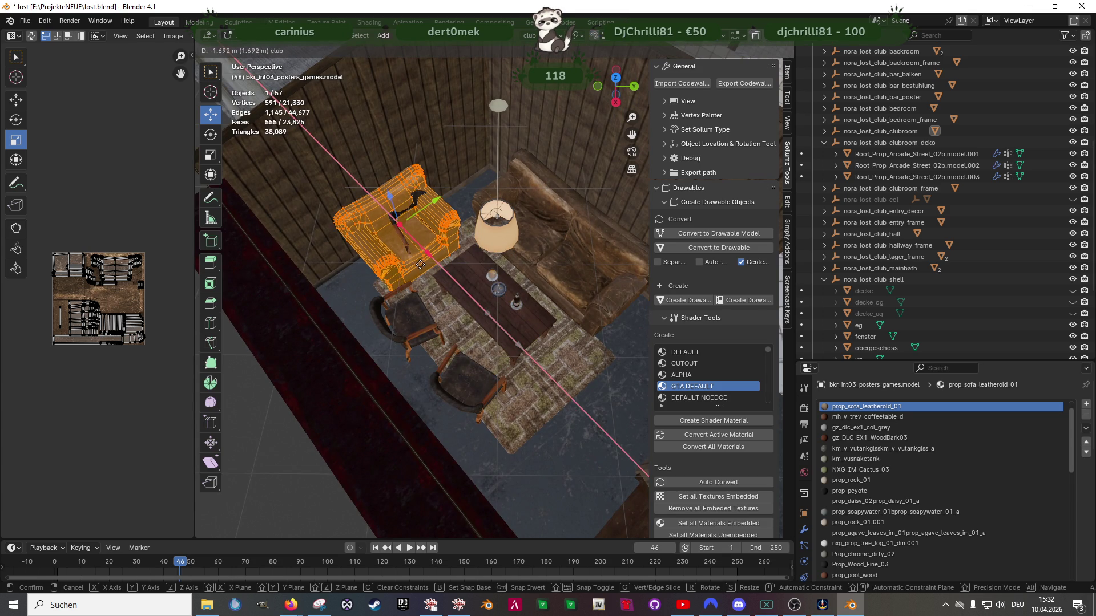
click(428, 268)
mouse_move(428, 268)
middle_down()
mouse_move(492, 338)
mouse_move(469, 308)
middle_up()
Turn the armchair about 30° and slide it beside the lounge table
key(shift+space)
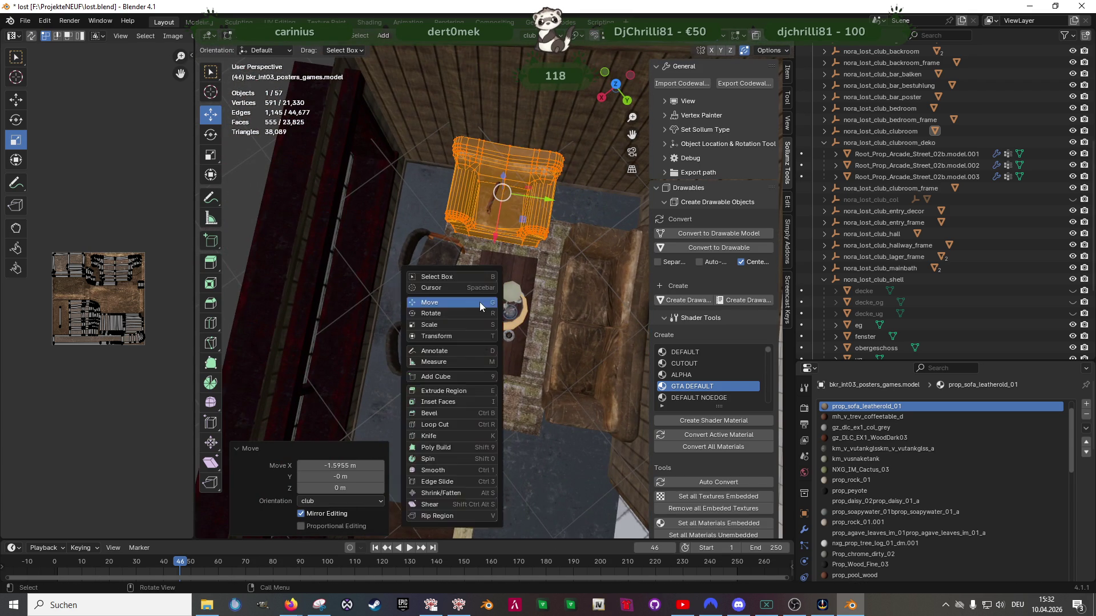
key(r)
drag(509, 238, 530, 226)
key(shift+space)
key(g)
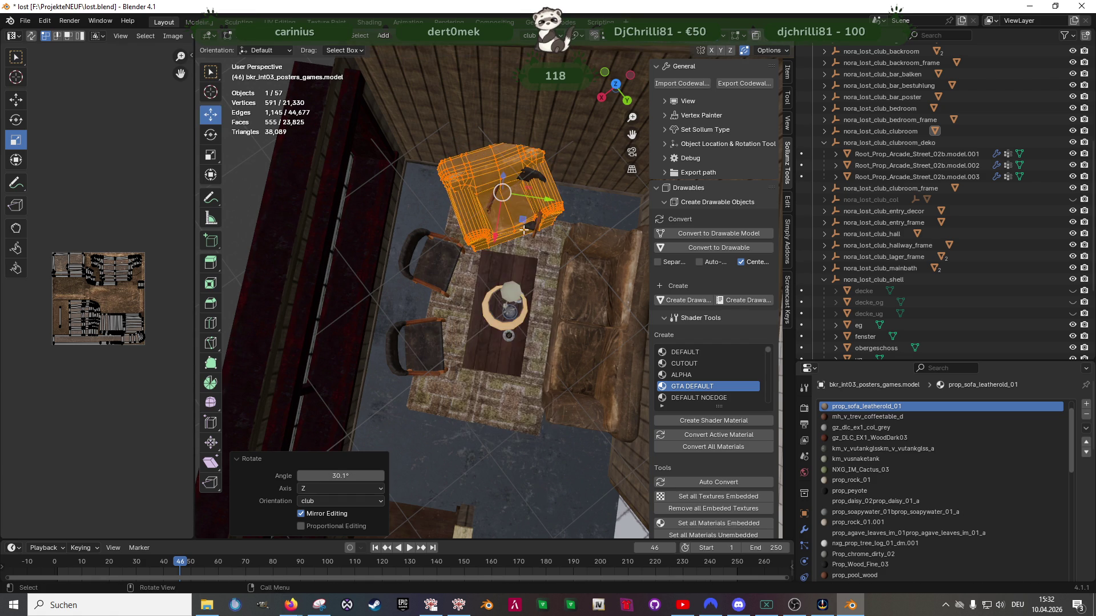
middle_drag(529, 225, 537, 215)
mouse_move(521, 201)
mouse_down()
mouse_move(419, 205)
mouse_move(460, 189)
mouse_move(463, 225)
mouse_up()
mouse_move(463, 225)
middle_down()
mouse_move(637, 211)
mouse_move(646, 226)
middle_up()
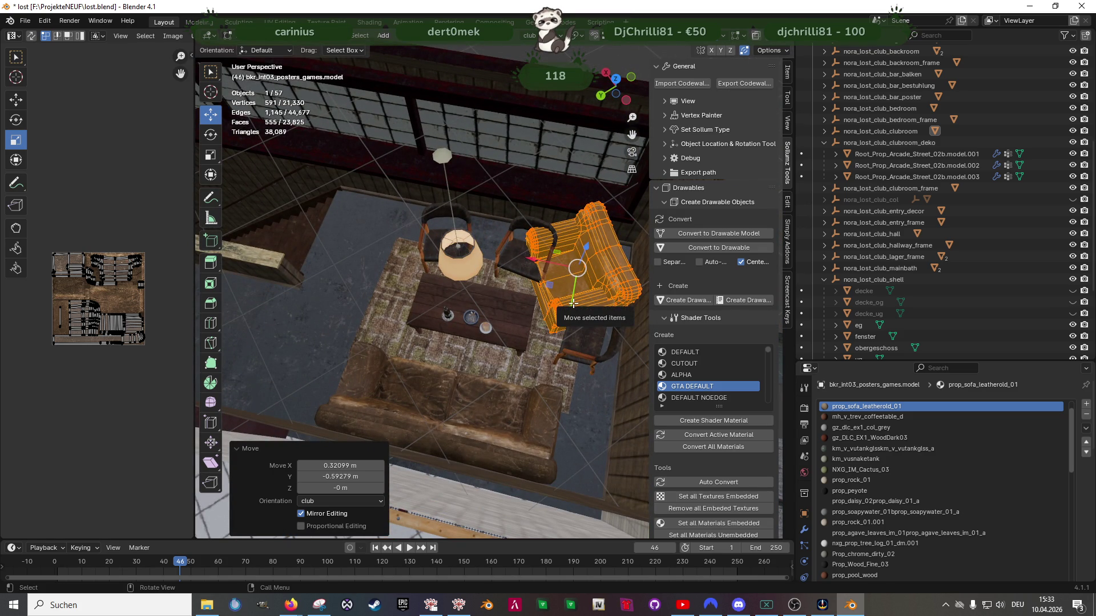
mouse_move(502, 303)
middle_down()
mouse_move(384, 321)
mouse_move(484, 331)
middle_up()
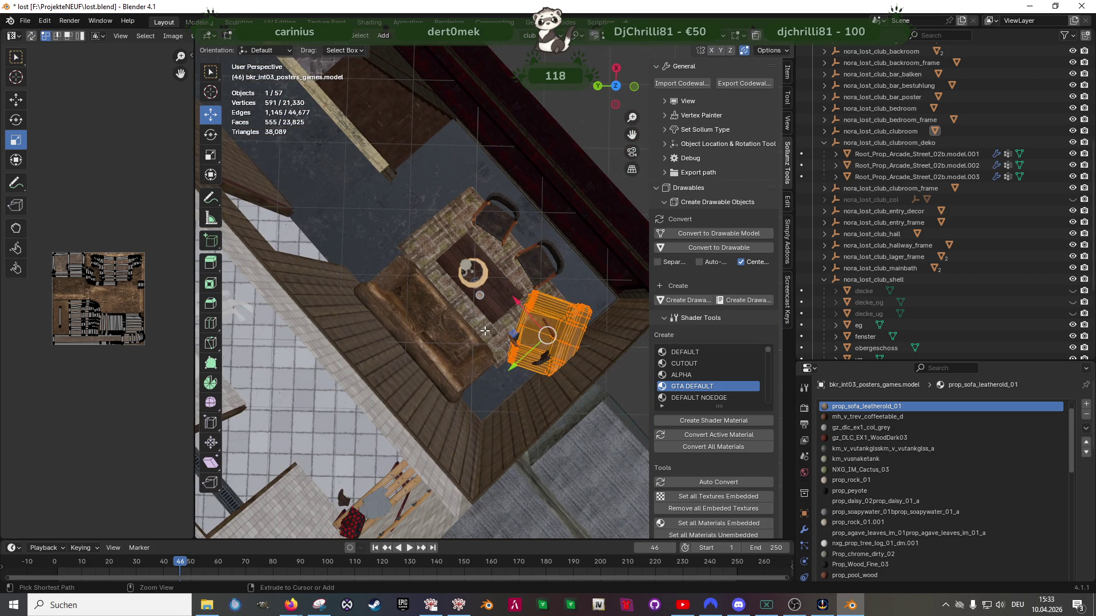
scroll(485, 331, up, 2)
Move the armchair along Y, out of the lounge area
key(g)
key(y)
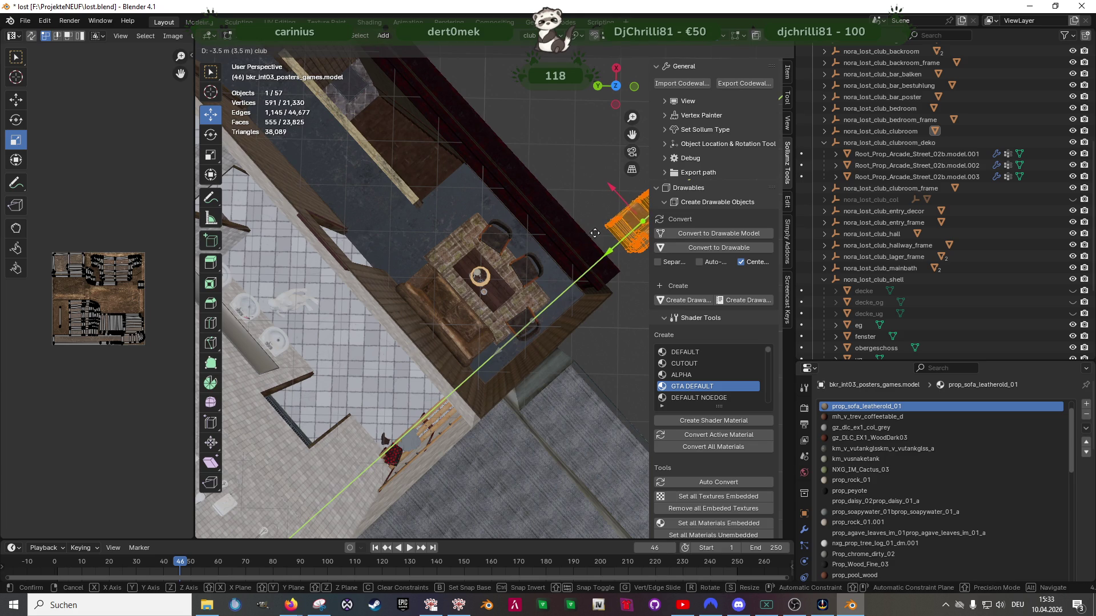
click(596, 228)
Rotate the sofa, table and chairs group exactly 90° around Z
click(461, 322)
key(shift+space)
click(465, 334)
mouse_move(485, 329)
mouse_down()
mouse_move(517, 320)
mouse_move(537, 283)
mouse_up()
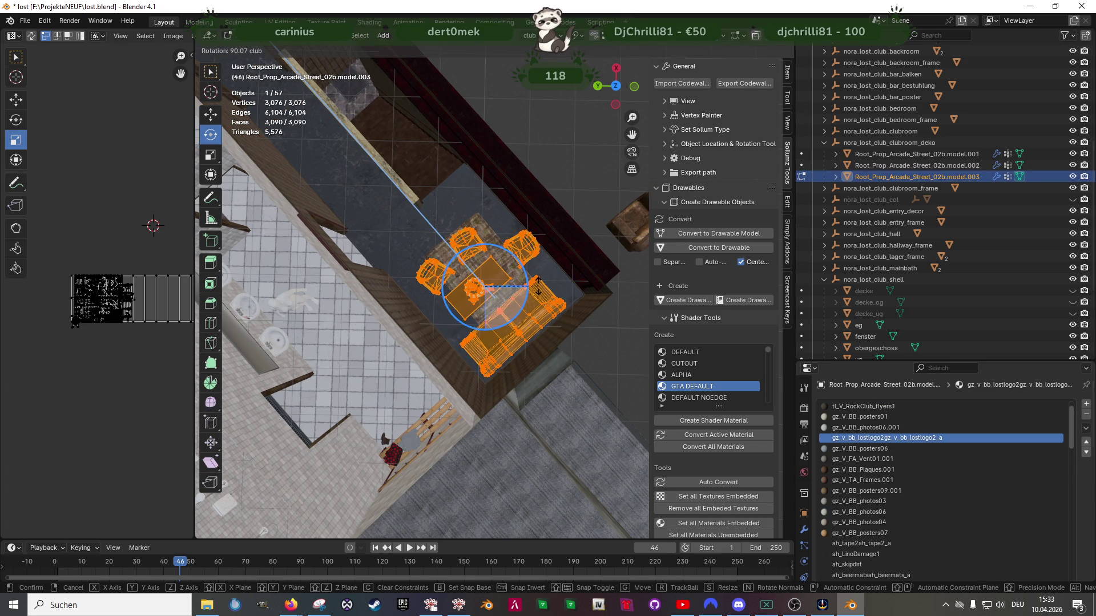
drag(536, 284, 536, 284)
mouse_move(520, 323)
middle_down()
mouse_move(460, 296)
mouse_move(487, 321)
middle_up()
key(ctrl+z)
drag(486, 322, 503, 312)
text(90)
key(Return)
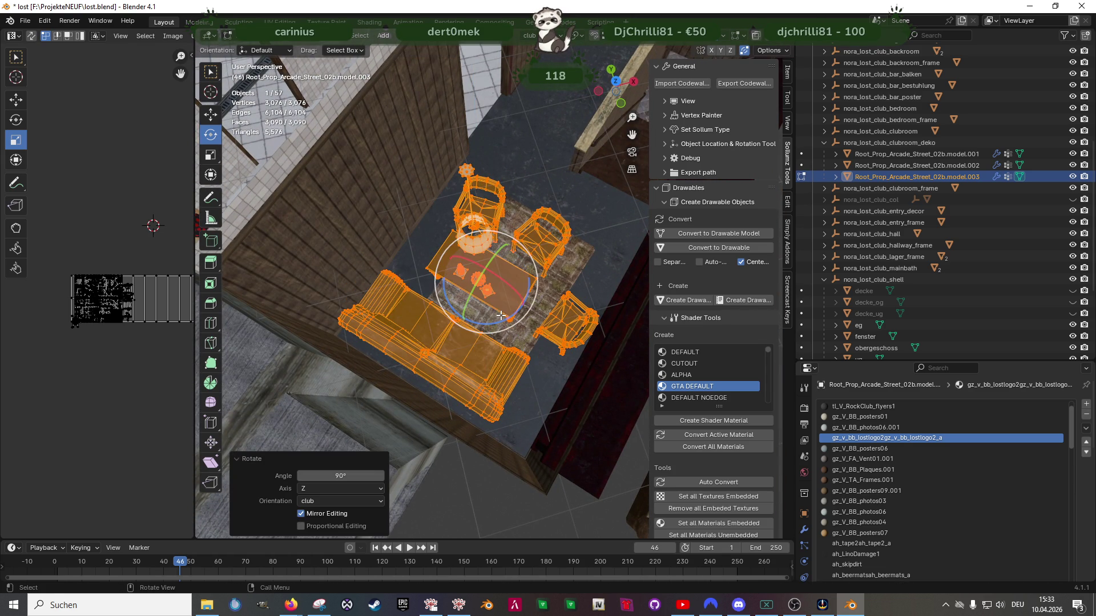
Nudge the furniture group -0.18631 m along X and -0.19811 m along Y
key(shift+space)
click(501, 315)
mouse_move(502, 316)
middle_down()
mouse_move(434, 324)
mouse_move(567, 294)
middle_up()
key(g)
key(x)
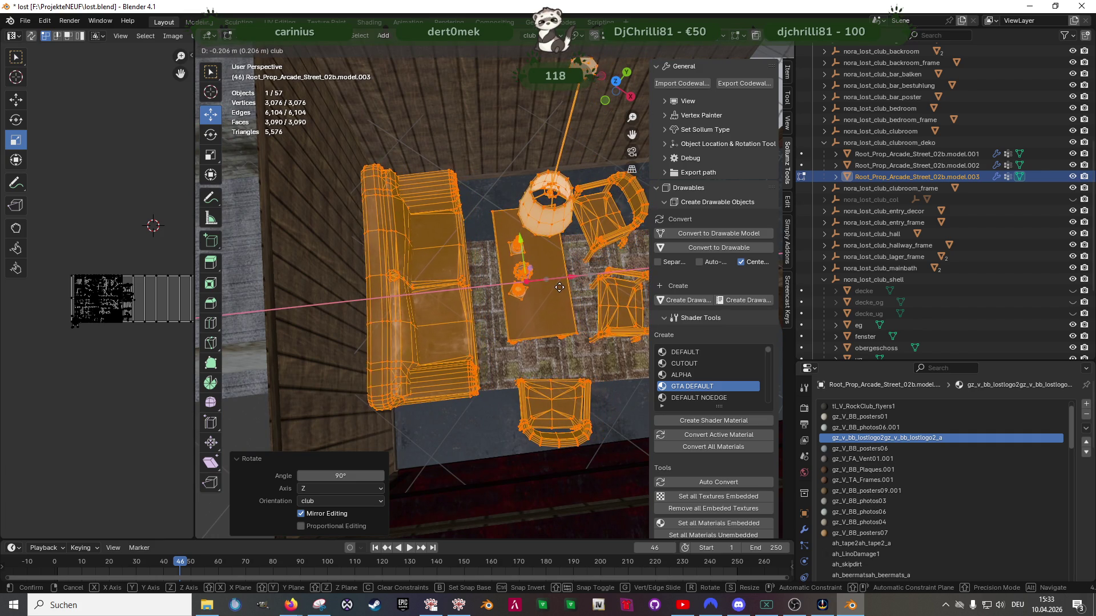
click(571, 331)
mouse_move(570, 331)
middle_down()
mouse_move(587, 318)
mouse_move(537, 331)
middle_up()
key(g)
key(y)
click(568, 315)
scroll(536, 332, down, 4)
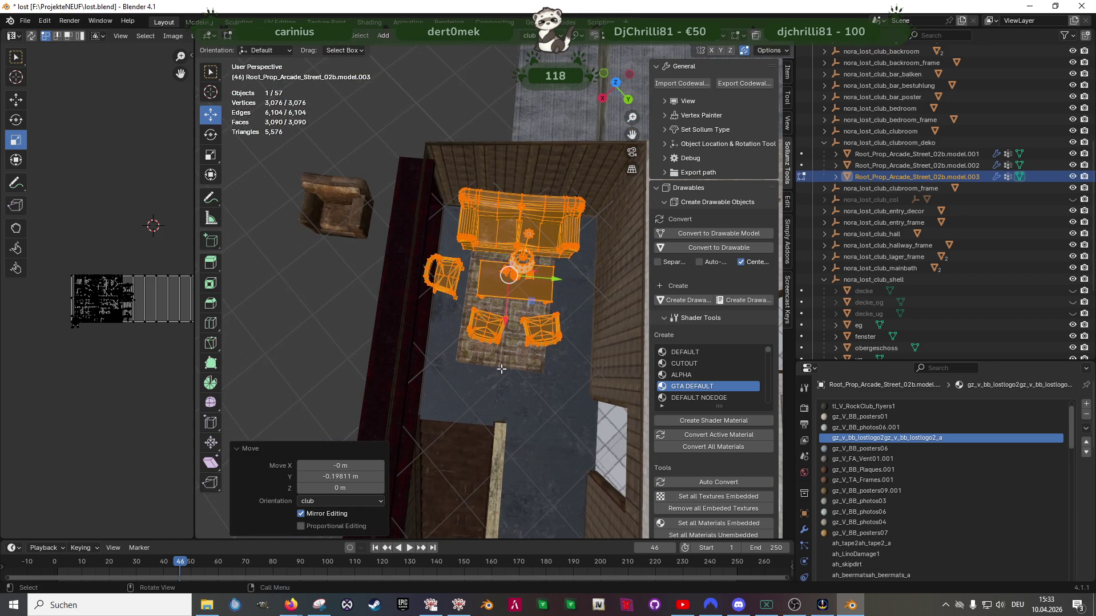
Separate the armchair by the wall from the model into its own object
click(343, 213)
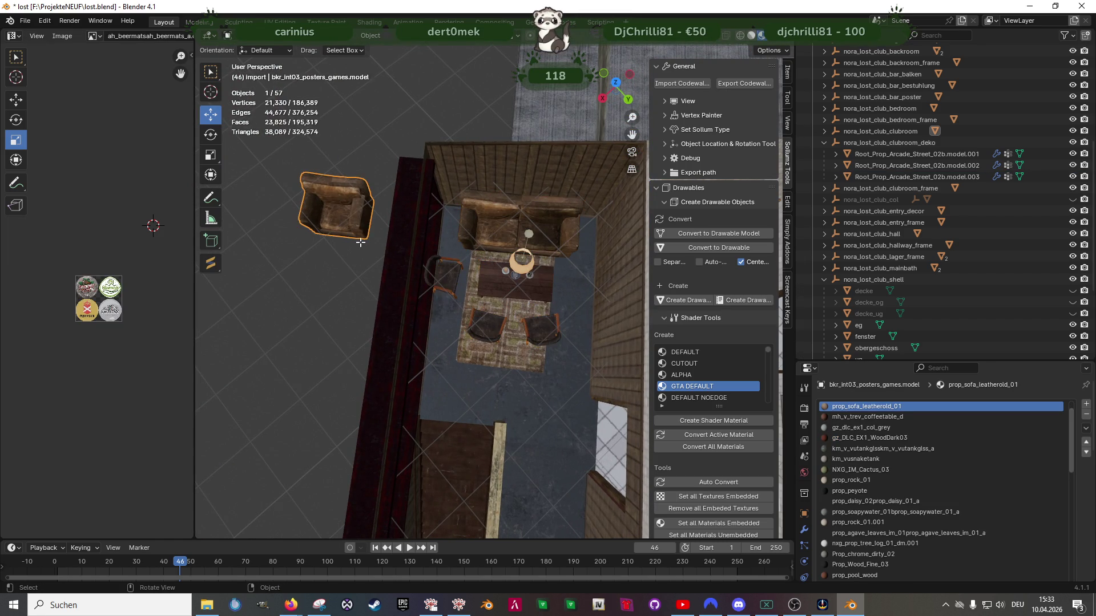
scroll(347, 220, down, 5)
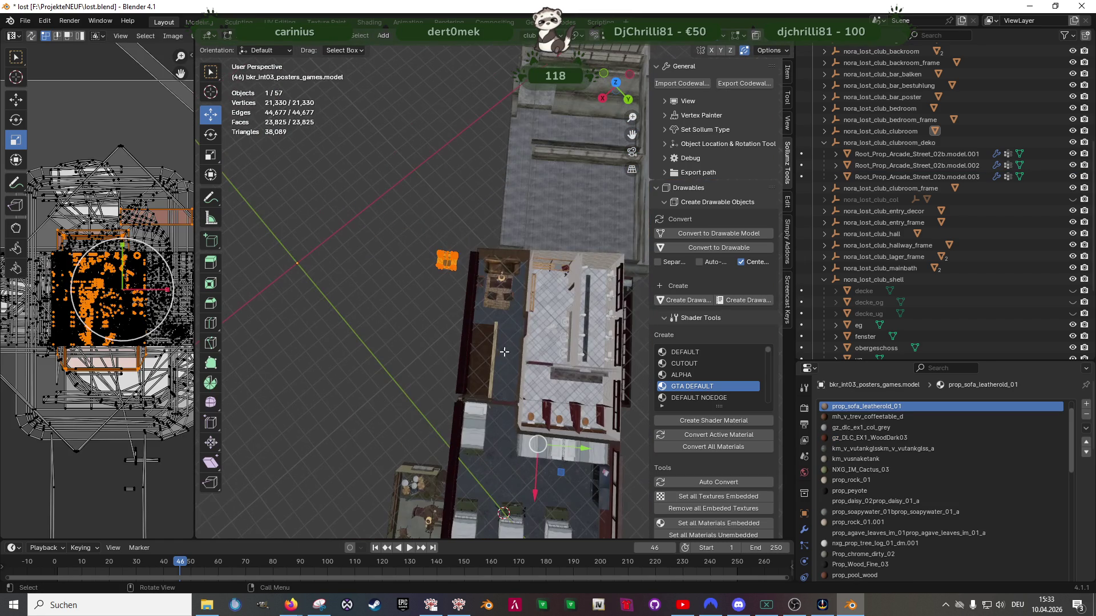
key(shift+z)
middle_drag(518, 365, 477, 391)
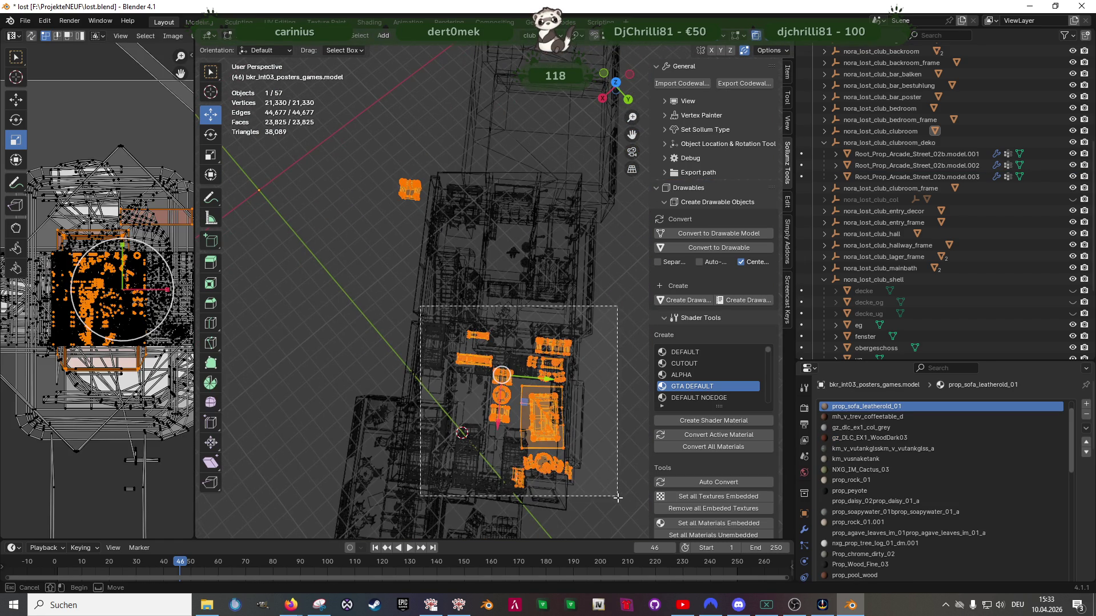
key(ctrl+z)
scroll(477, 391, up, 2)
key(ctrl+v)
mouse_move(339, 273)
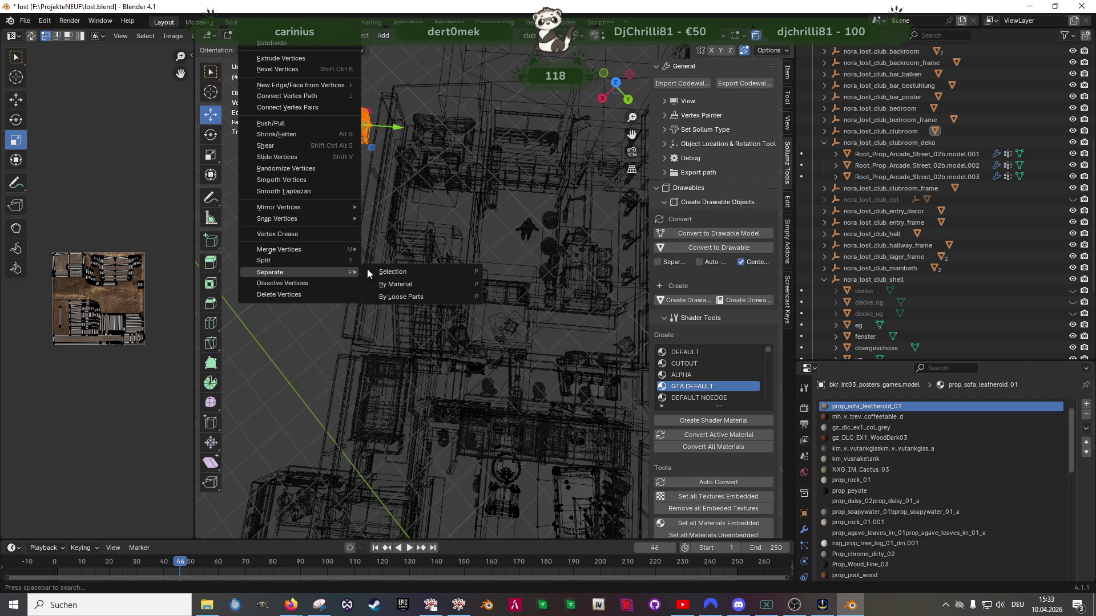
click(375, 294)
key(shift+z)
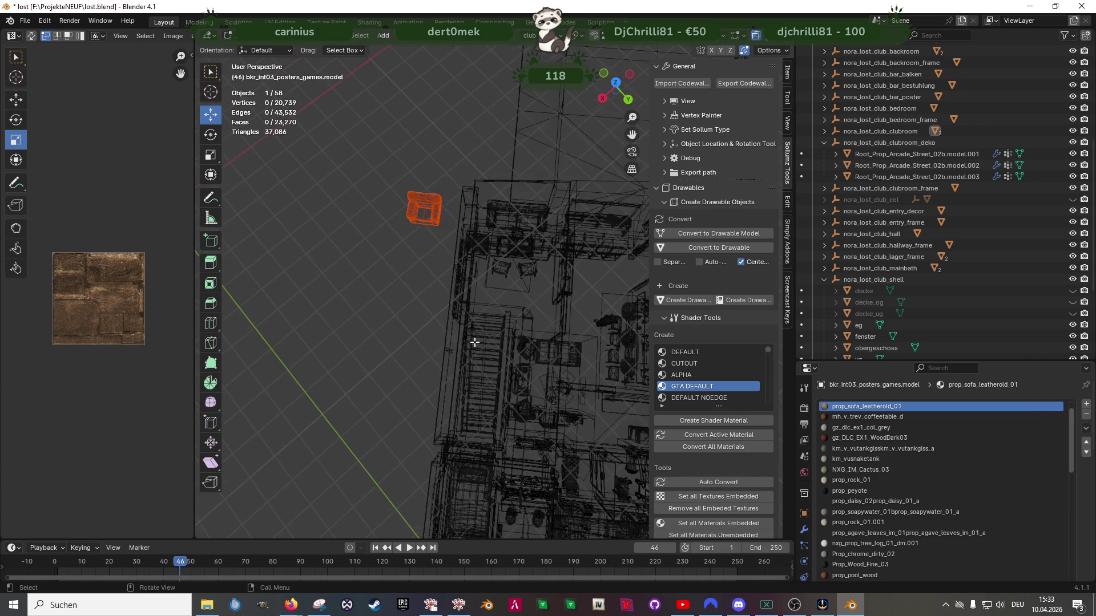
scroll(447, 317, up, 2)
key(Tab)
Move the separated armchair back into the lounge along Y and X
click(420, 216)
key(Tab)
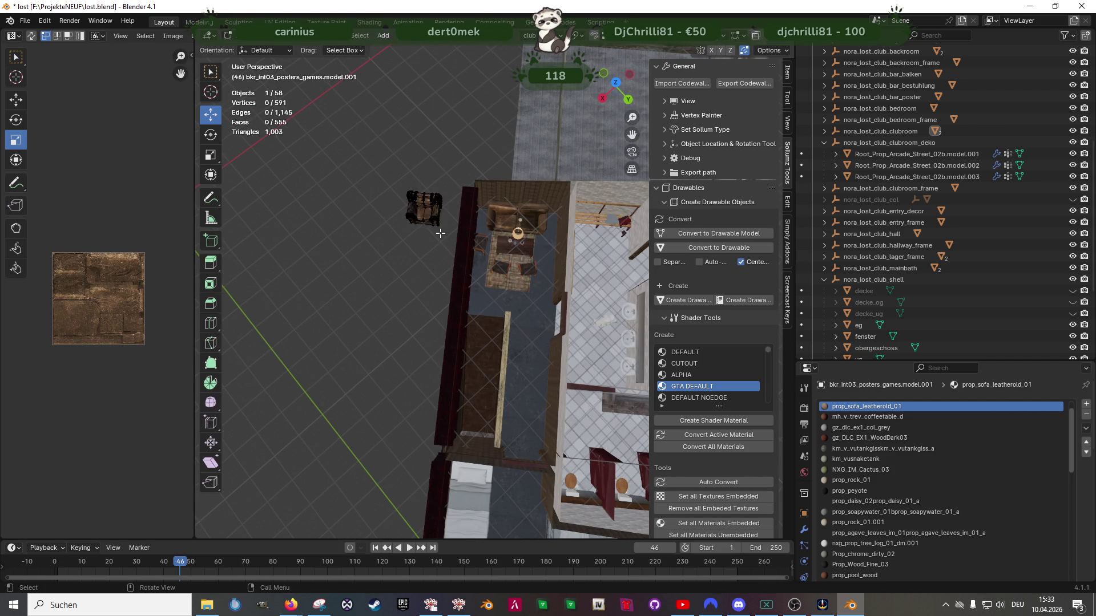
key(a)
key(g)
key(y)
click(529, 218)
scroll(520, 247, up, 1)
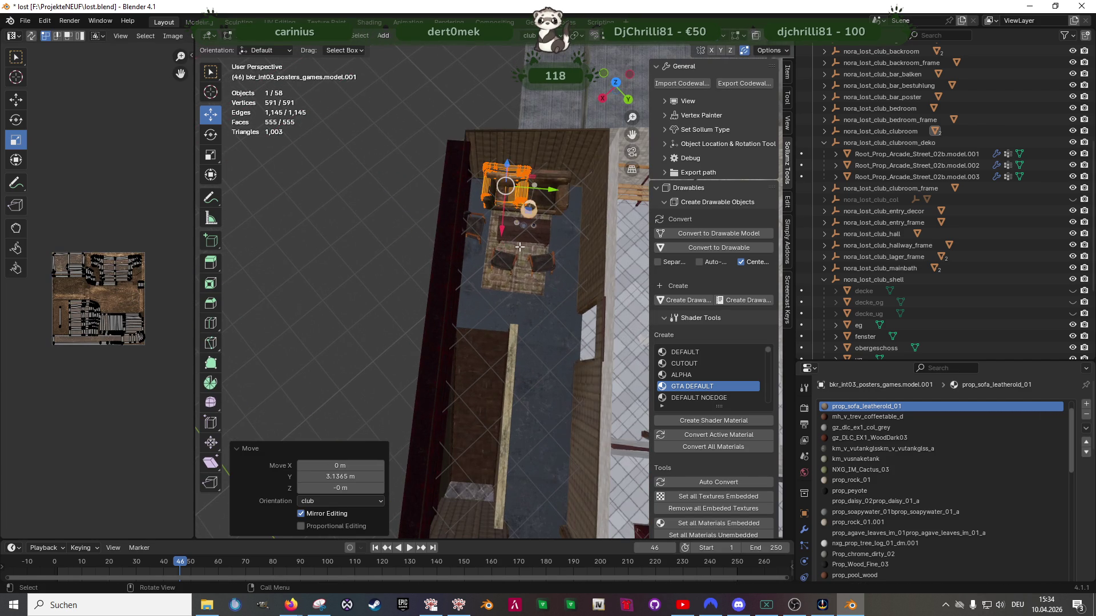
key(g)
key(x)
click(494, 296)
Rotate the armchair about the vertical Z axis to angle it toward the table
key(shift+space)
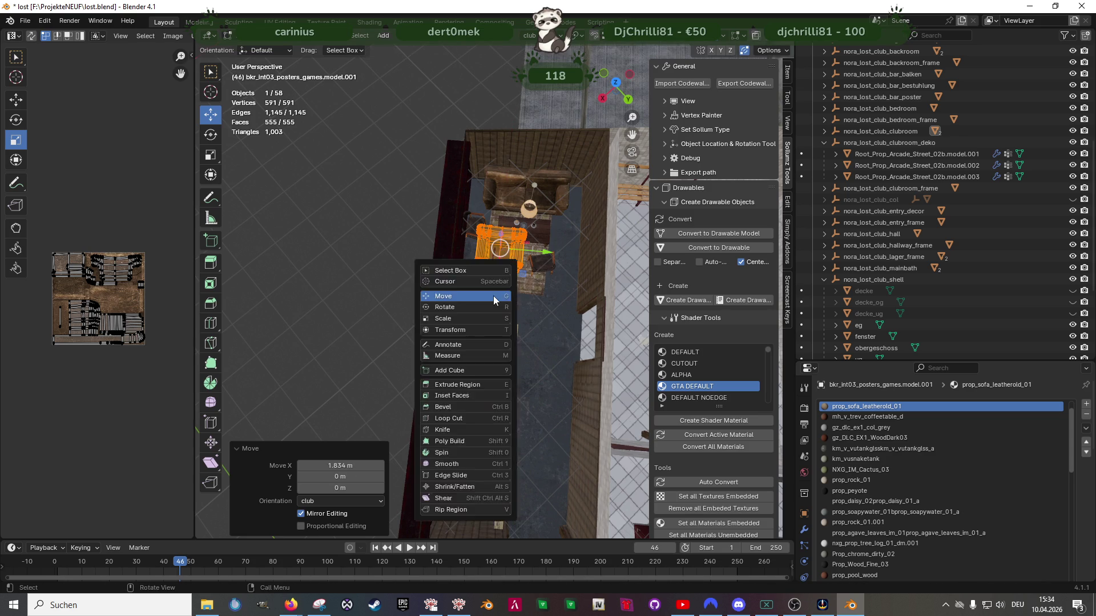
key(r)
scroll(494, 296, up, 2)
scroll(494, 296, up, 5)
scroll(494, 296, down, 3)
mouse_move(493, 325)
mouse_down()
mouse_move(505, 322)
mouse_move(532, 222)
mouse_move(527, 267)
mouse_up()
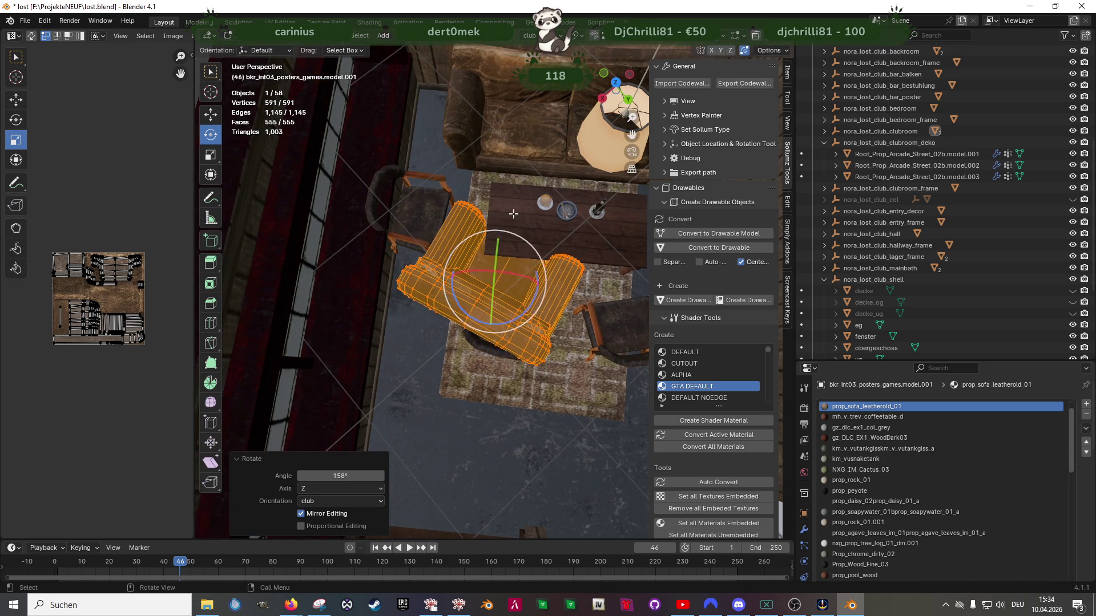
scroll(528, 267, up, 1)
key(g)
scroll(514, 285, down, 3)
click(502, 297)
key(r)
key(z)
click(492, 298)
Place the armchair beside the table with moves along Y and X
right_click(492, 298)
key(Escape)
scroll(492, 298, up, 2)
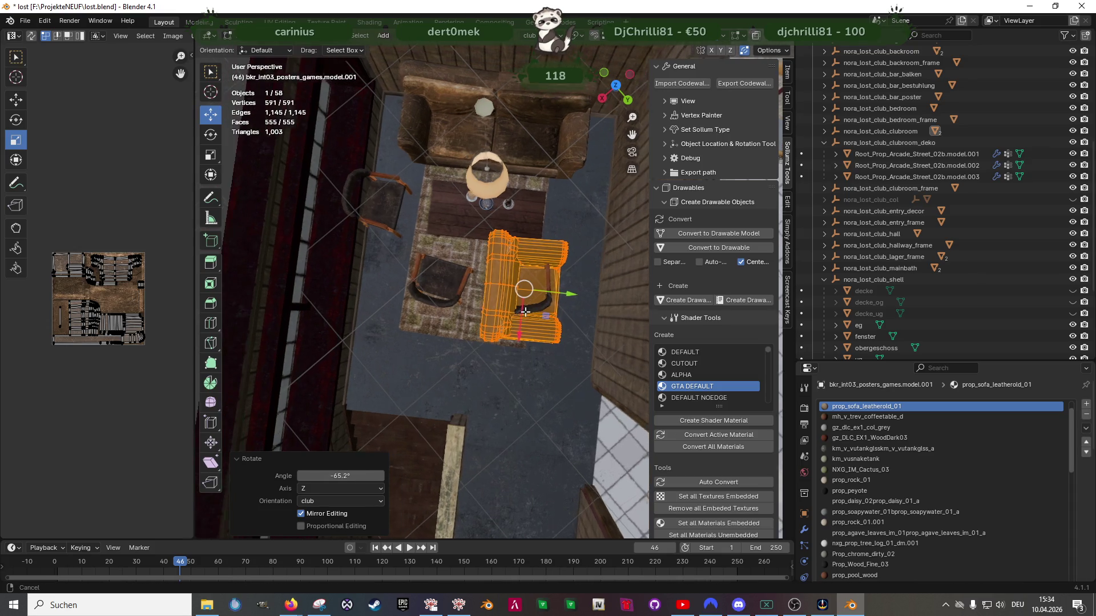
key(g)
key(y)
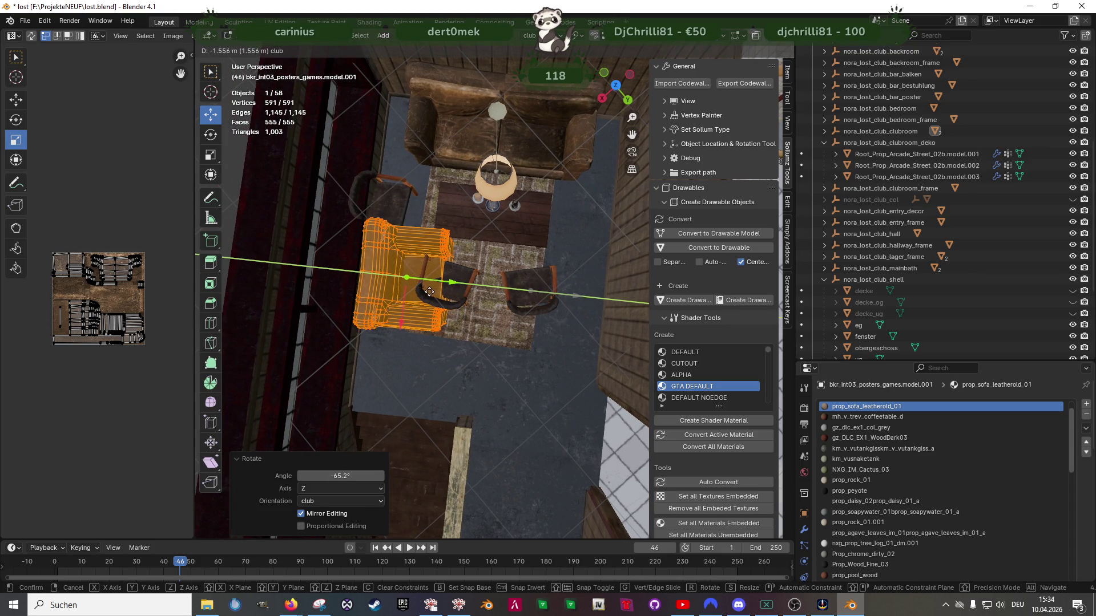
click(427, 294)
key(g)
key(x)
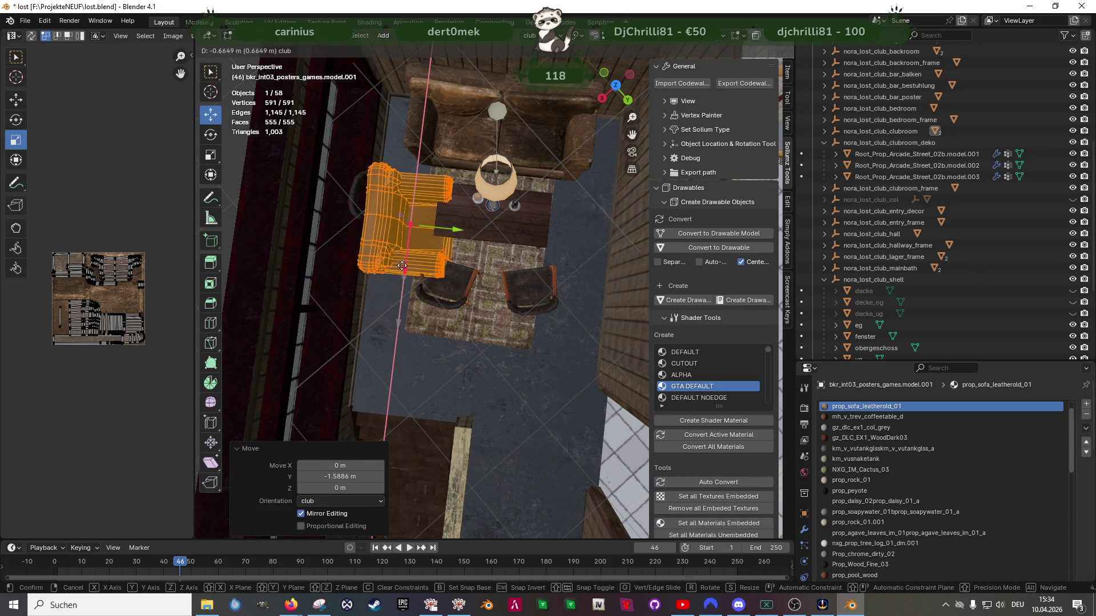
click(401, 258)
Fine-tune the armchair's position with small nudges along Y and X
middle_drag(401, 258, 469, 253)
drag(457, 260, 449, 262)
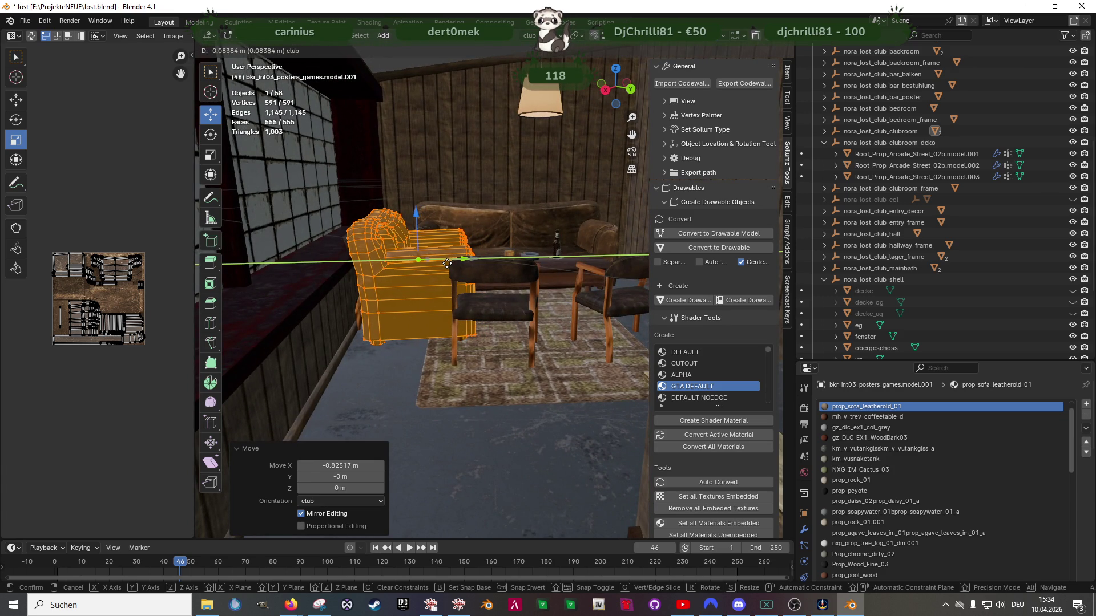
click(446, 263)
scroll(444, 285, up, 5)
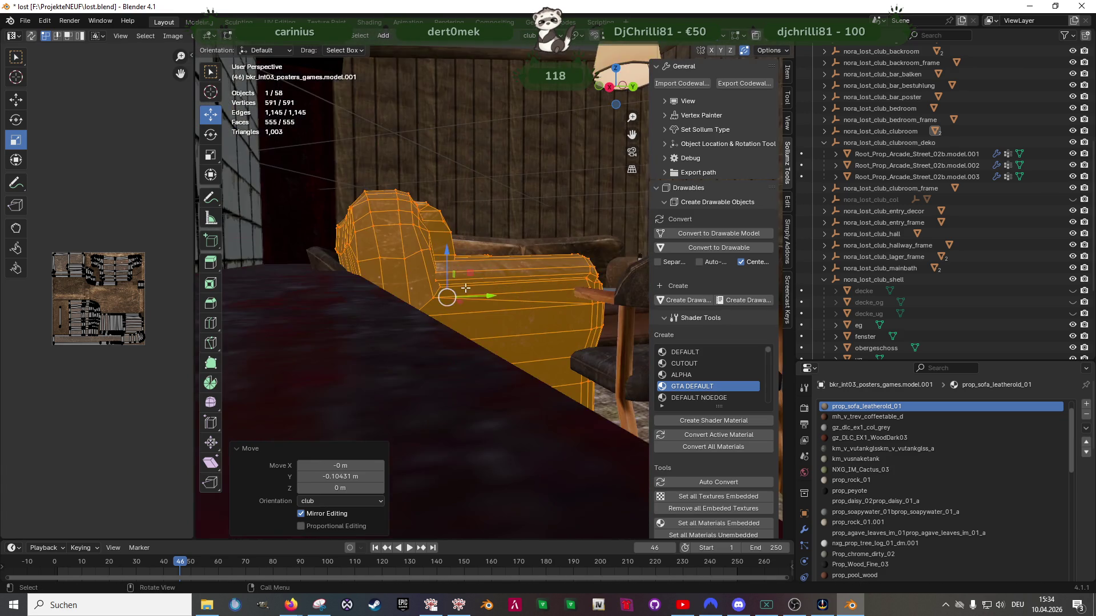
drag(486, 299, 491, 298)
mouse_move(492, 298)
middle_down()
mouse_move(474, 274)
mouse_move(453, 370)
mouse_move(434, 266)
middle_up()
scroll(474, 274, down, 3)
drag(450, 234, 443, 240)
mouse_move(443, 240)
middle_down()
mouse_move(485, 349)
mouse_move(576, 327)
mouse_move(543, 293)
middle_up()
scroll(484, 349, down, 2)
Move the sofa, table and chairs group 0.3136 m along Y
click(505, 330)
drag(543, 293, 572, 289)
middle_drag(572, 289, 507, 352)
Delete the unwanted chairs from the sofa set
key(shift+z)
drag(440, 168, 543, 260)
mouse_move(362, 234)
mouse_down()
mouse_move(421, 374)
mouse_move(465, 410)
mouse_up()
key(x)
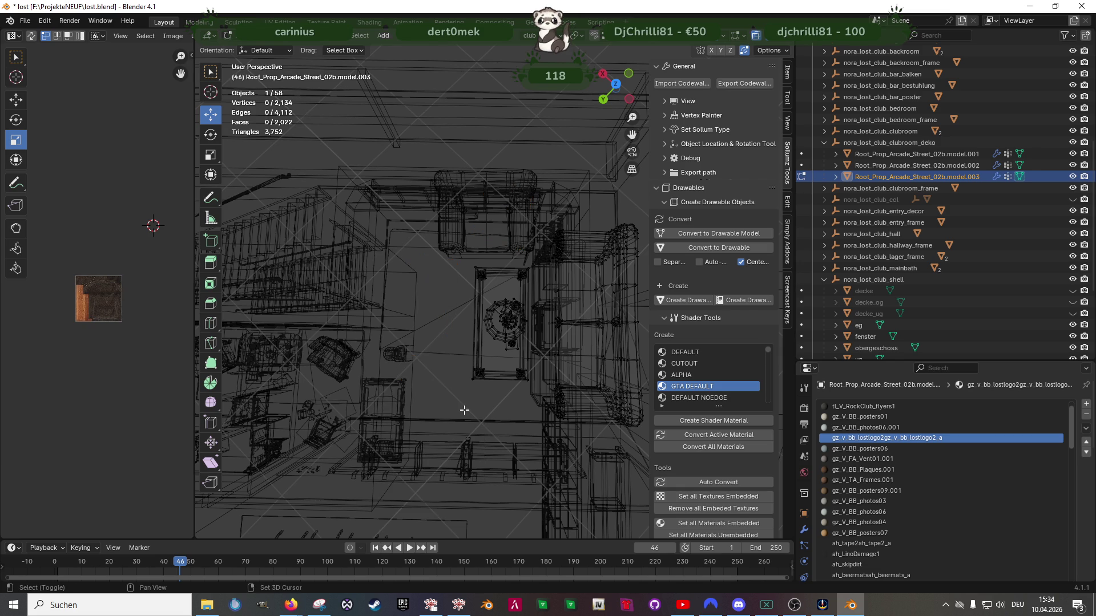
key(shift+z)
middle_drag(460, 405, 438, 394)
Move the table's geometry left across the floor
key(shift+z)
drag(431, 268, 508, 403)
key(shift+z)
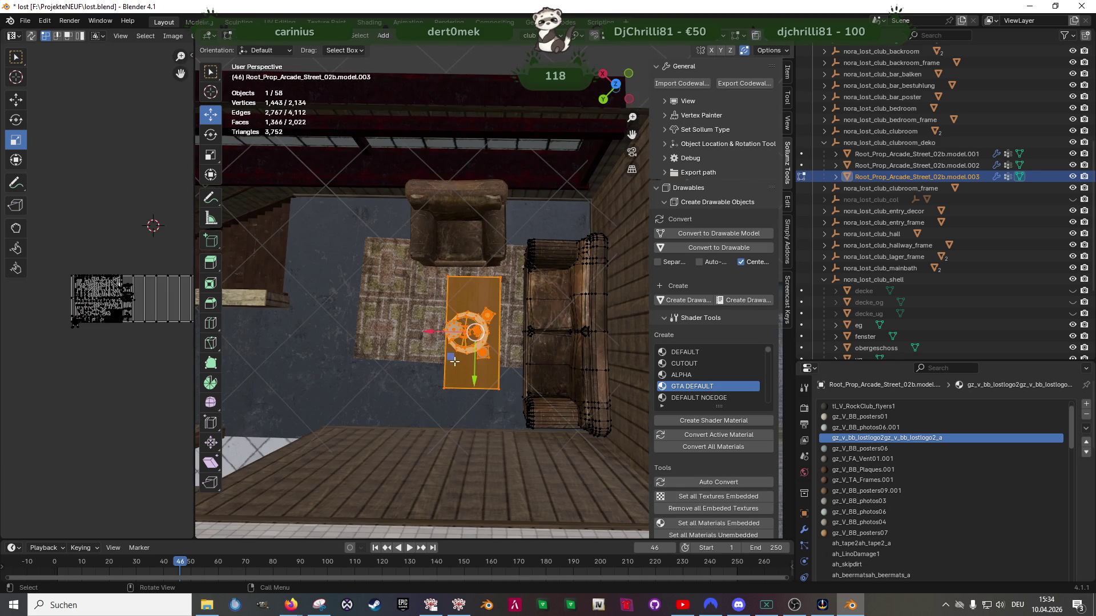
drag(448, 358, 427, 367)
Rotate the whole sofa set about -97° around Z
mouse_move(427, 367)
middle_down()
mouse_move(479, 338)
mouse_move(465, 318)
middle_up()
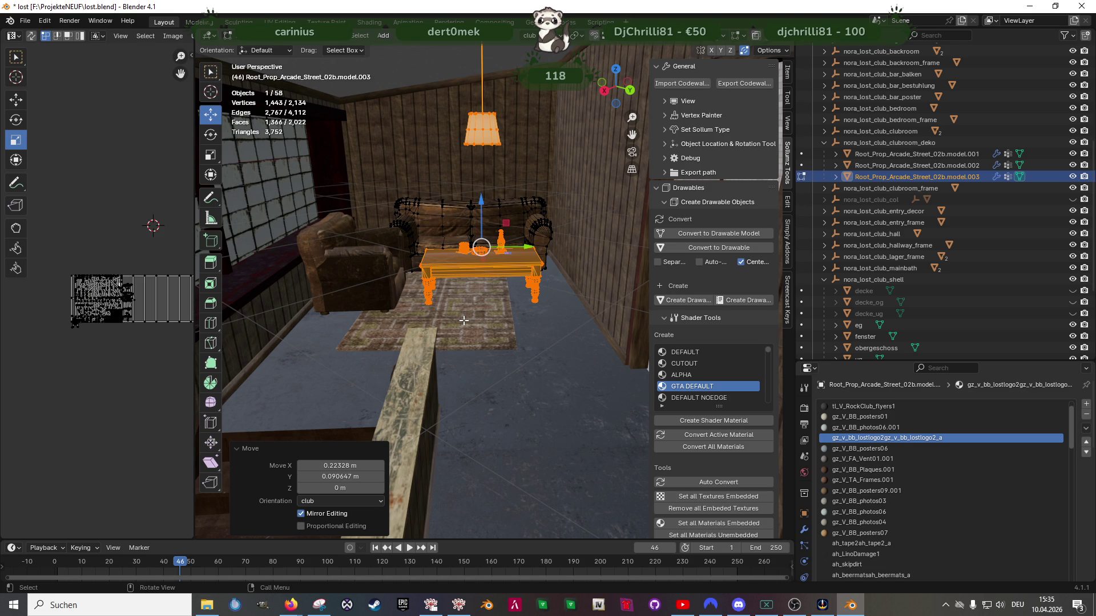
middle_drag(464, 320, 476, 330)
key(a)
key(shift+space)
key(r)
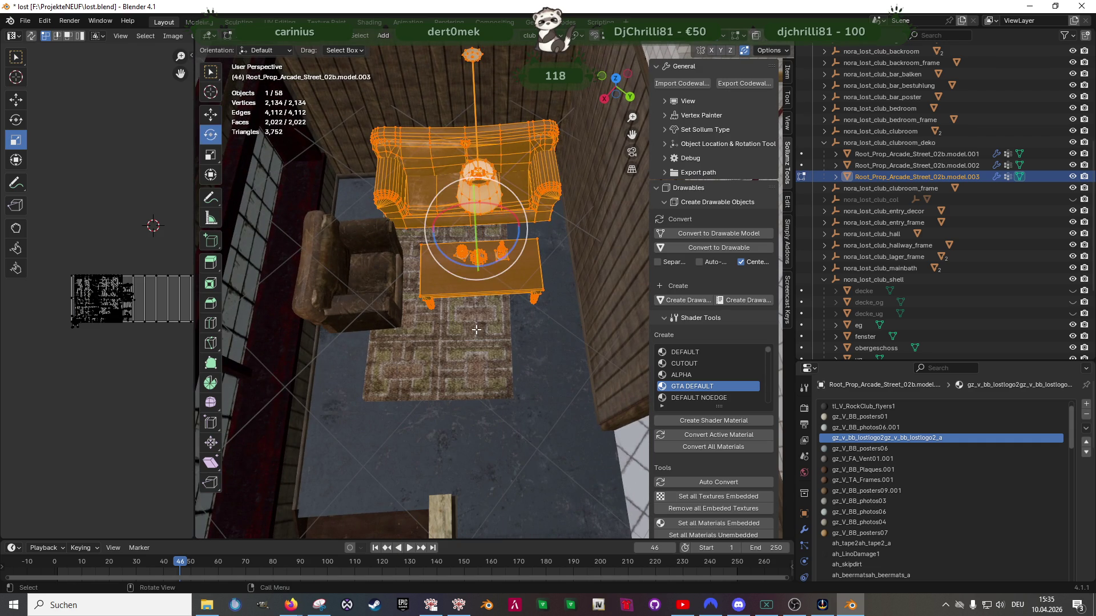
mouse_move(501, 263)
mouse_down()
mouse_move(422, 261)
mouse_move(492, 268)
mouse_up()
Slide the sofa set over the rug, shifting it a further 0.24932 m along X
key(g)
mouse_move(492, 269)
middle_down()
mouse_move(513, 251)
mouse_move(535, 276)
mouse_move(467, 282)
middle_up()
drag(444, 244, 453, 245)
mouse_move(452, 244)
middle_down()
mouse_move(411, 283)
mouse_move(439, 320)
mouse_move(532, 376)
mouse_move(495, 307)
middle_up()
drag(498, 299, 517, 292)
middle_drag(517, 293, 464, 384)
key(Tab)
Shift the leather armchair left along X and turn it -90° about Z
click(465, 375)
key(Tab)
key(g)
key(x)
click(421, 372)
key(r)
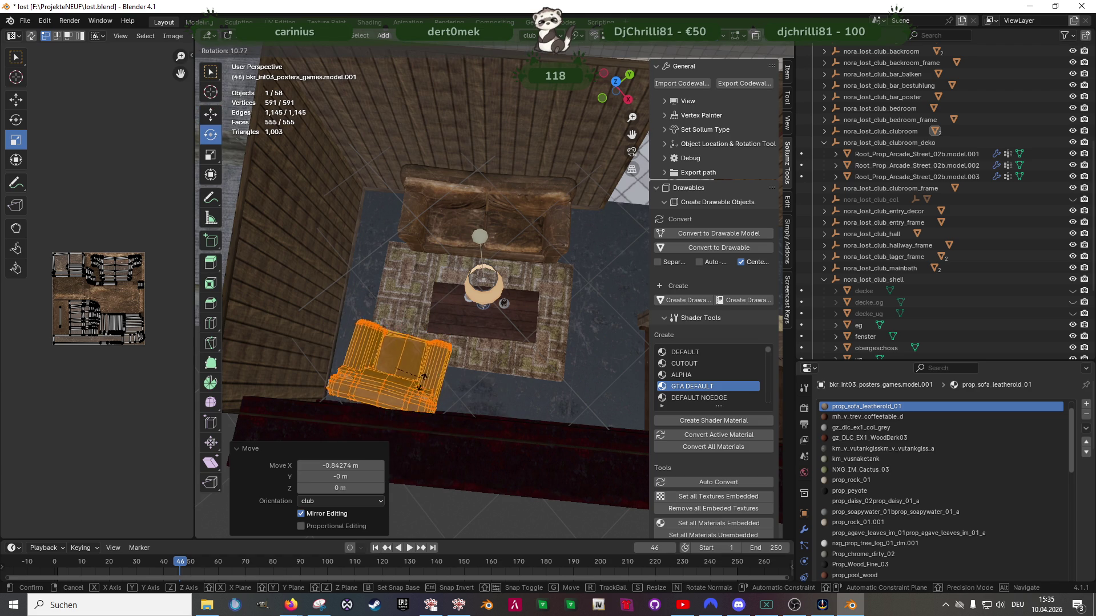
right_click(437, 387)
mouse_move(437, 387)
mouse_down()
mouse_move(408, 409)
mouse_move(381, 396)
mouse_up()
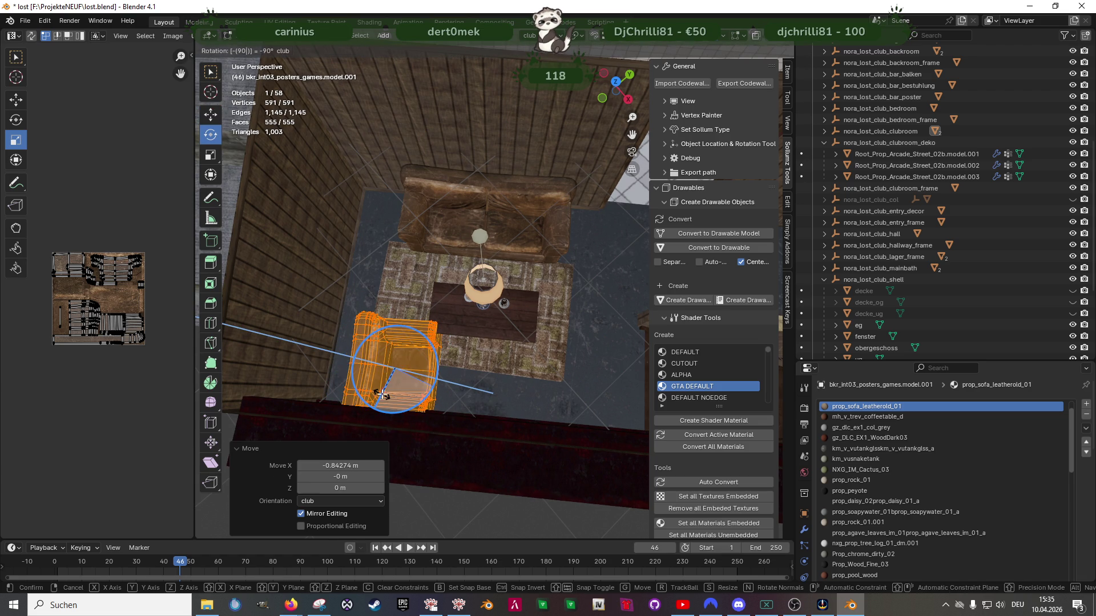
key(Return)
Slide the armchair along X and Y to the table's head and turn it -2.59°
key(g)
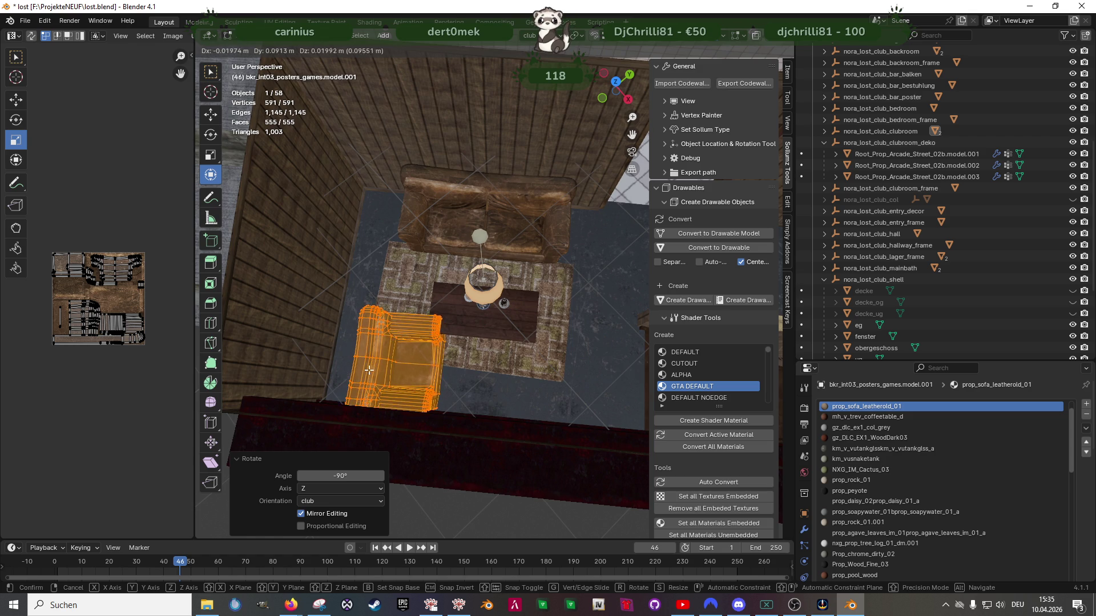
right_click(443, 378)
shift+middle_drag(447, 389, 512, 371)
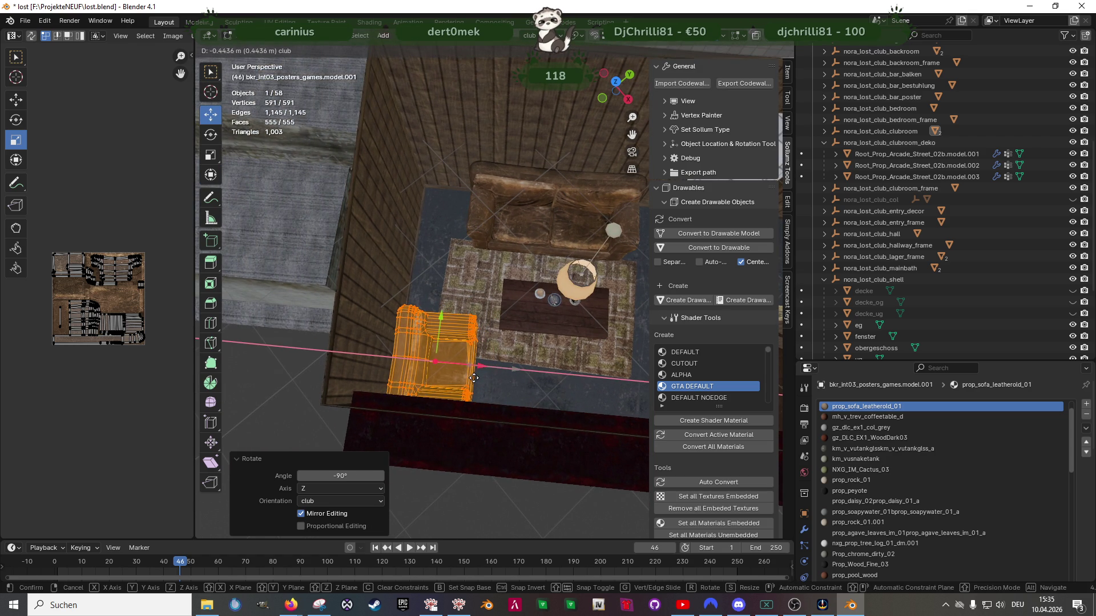
click(474, 378)
scroll(447, 399, up, 3)
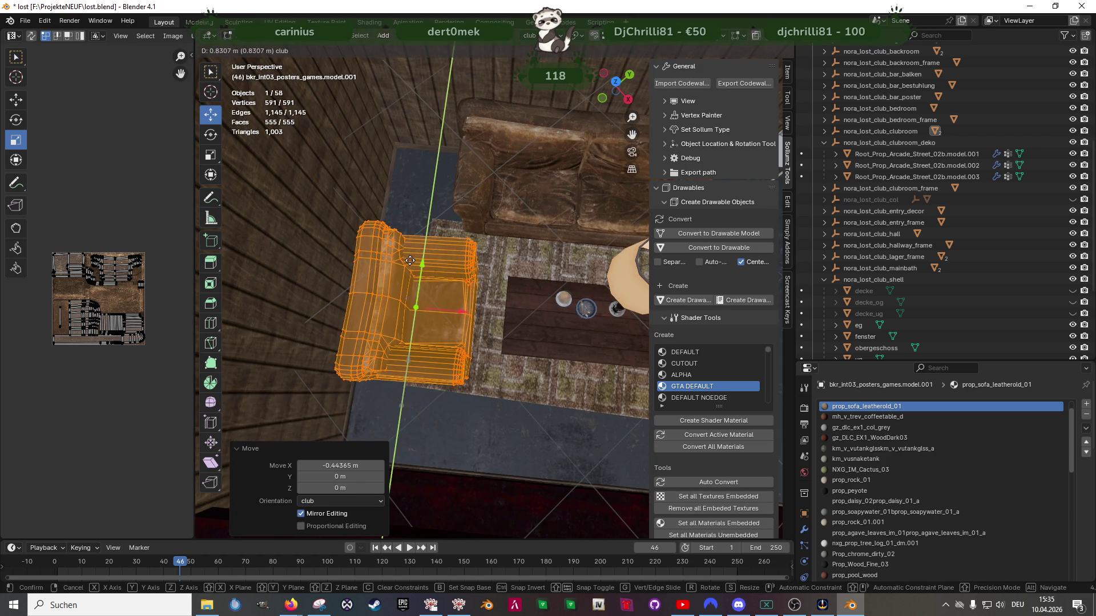
click(409, 260)
mouse_move(410, 260)
middle_down()
mouse_move(465, 366)
mouse_move(548, 379)
mouse_move(587, 340)
middle_up()
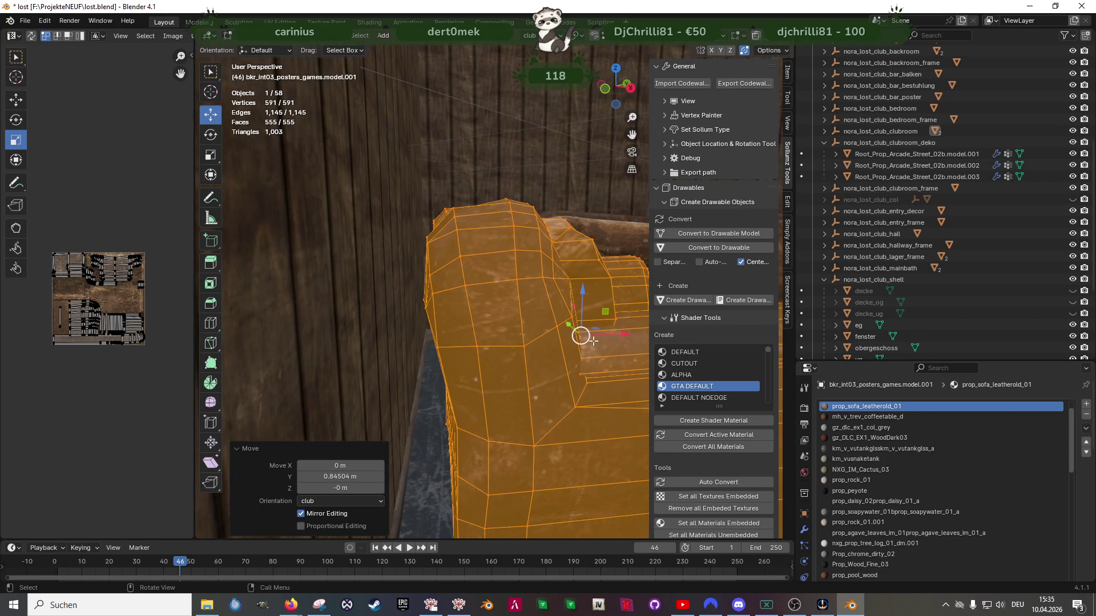
drag(613, 336, 592, 339)
click(579, 341)
mouse_move(578, 342)
middle_down()
mouse_move(541, 465)
mouse_move(481, 440)
mouse_move(468, 371)
mouse_move(479, 337)
mouse_move(473, 371)
middle_up()
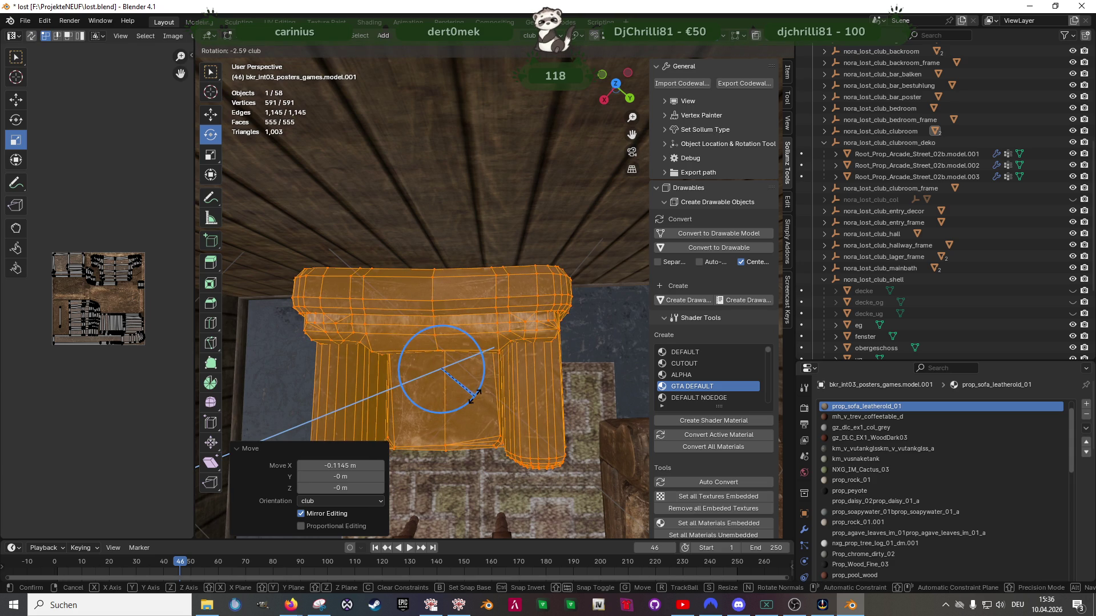
click(475, 394)
Nudge the armchair 0.019537 m along Y, closer to the table
key(shift+space)
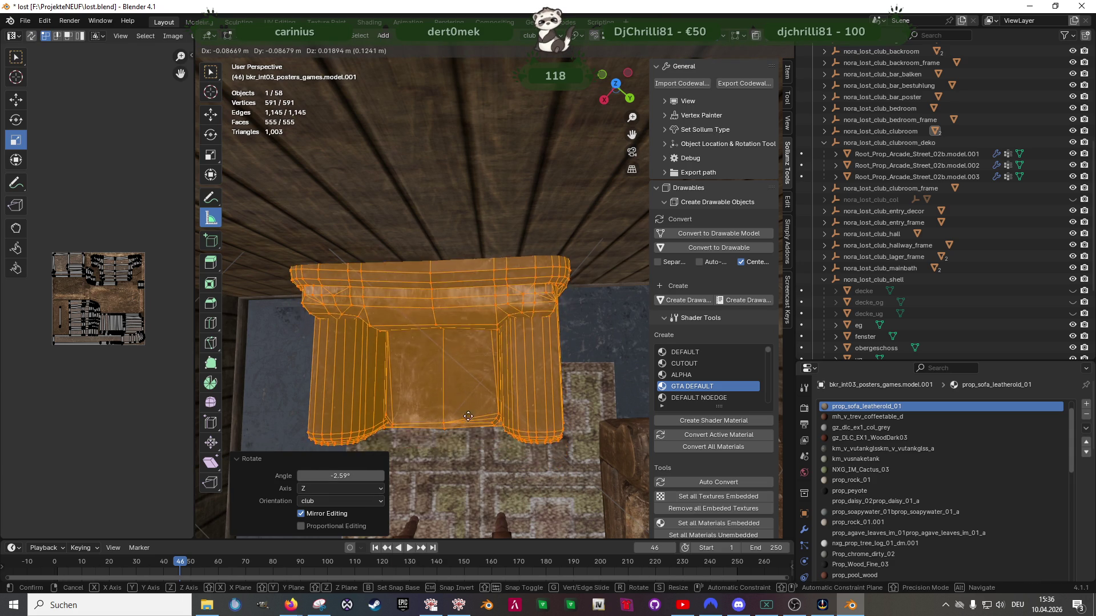
right_click(479, 434)
key(shift+space)
click(451, 365)
middle_drag(451, 365, 484, 342)
drag(484, 341, 511, 341)
mouse_move(512, 341)
middle_down()
mouse_move(513, 326)
mouse_move(496, 353)
mouse_move(512, 346)
mouse_move(422, 319)
mouse_move(394, 297)
mouse_move(471, 338)
mouse_move(470, 356)
middle_up()
scroll(472, 358, up, 5)
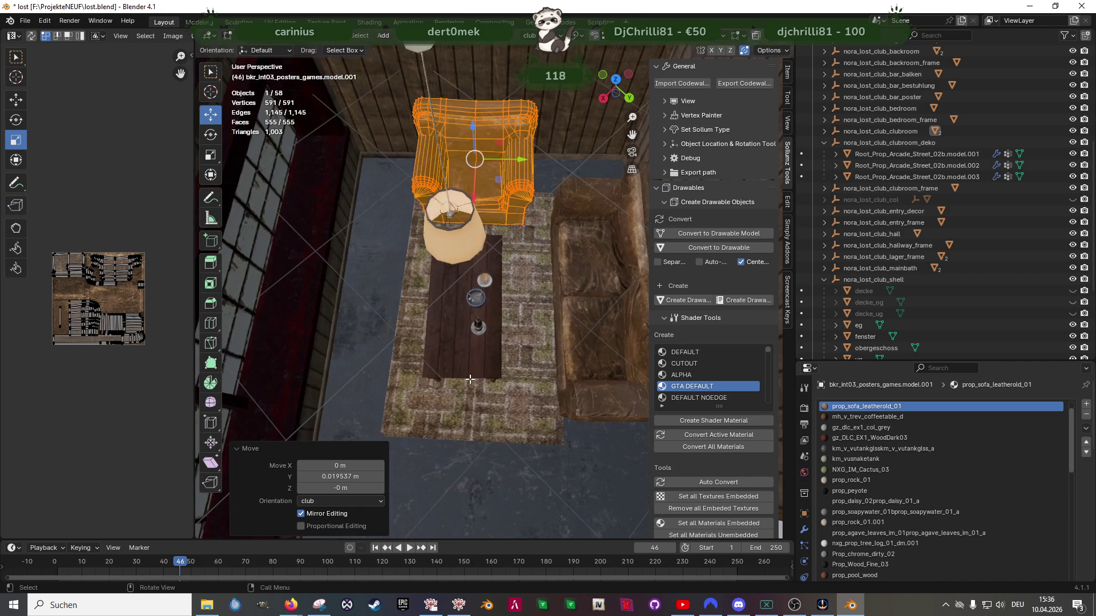
key(Tab)
mouse_move(464, 368)
middle_down()
mouse_move(522, 399)
mouse_move(591, 376)
mouse_move(470, 351)
mouse_move(413, 308)
middle_up()
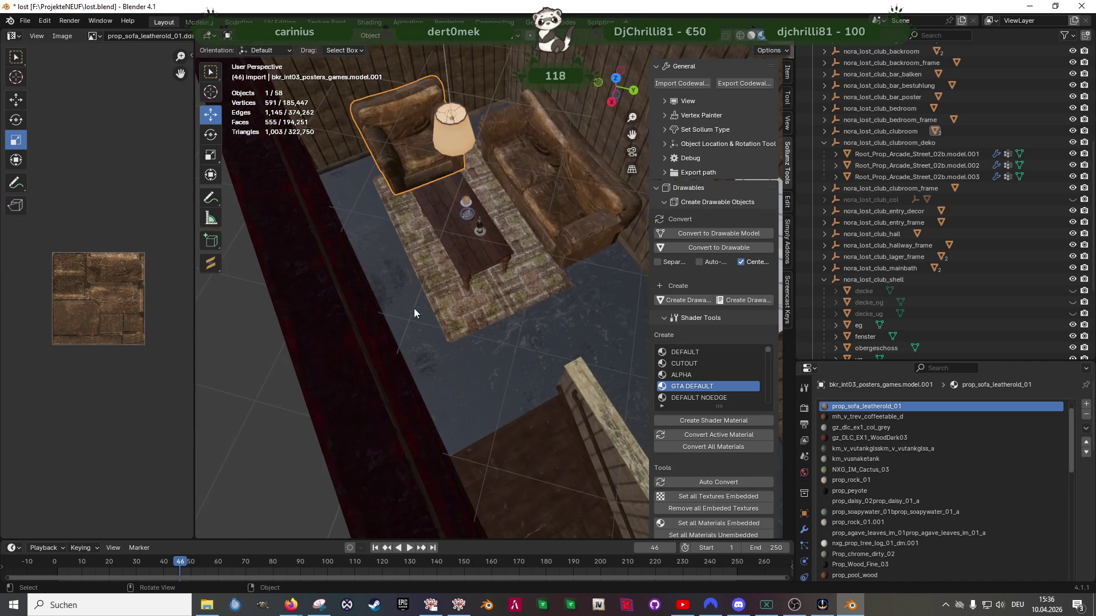
Join the armchair and the sofa set into one object
shift+click(538, 198)
middle_drag(550, 296, 504, 242)
right_click(528, 233)
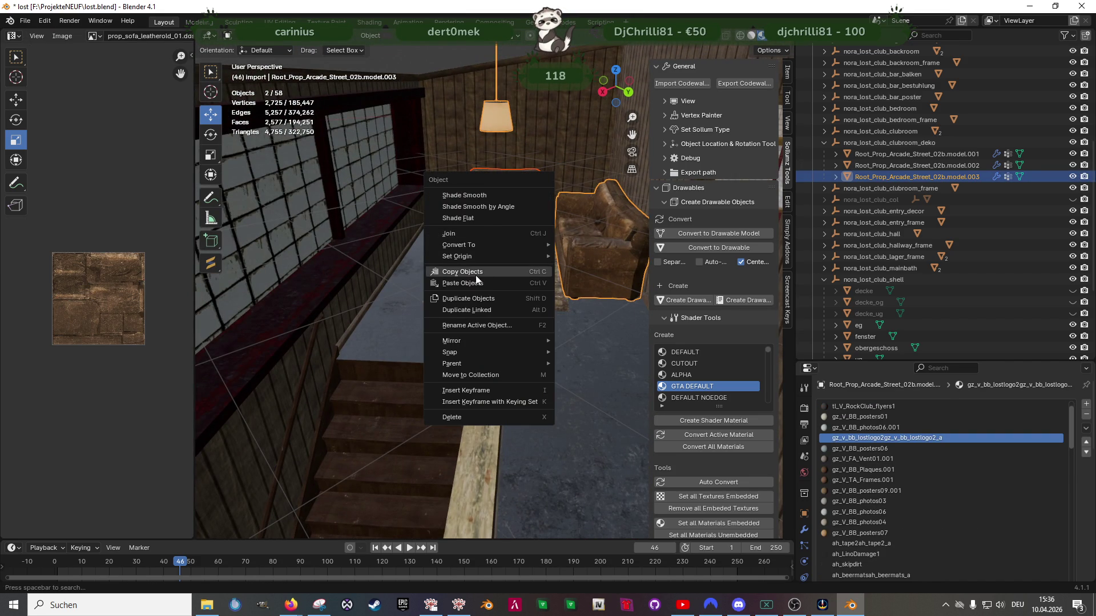
click(497, 234)
mouse_move(481, 239)
middle_down()
mouse_move(481, 312)
mouse_move(481, 221)
middle_up()
Lower the lamp's top cap vertices 0.53493 m along Z
key(Tab)
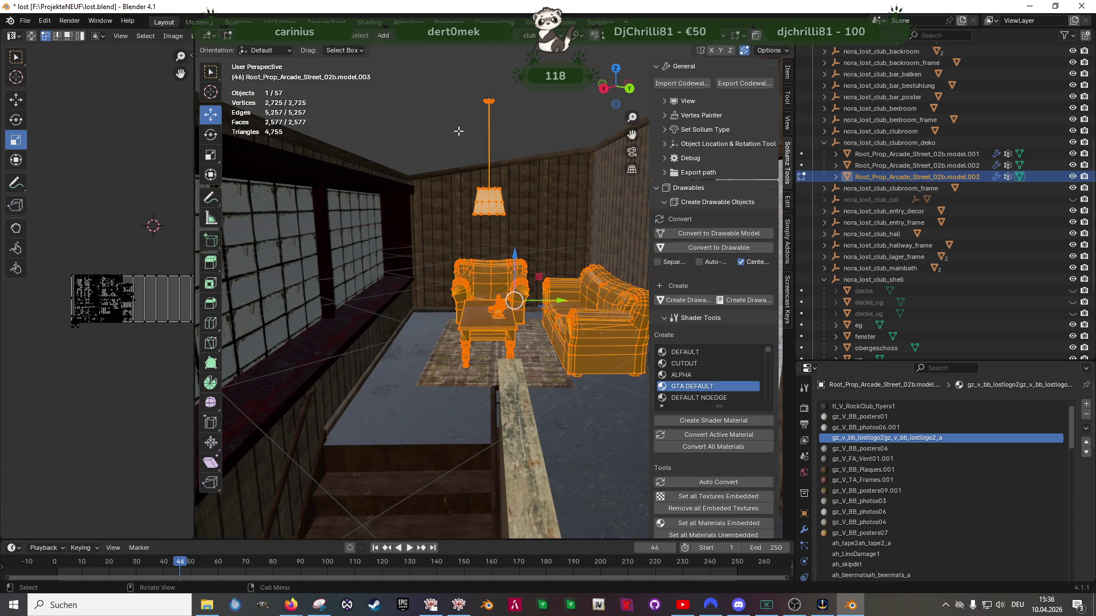
key(shift+z)
drag(513, 133, 513, 133)
key(shift+z)
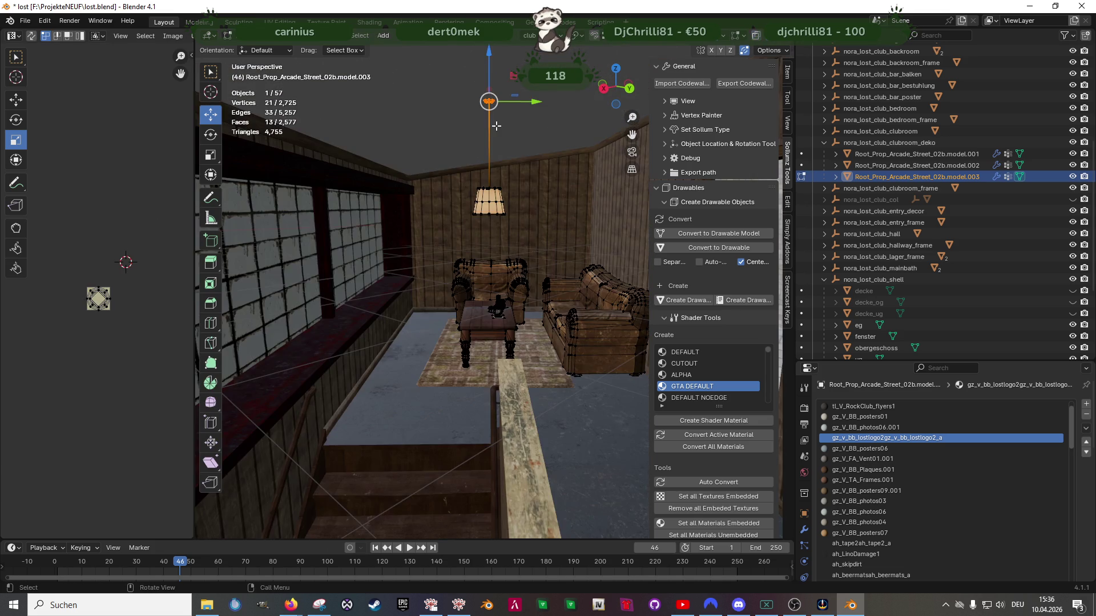
scroll(520, 140, up, 2)
shift+middle_drag(520, 140, 501, 251)
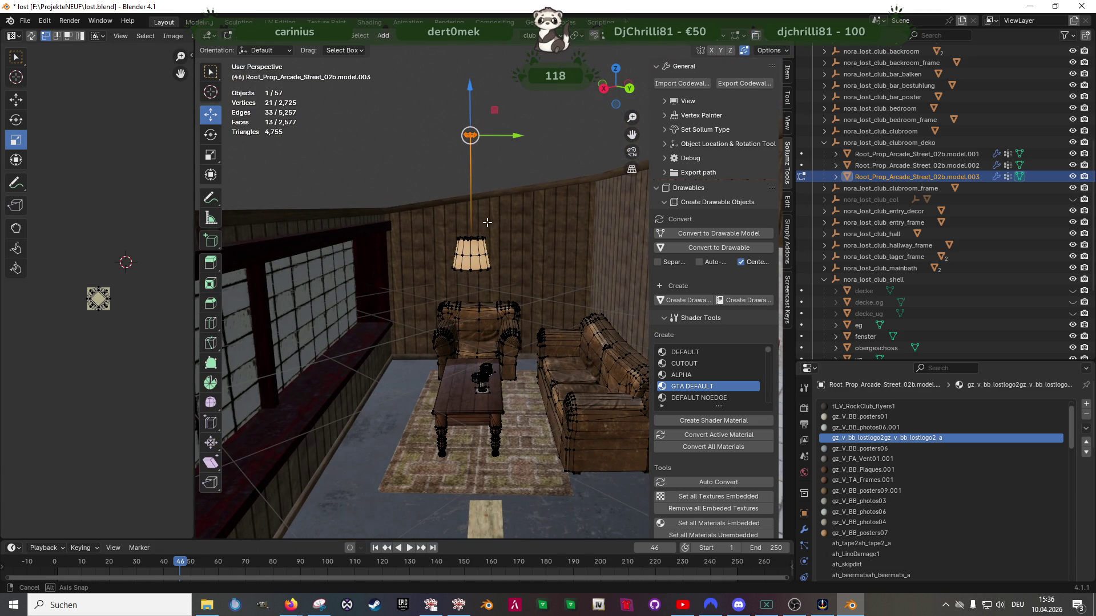
scroll(486, 223, up, 1)
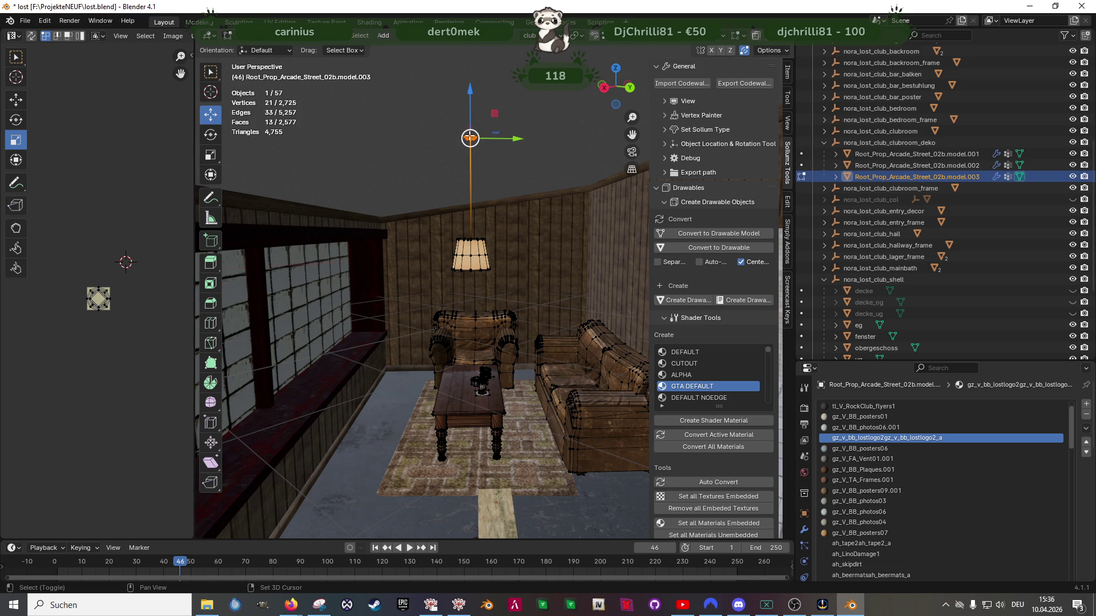
click(603, 35)
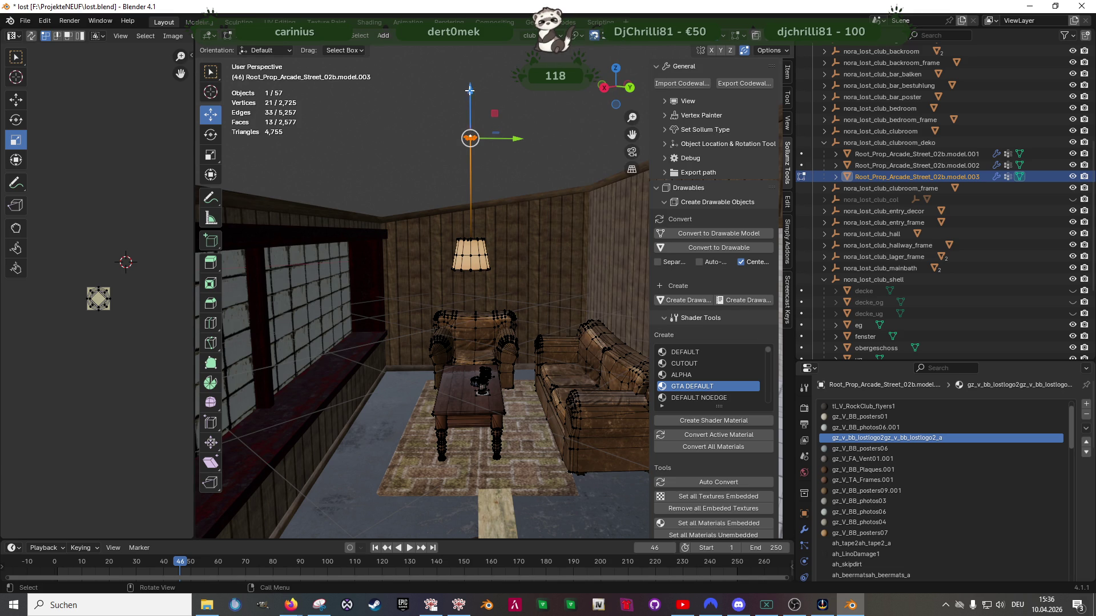
click(474, 198)
scroll(485, 183, up, 4)
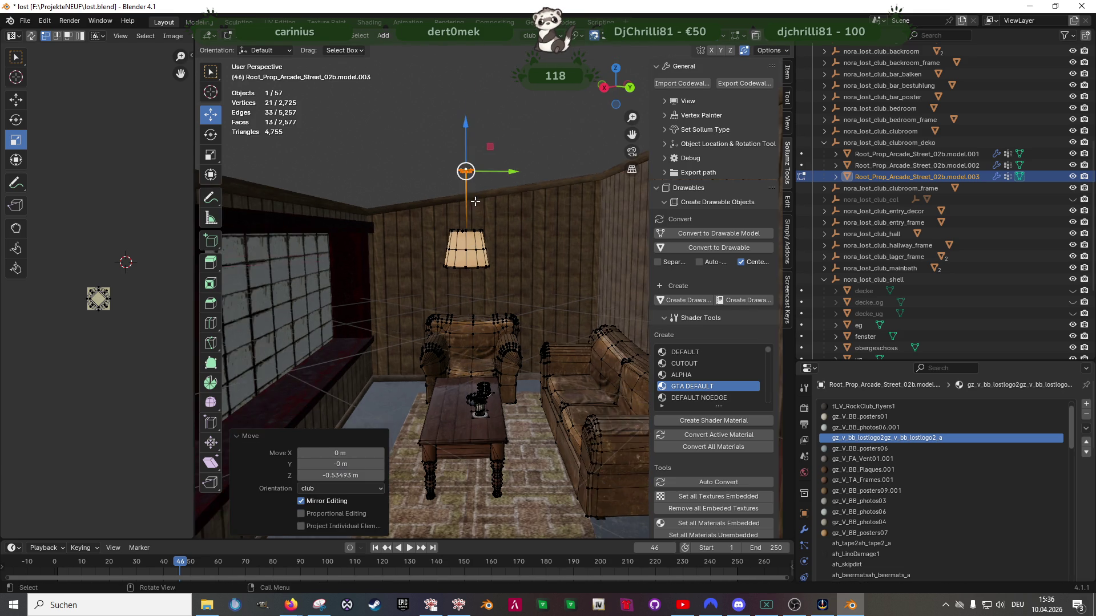
scroll(494, 174, up, 5)
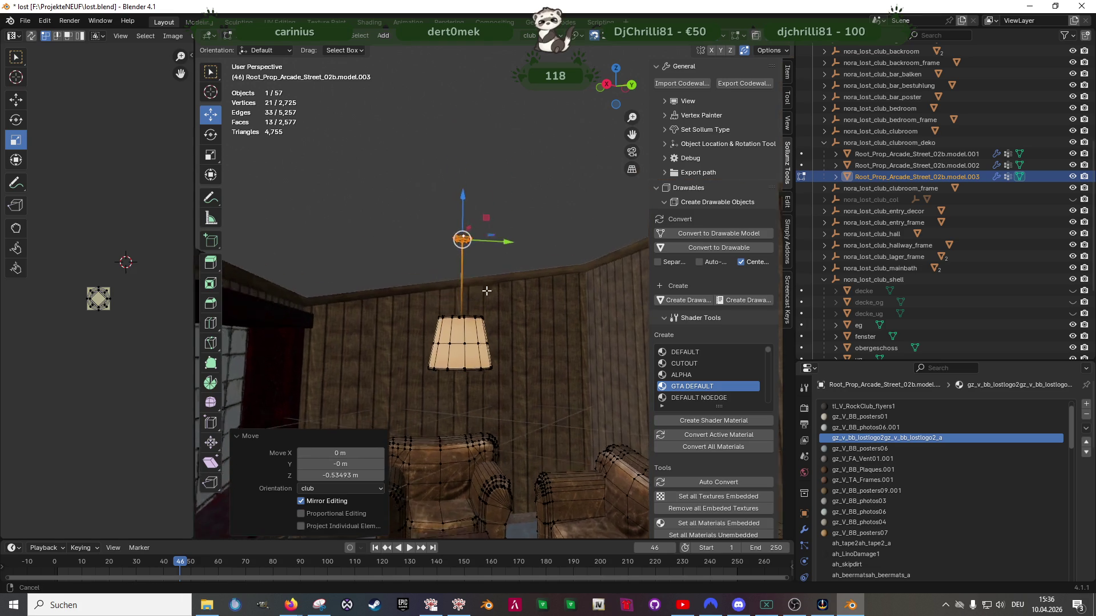
scroll(948, 258, down, 4)
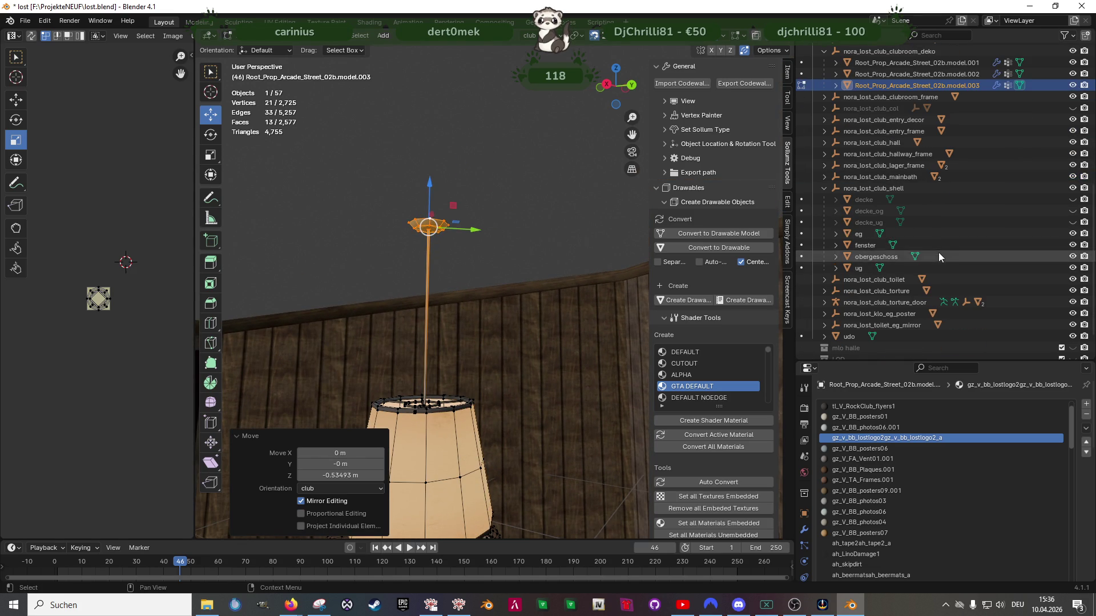
Unhide the decke_og ceiling and select the lamp's top cap vertices in wireframe
click(1073, 211)
scroll(448, 282, up, 2)
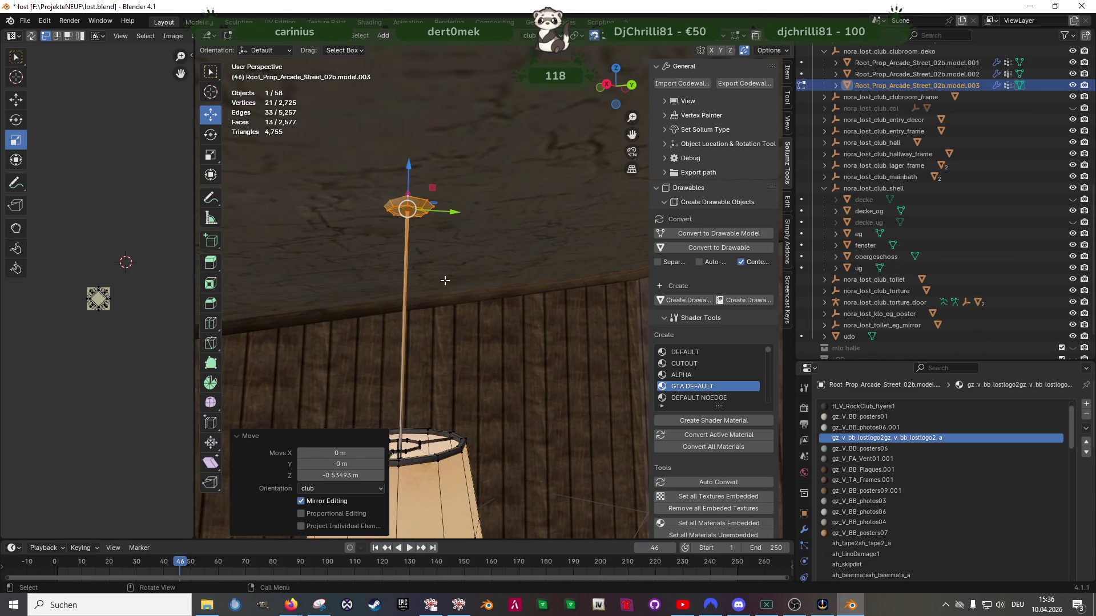
shift+middle_drag(447, 282, 515, 308)
key(shift+z)
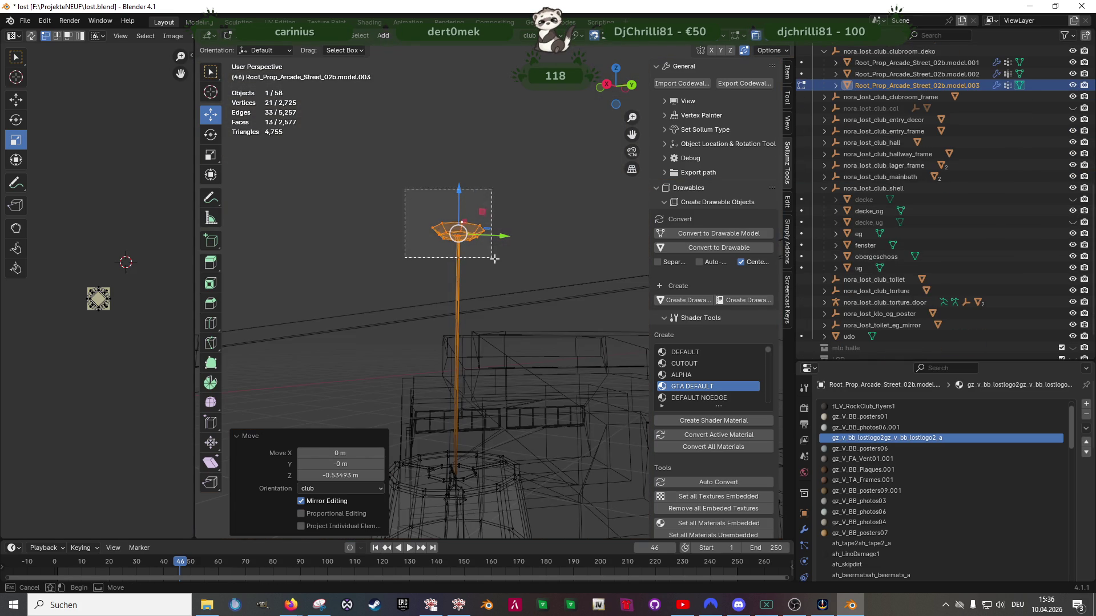
drag(491, 257, 494, 259)
key(shift+z)
Tilt the lamp cap slightly with the rotate tool
scroll(500, 260, up, 4)
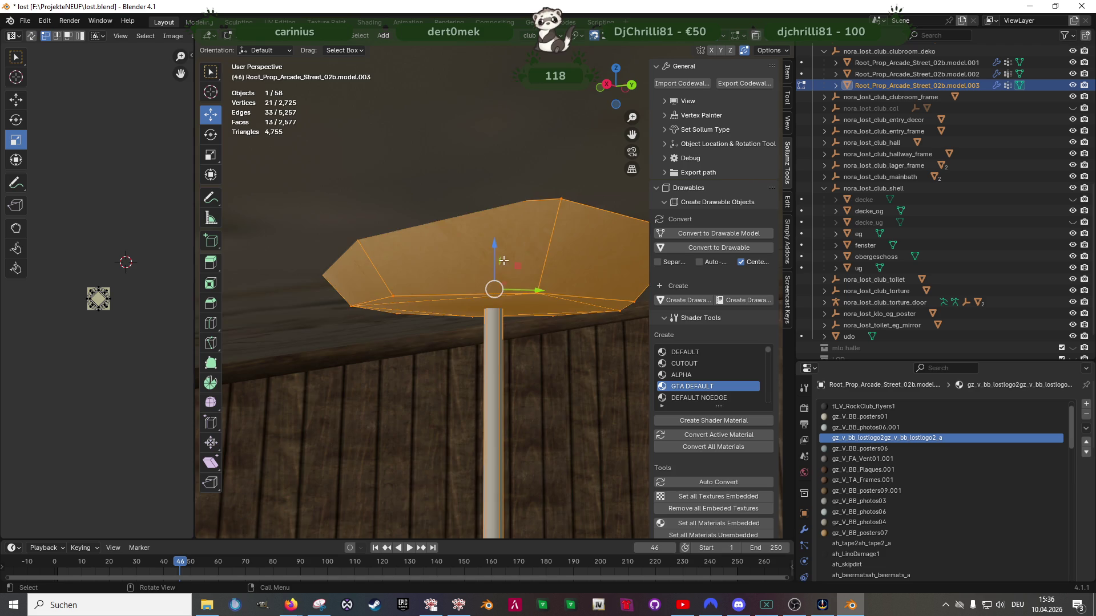
scroll(485, 320, down, 2)
key(shift+space)
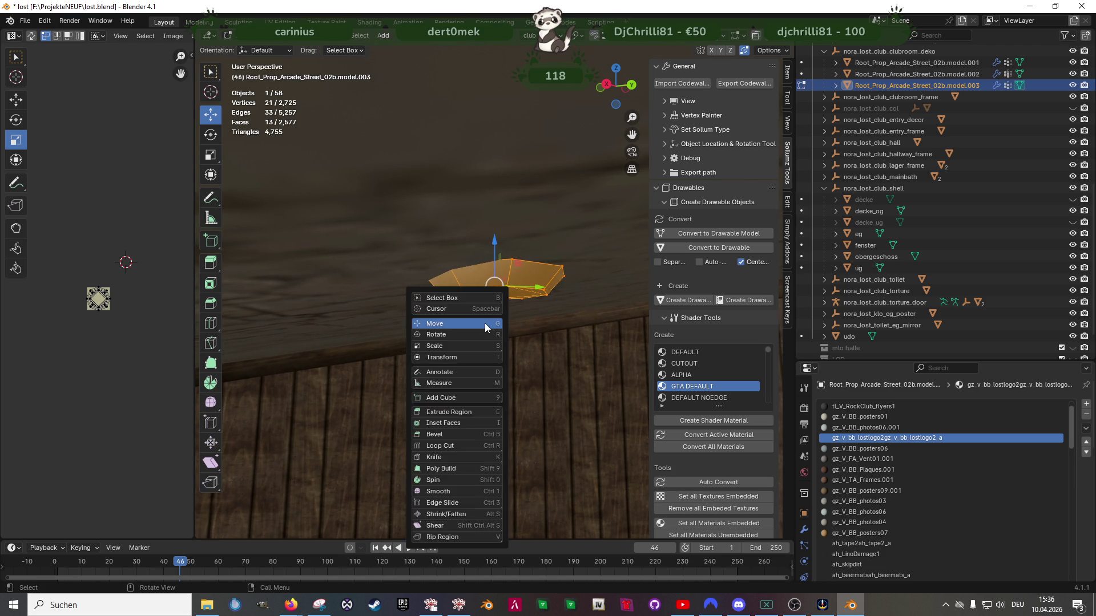
key(r)
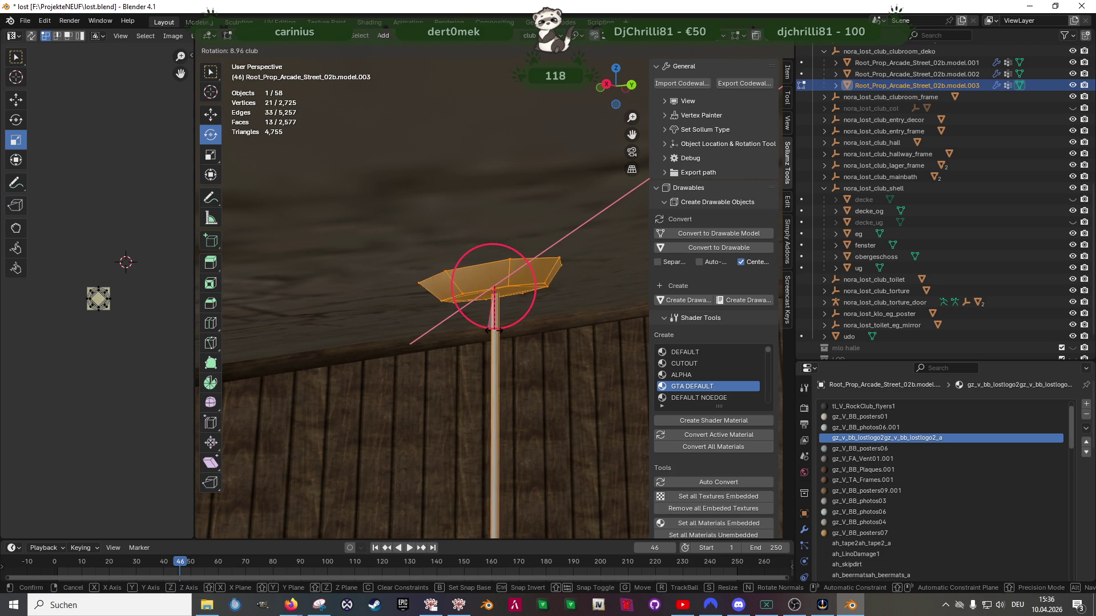
drag(494, 330, 492, 334)
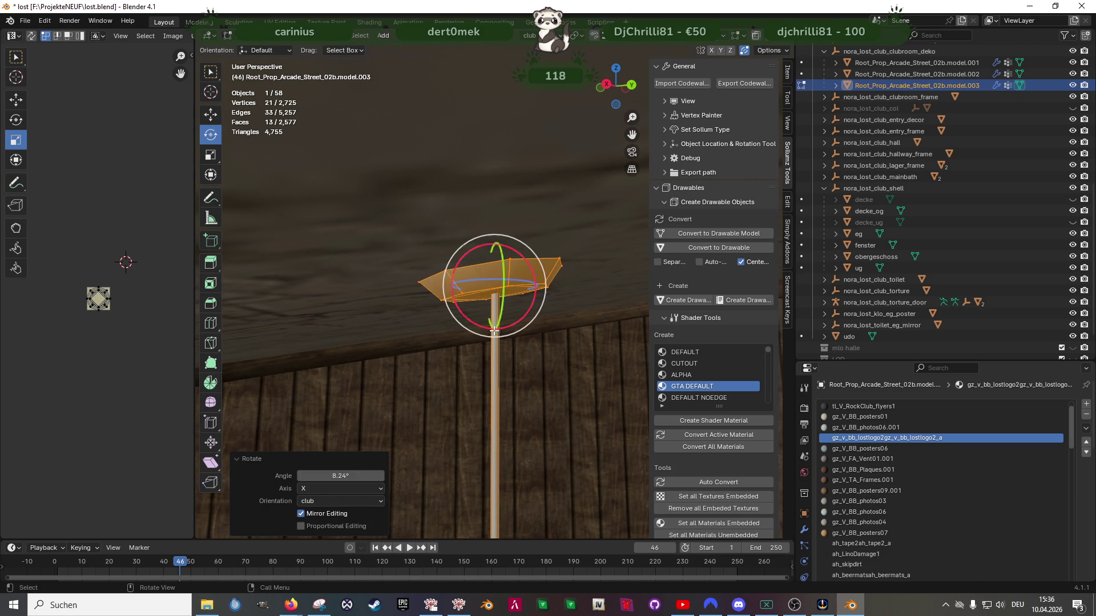
Undo a stray free rotation and set the cap's X tilt to about 9°
key(shift+z)
scroll(490, 338, up, 2)
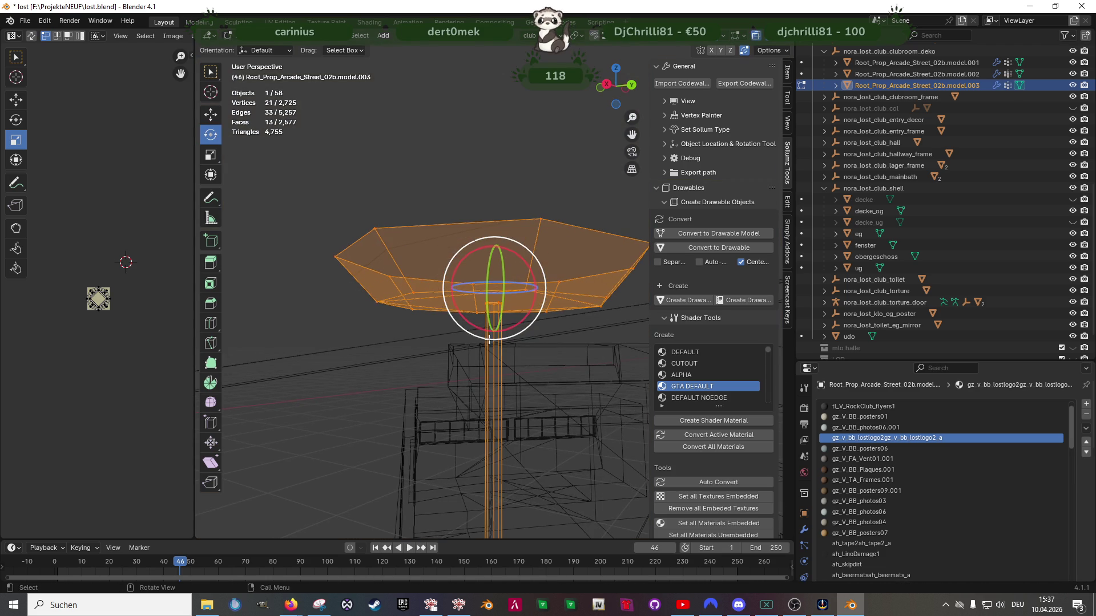
middle_drag(505, 354, 504, 280)
mouse_move(473, 279)
mouse_down()
mouse_move(470, 240)
mouse_move(460, 248)
mouse_up()
key(ctrl+z)
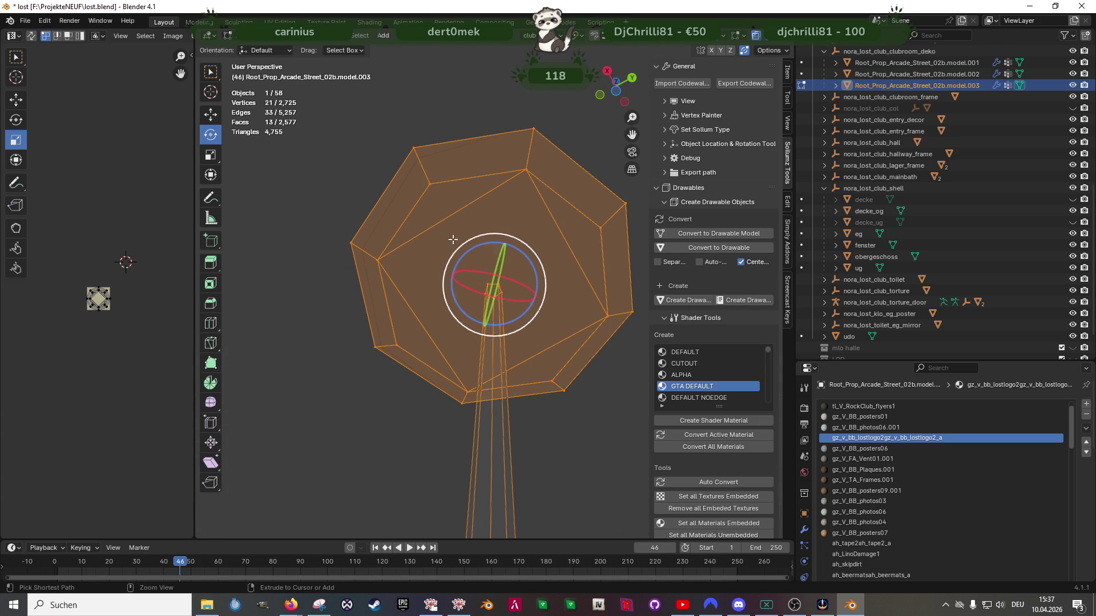
mouse_move(521, 311)
middle_down()
mouse_move(506, 345)
mouse_move(492, 309)
mouse_move(450, 297)
middle_up()
key(shift+z)
drag(459, 307, 469, 311)
mouse_move(470, 312)
middle_down()
mouse_move(553, 306)
mouse_move(477, 308)
mouse_move(499, 372)
mouse_move(501, 358)
mouse_move(495, 413)
mouse_move(500, 347)
mouse_move(504, 413)
mouse_move(485, 401)
mouse_move(487, 358)
mouse_move(475, 379)
mouse_move(550, 383)
mouse_move(361, 370)
mouse_move(407, 367)
mouse_move(402, 389)
middle_up()
Return to Object Mode and switch to the prop database in the browser
key(Tab)
scroll(501, 357, down, 3)
scroll(500, 347, down, 2)
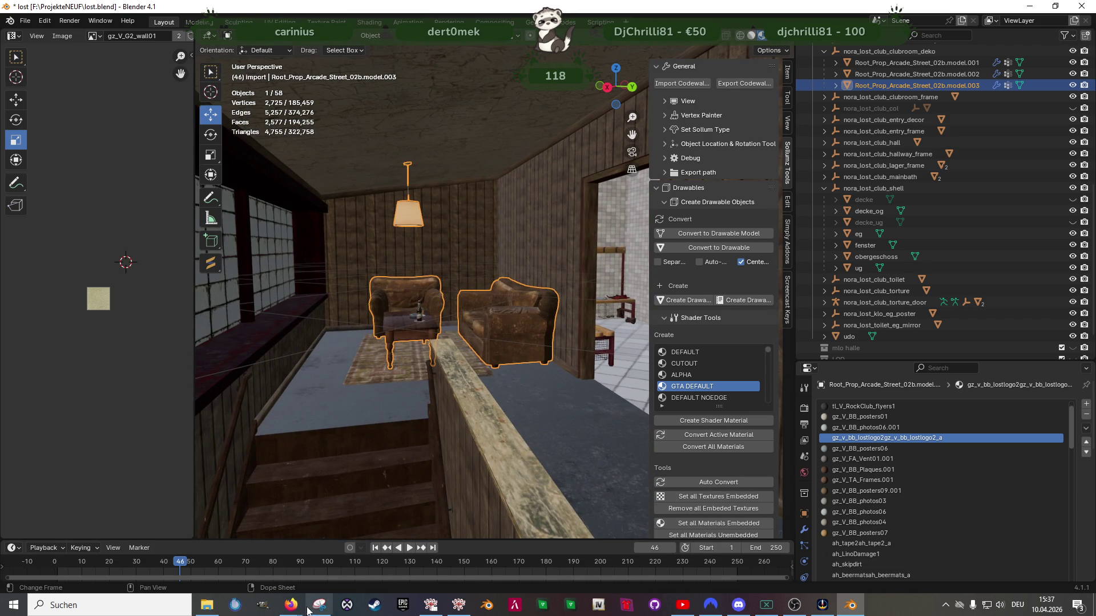
click(367, 564)
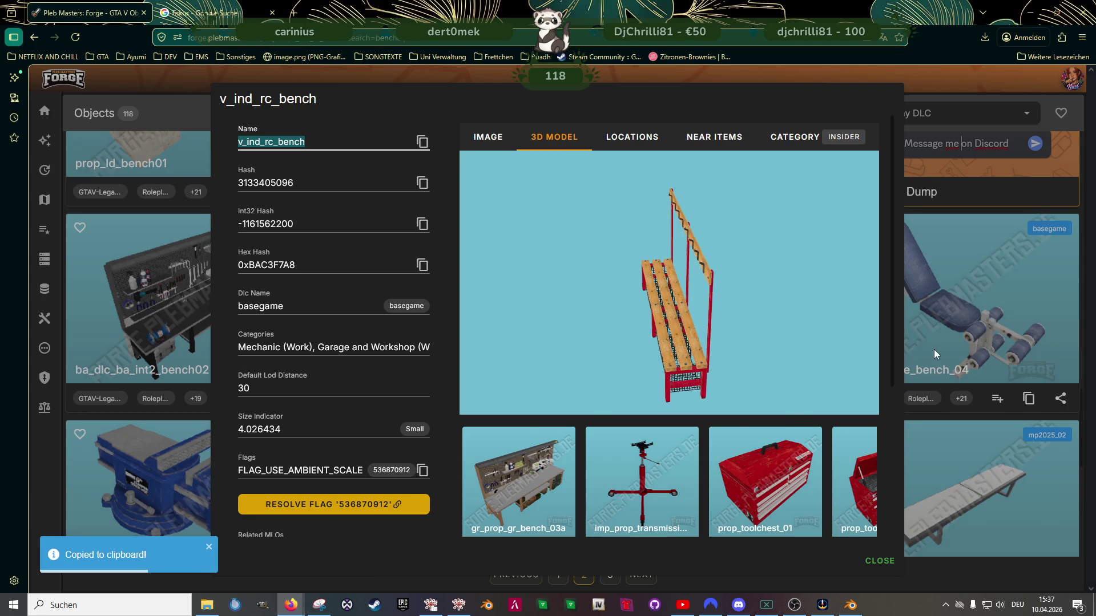
Close the v_ind_rc_bench details and search Forge objects for 'tv'
click(932, 362)
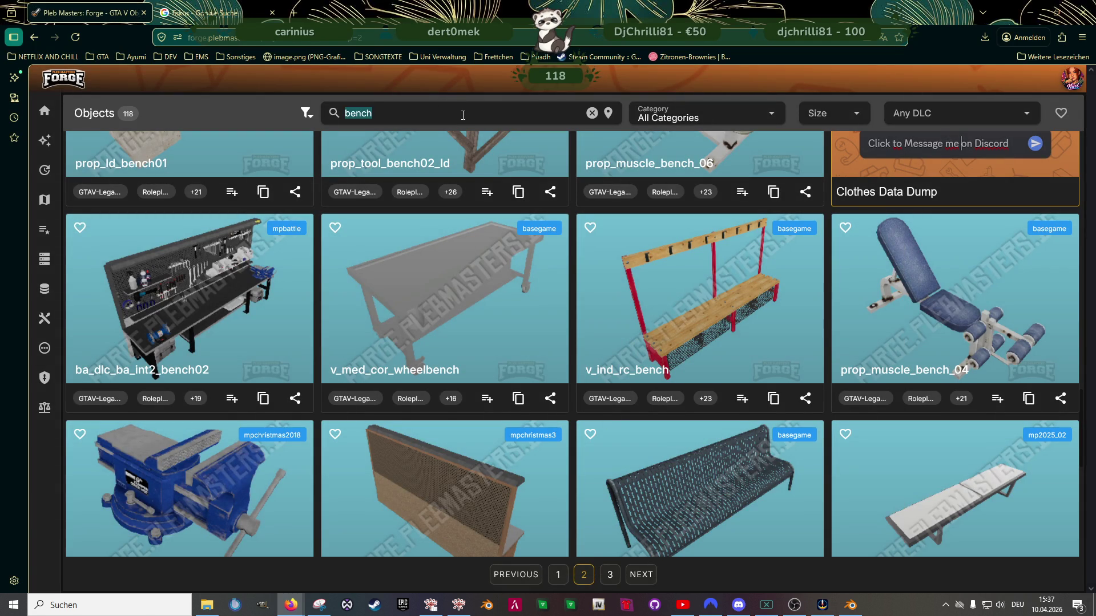
text(v)
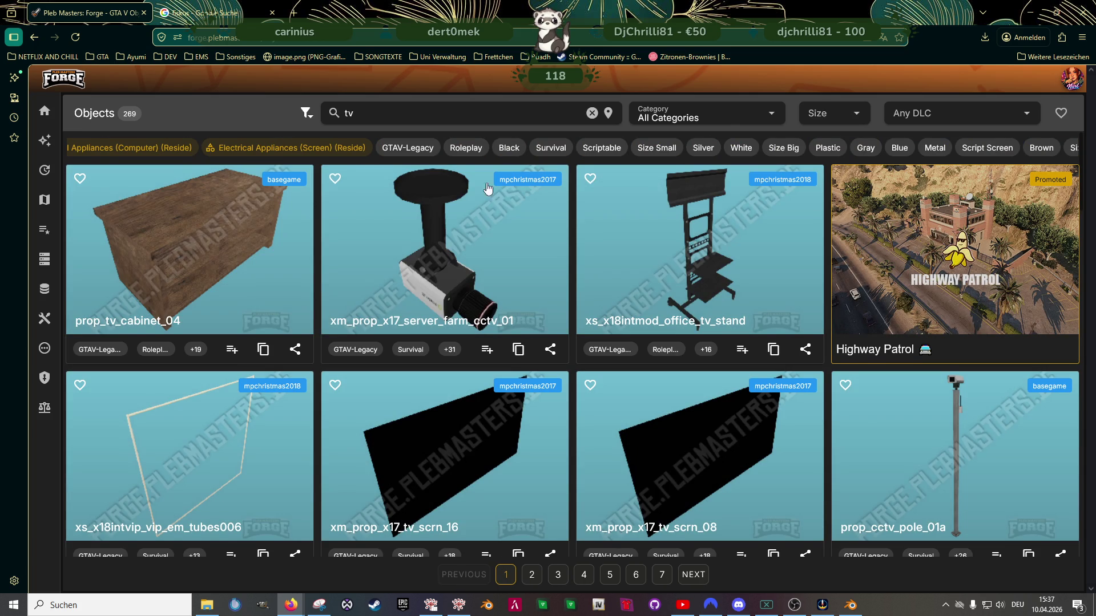
scroll(526, 246, down, 5)
scroll(535, 336, down, 5)
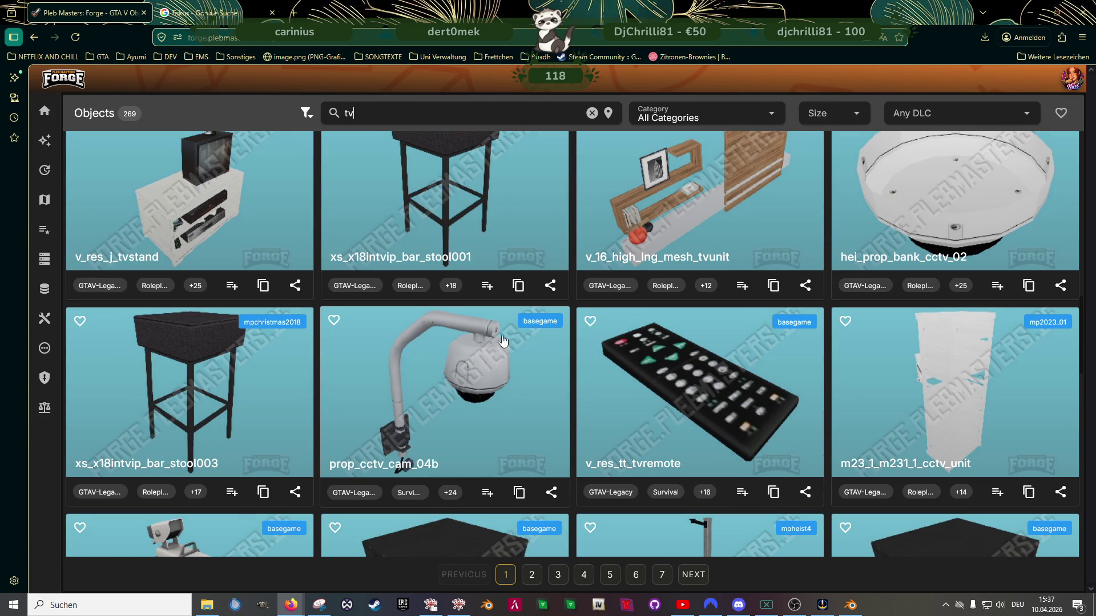
scroll(285, 274, up, 1)
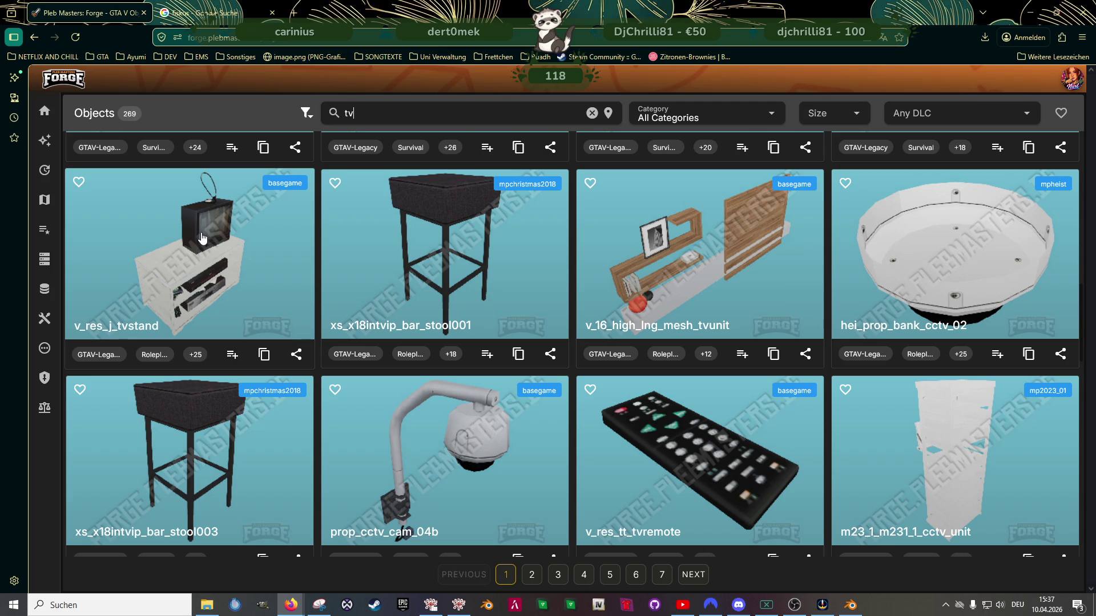
Inspect the v_res_j_tvstand prop's 3D model from above, then close its details
click(521, 384)
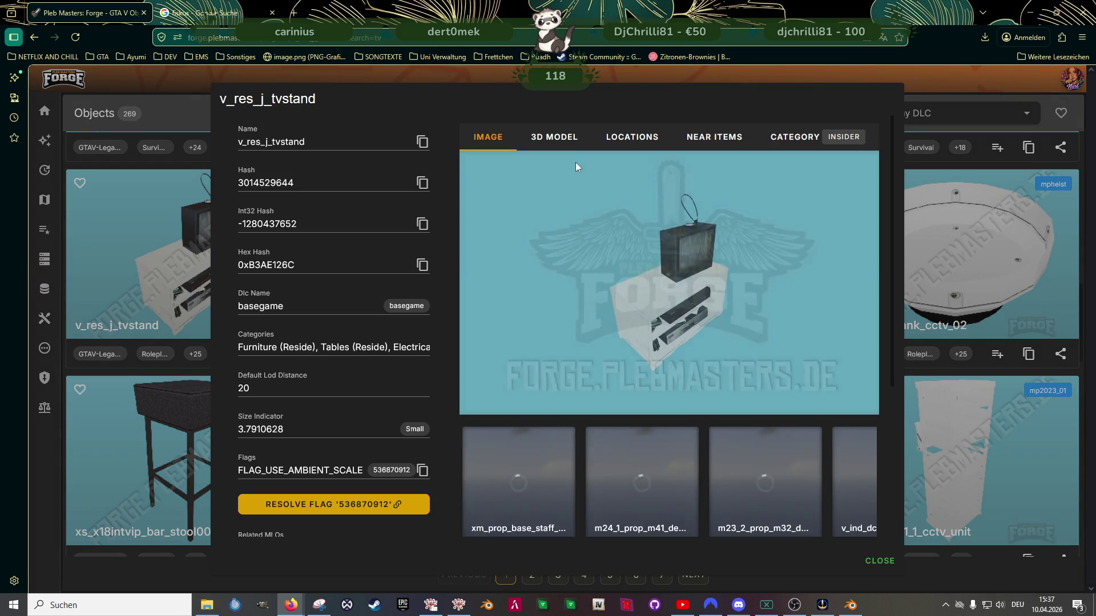
click(554, 137)
mouse_move(732, 289)
mouse_down()
mouse_move(733, 324)
mouse_move(682, 268)
mouse_up()
scroll(733, 325, up, 5)
scroll(682, 269, down, 5)
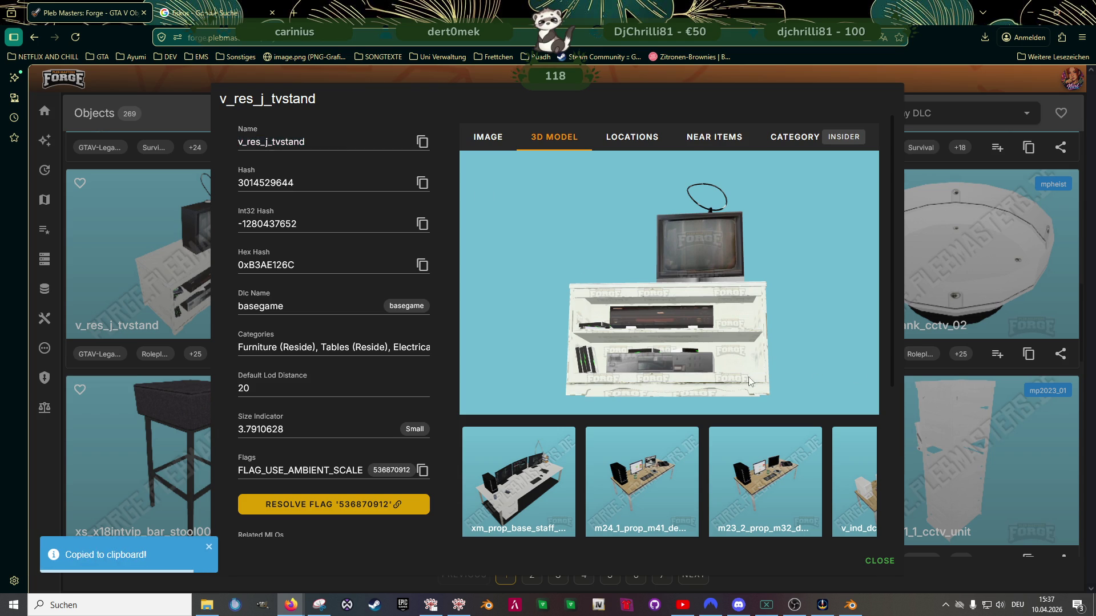
key(Escape)
Scroll to the bottom of the tv results and go to the next page
scroll(689, 378, down, 5)
scroll(689, 378, down, 4)
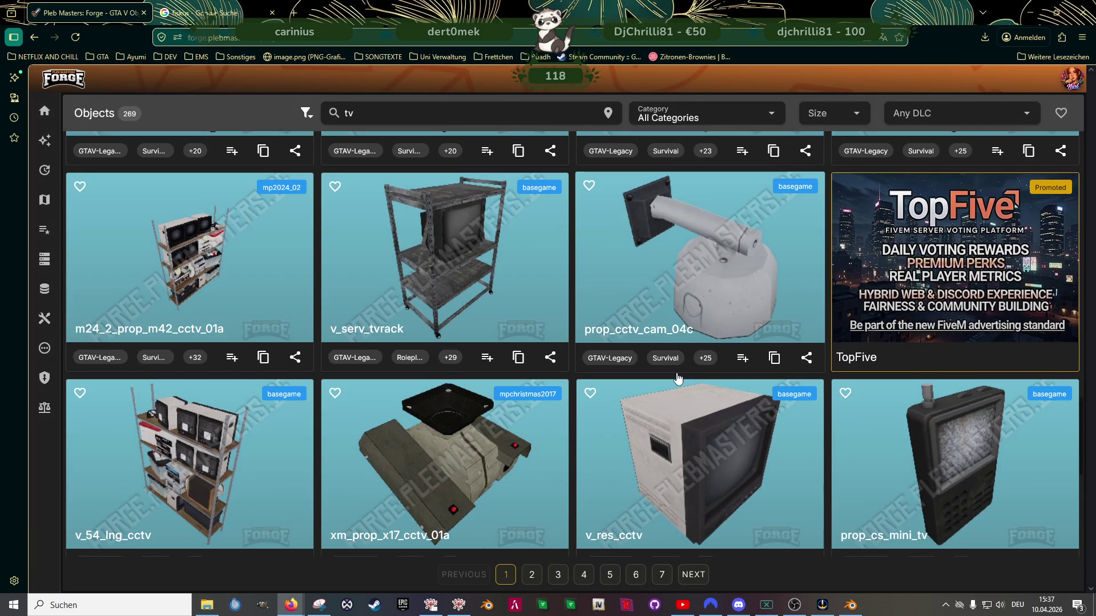
scroll(678, 378, down, 5)
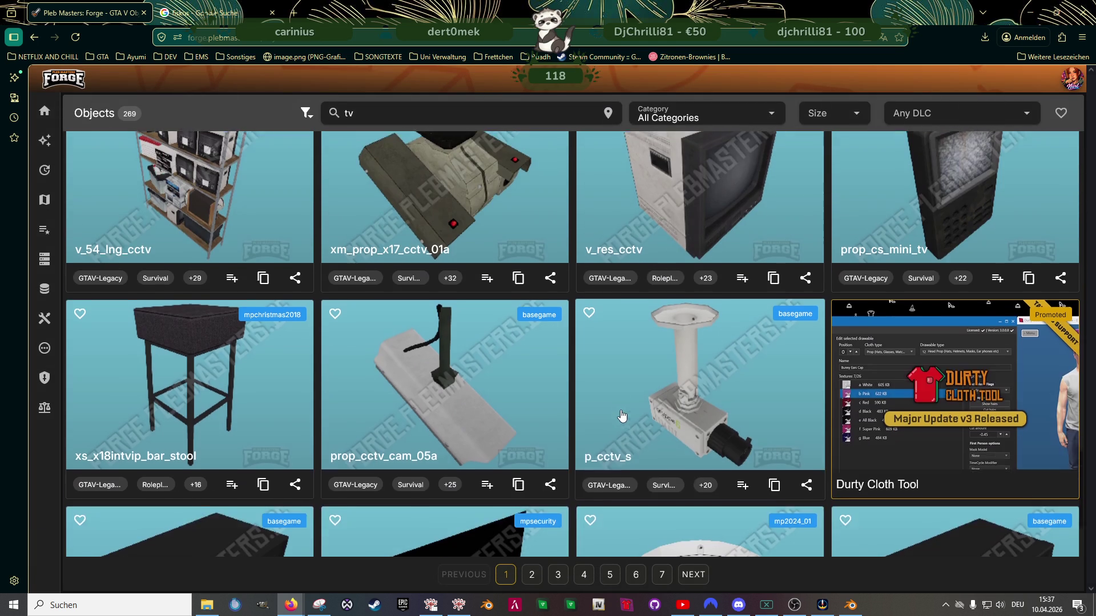
scroll(622, 415, down, 3)
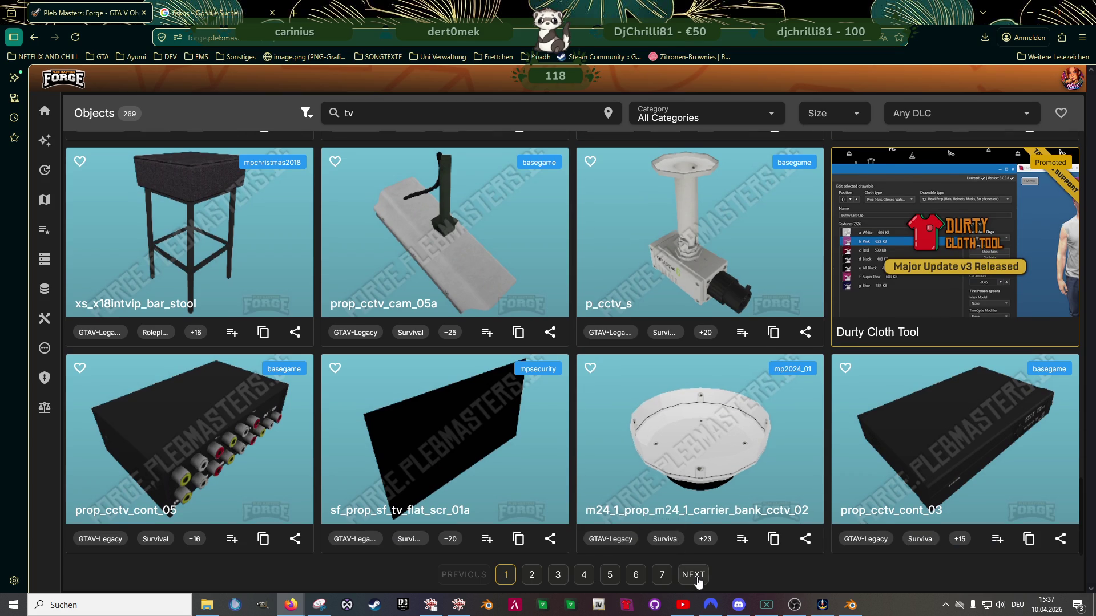
click(695, 577)
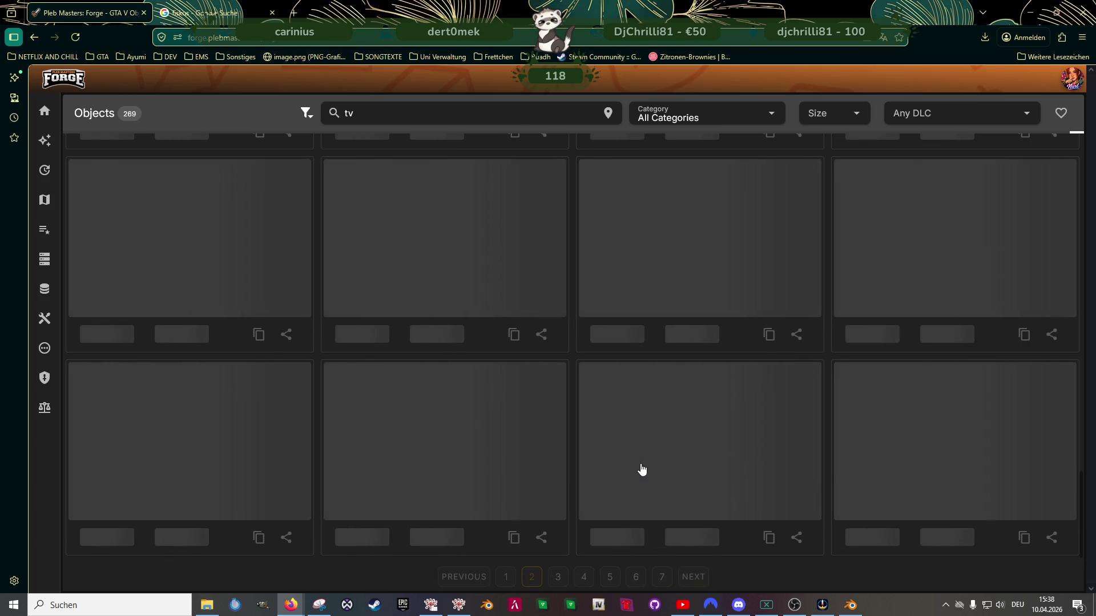
Browse the page's TV and CCTV props and open the v_ret_gc_tv details
scroll(623, 440, down, 8)
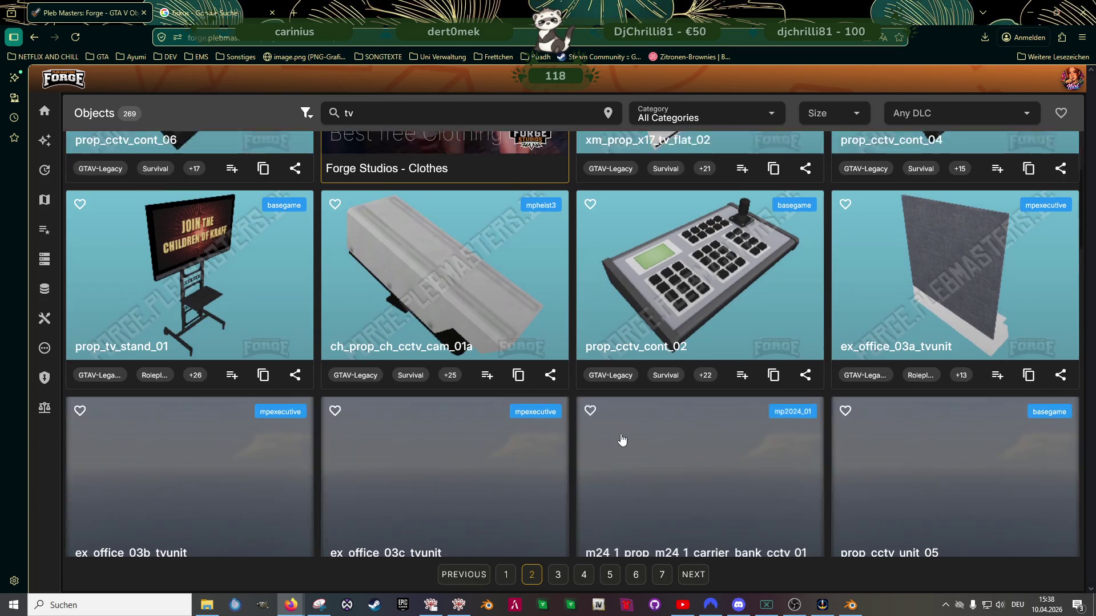
scroll(622, 440, down, 6)
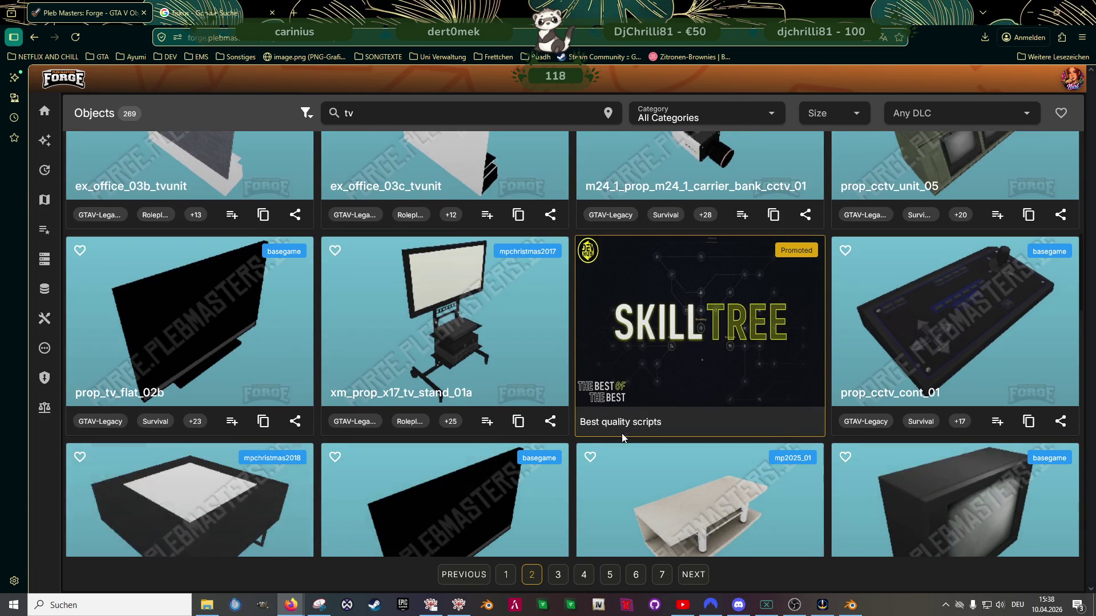
scroll(623, 439, down, 5)
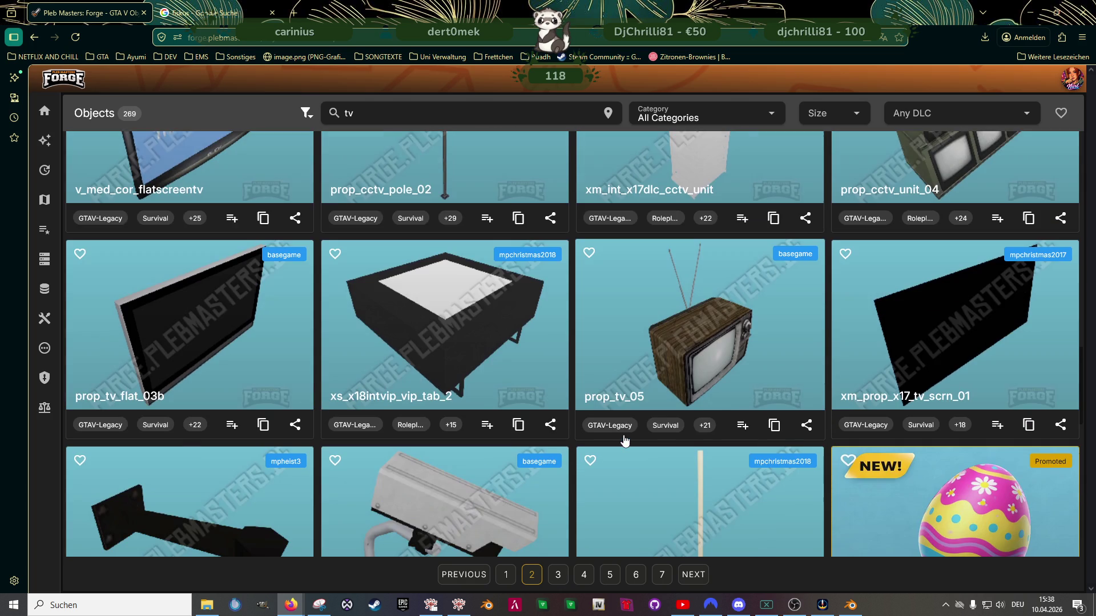
scroll(624, 440, down, 4)
scroll(625, 443, down, 8)
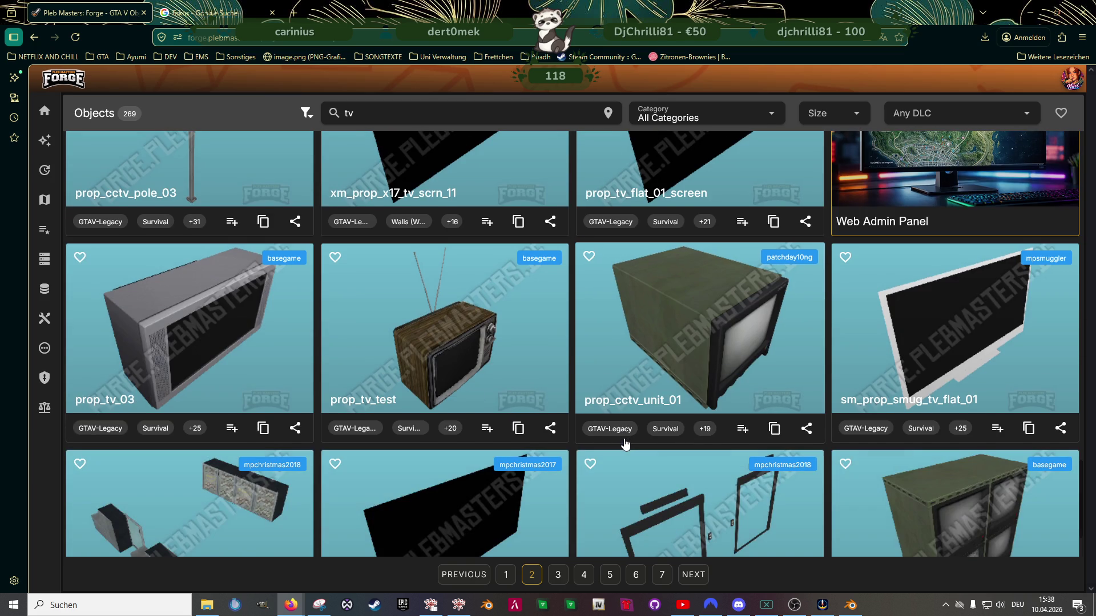
scroll(625, 444, down, 2)
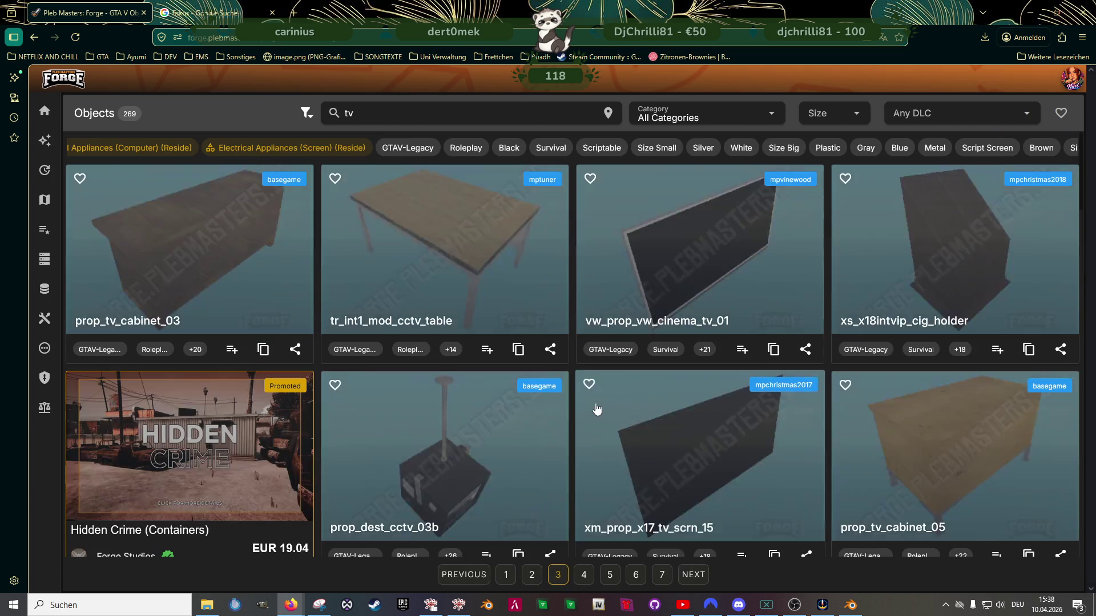
scroll(686, 421, down, 5)
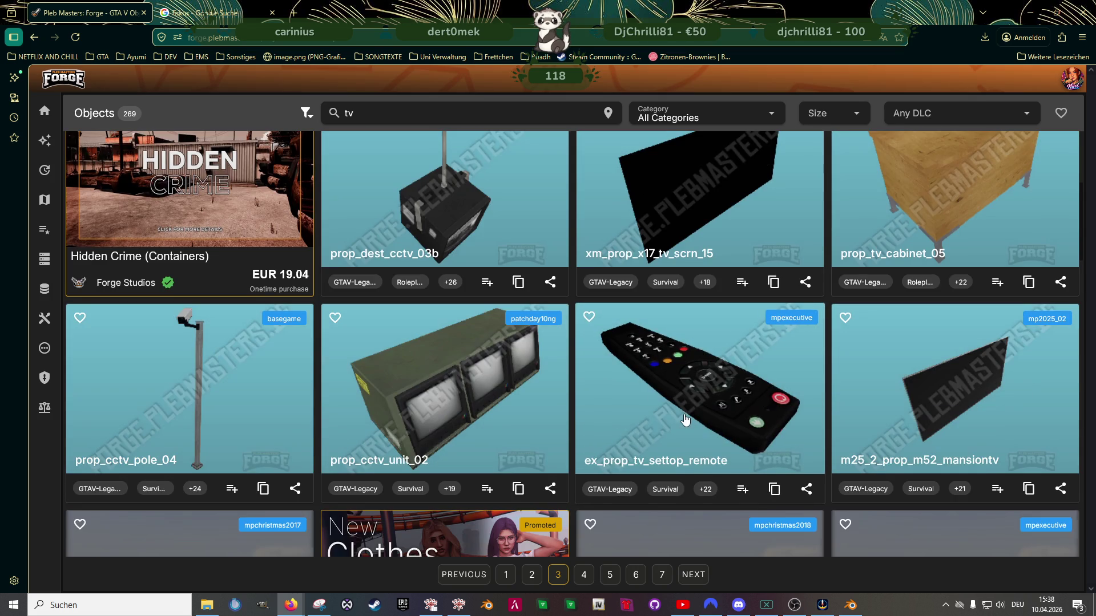
scroll(685, 421, down, 5)
scroll(679, 422, down, 3)
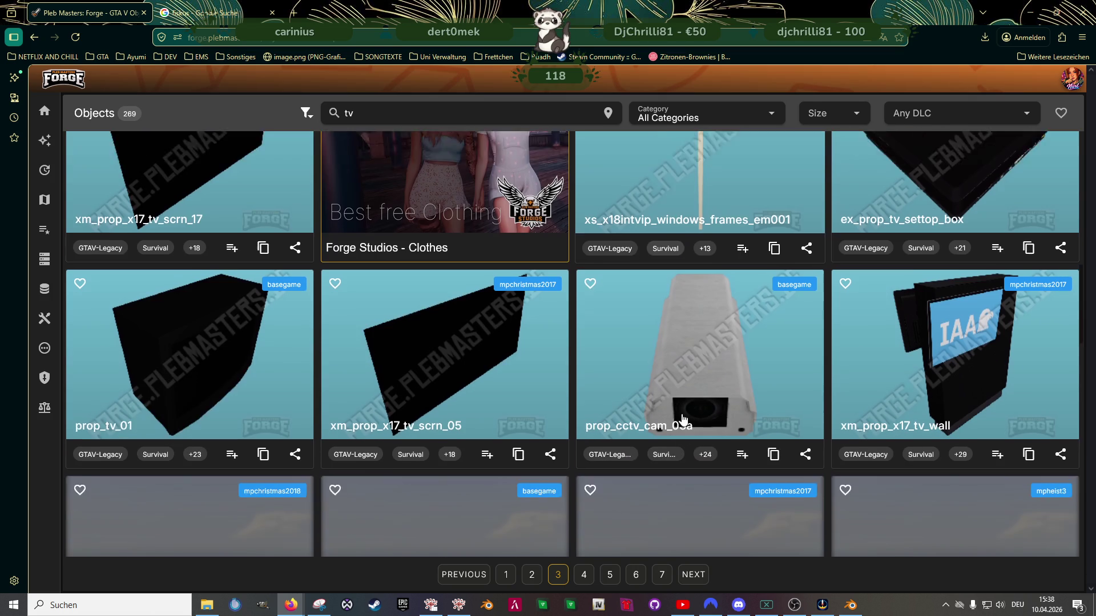
scroll(678, 420, down, 3)
scroll(679, 421, down, 3)
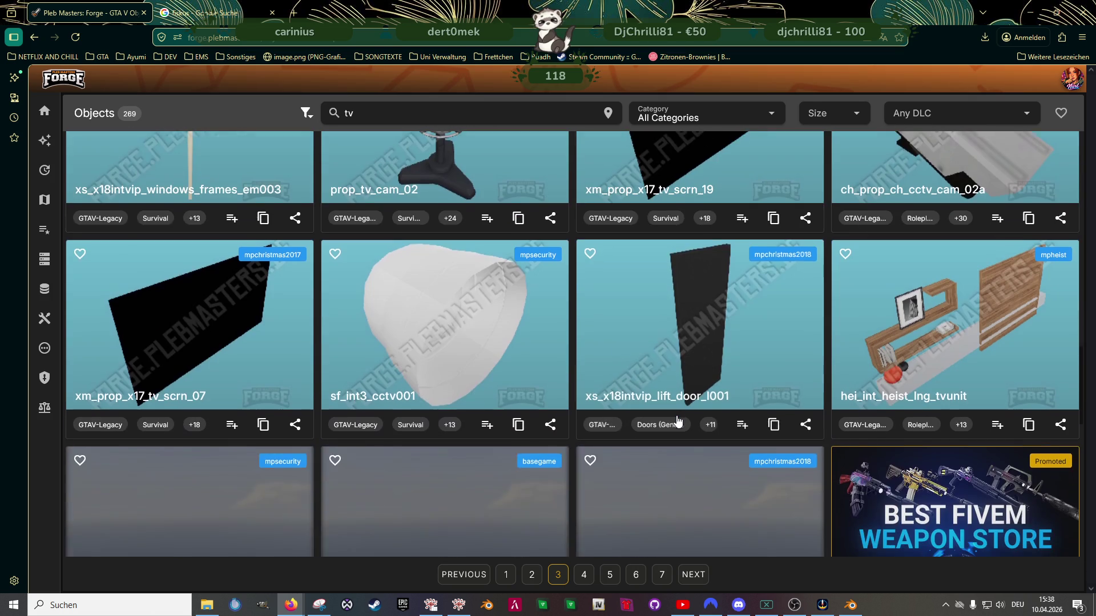
scroll(678, 420, down, 4)
scroll(677, 425, down, 3)
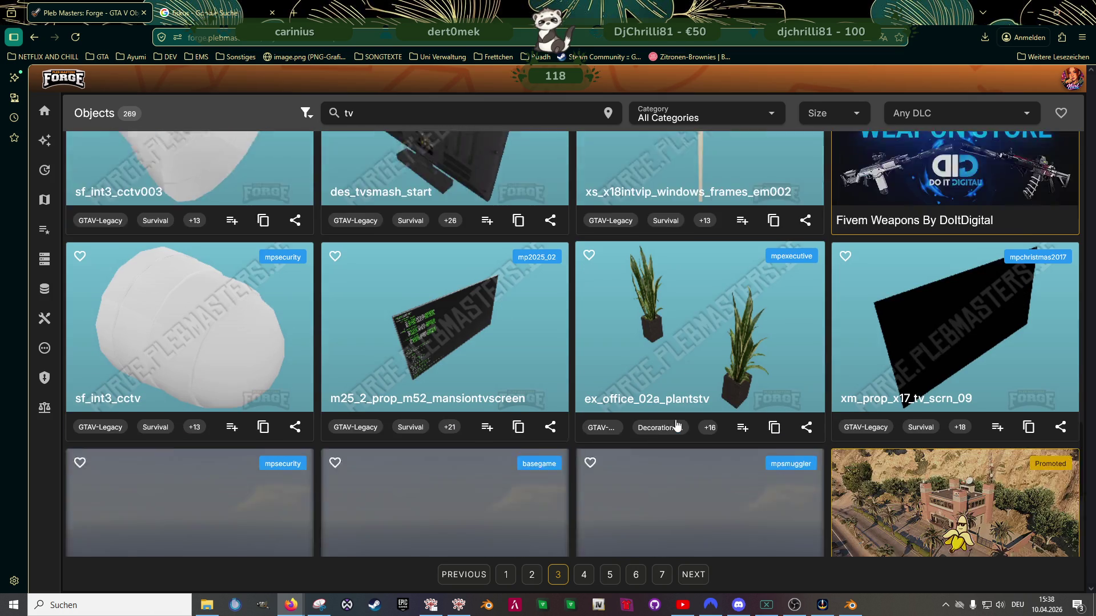
scroll(677, 425, down, 3)
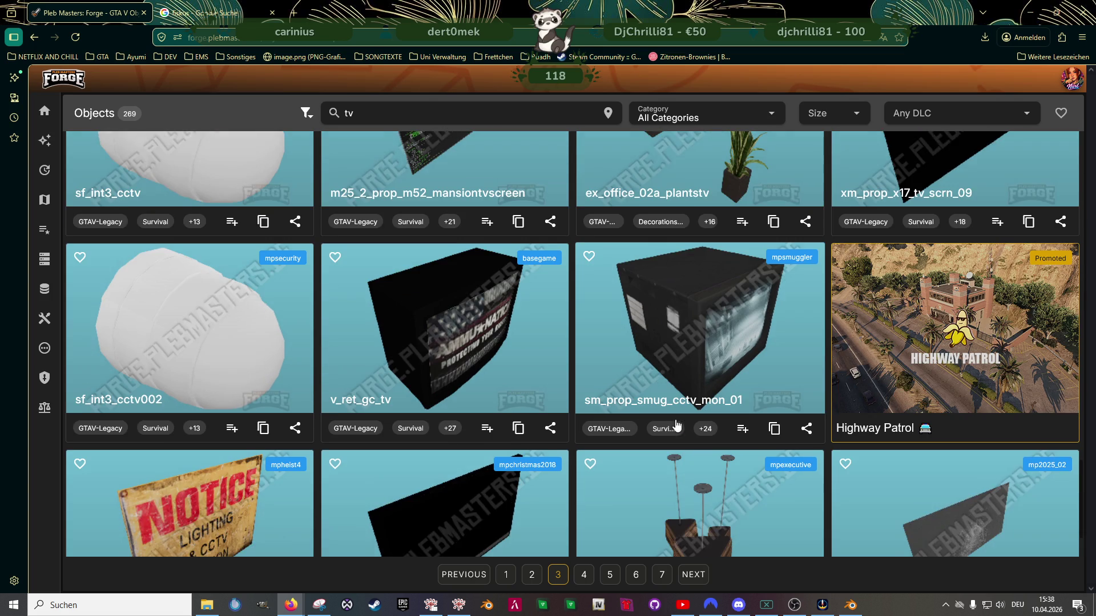
scroll(676, 424, down, 1)
scroll(661, 424, up, 5)
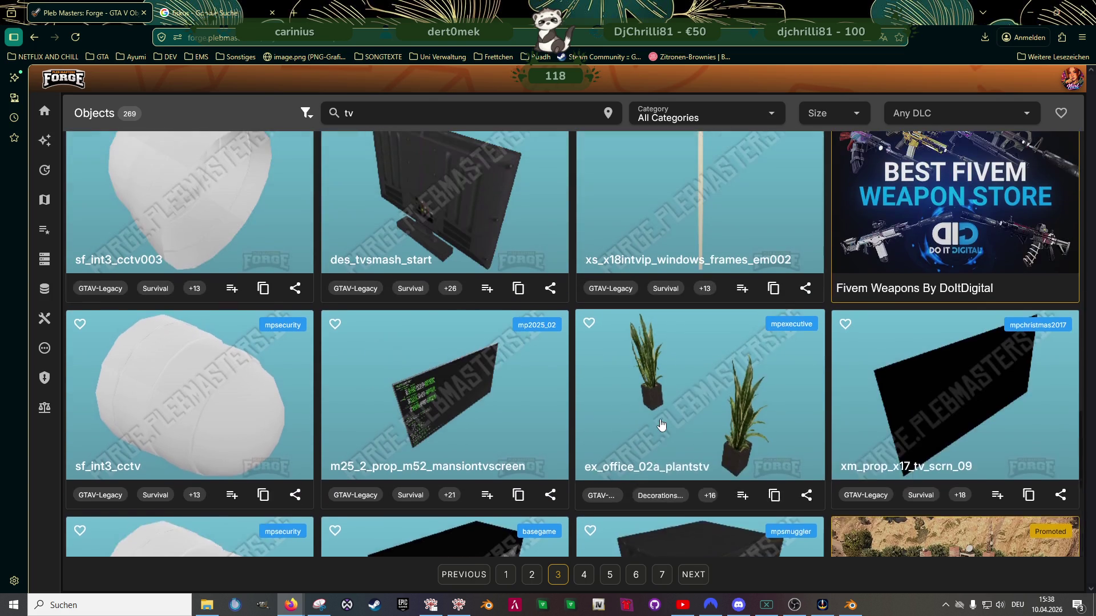
scroll(657, 424, down, 4)
click(454, 318)
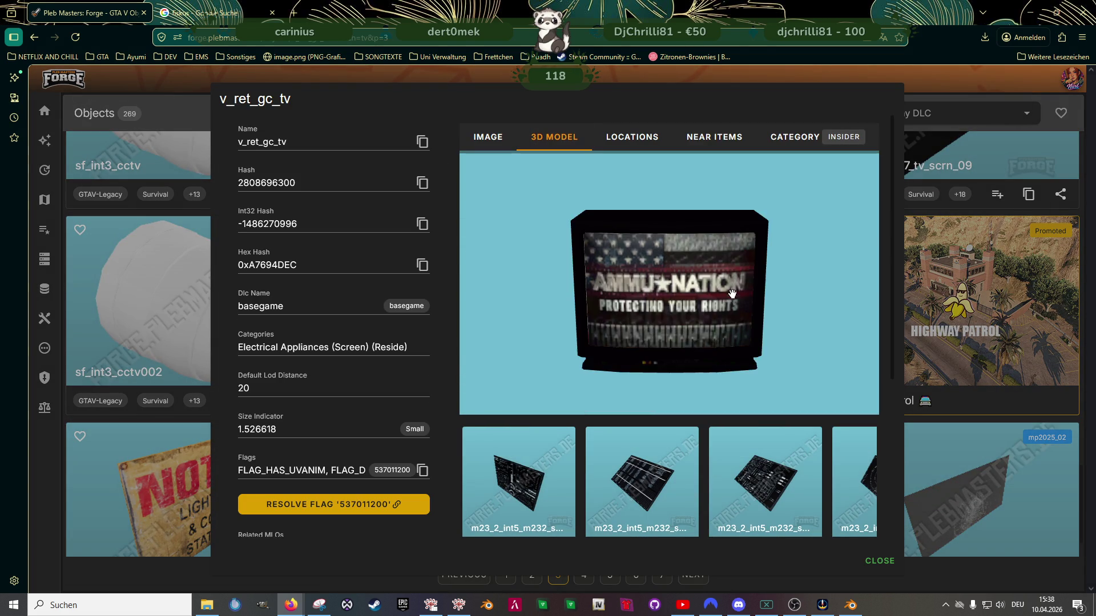
Rotate the v_ret_gc_tv 3D model to an angled view, then close its details
mouse_move(622, 210)
mouse_down()
mouse_move(640, 274)
mouse_move(685, 308)
mouse_move(617, 219)
mouse_move(714, 288)
mouse_up()
scroll(717, 289, up, 3)
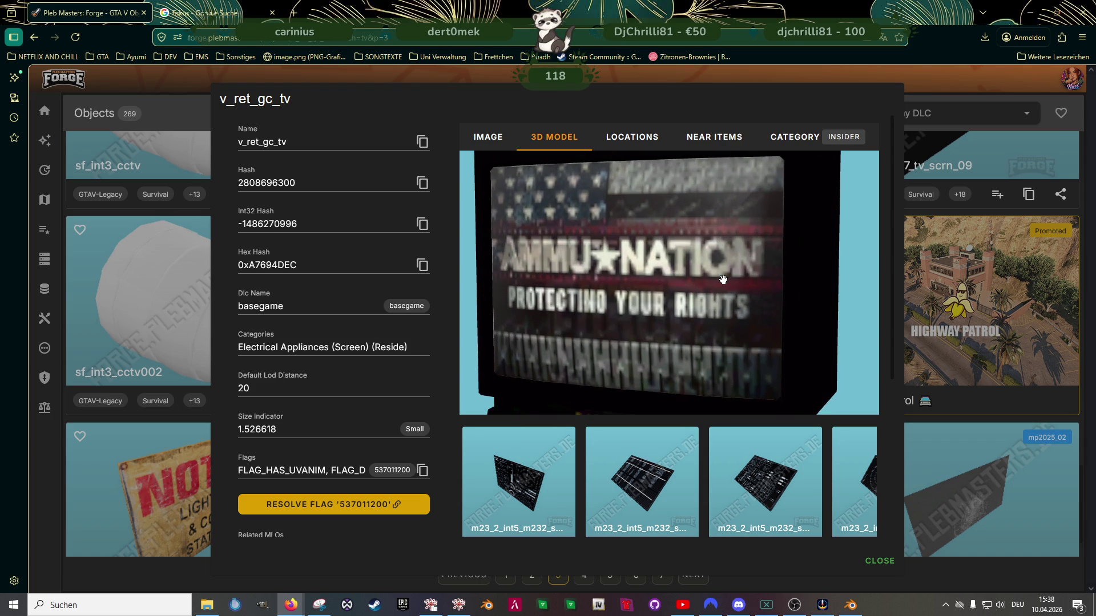
scroll(733, 278, down, 5)
drag(732, 278, 635, 267)
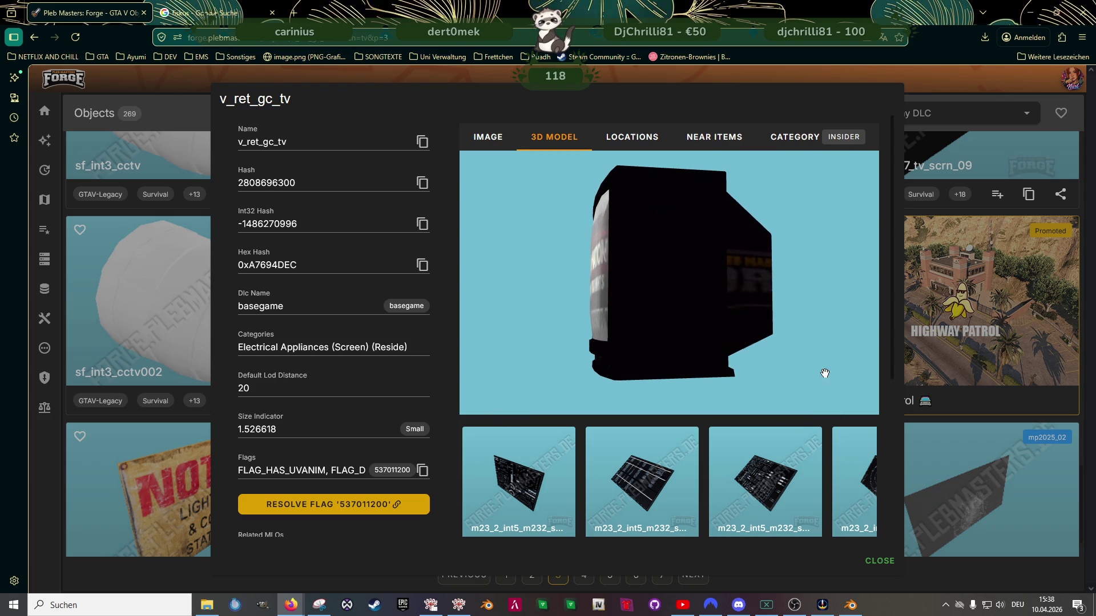
click(1053, 485)
Inspect the des_tvsmash_start monitor's 3D model from the front, then close it
scroll(580, 307, down, 2)
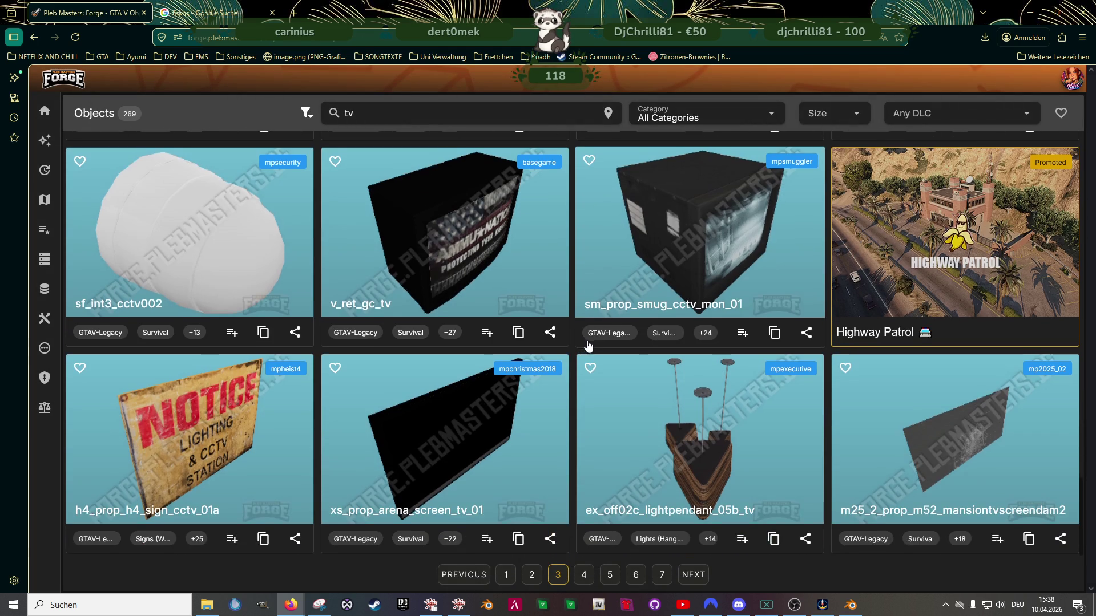
scroll(572, 357, up, 5)
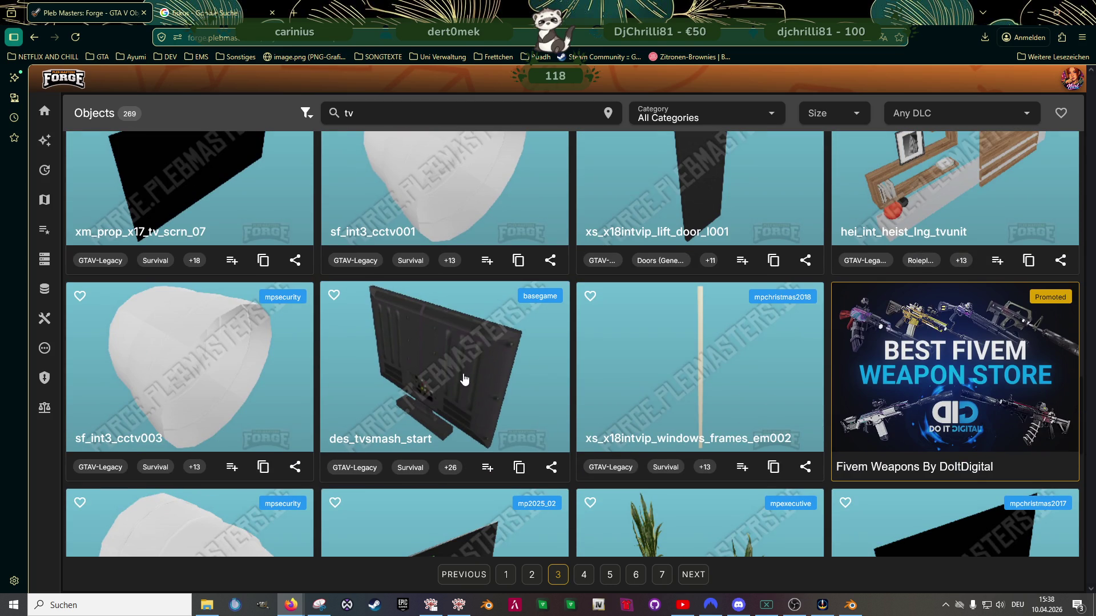
click(464, 379)
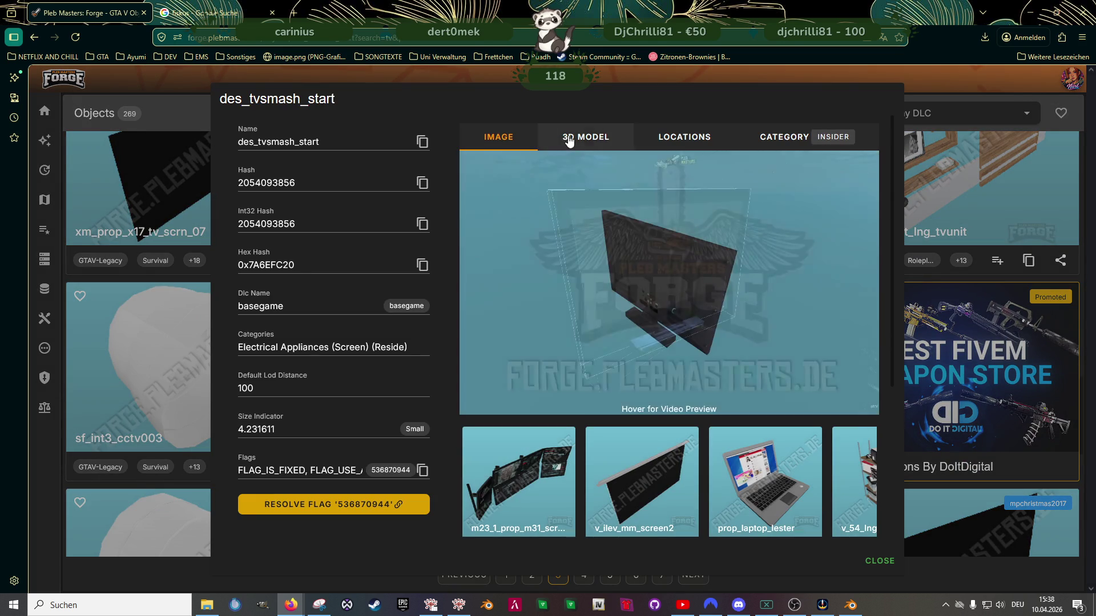
click(569, 141)
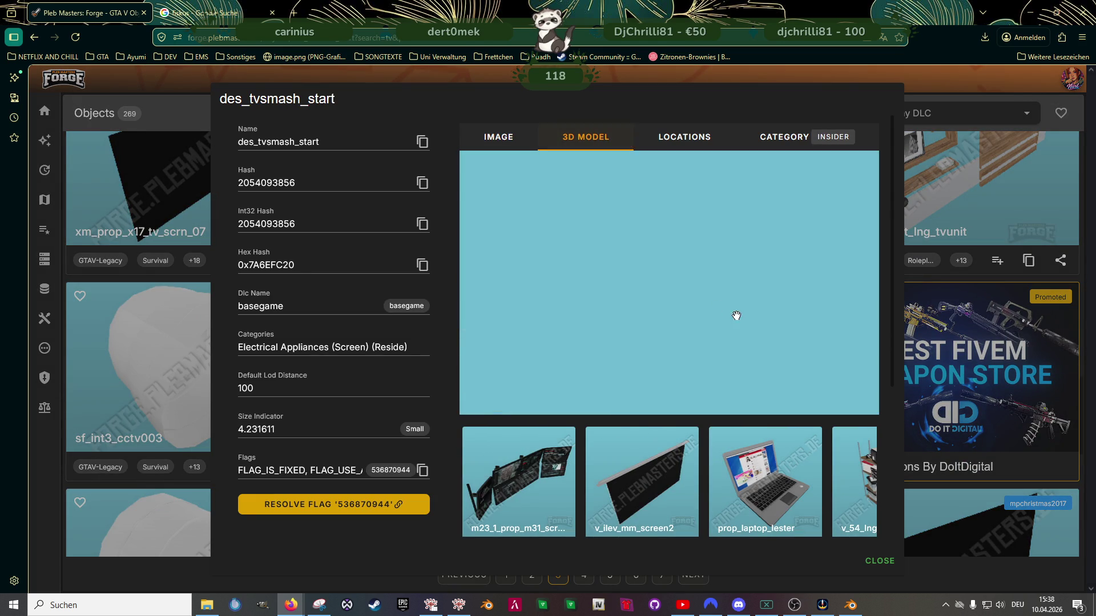
mouse_move(747, 316)
mouse_down()
mouse_move(672, 320)
mouse_move(692, 326)
mouse_up()
scroll(672, 320, up, 5)
scroll(714, 462, down, 3)
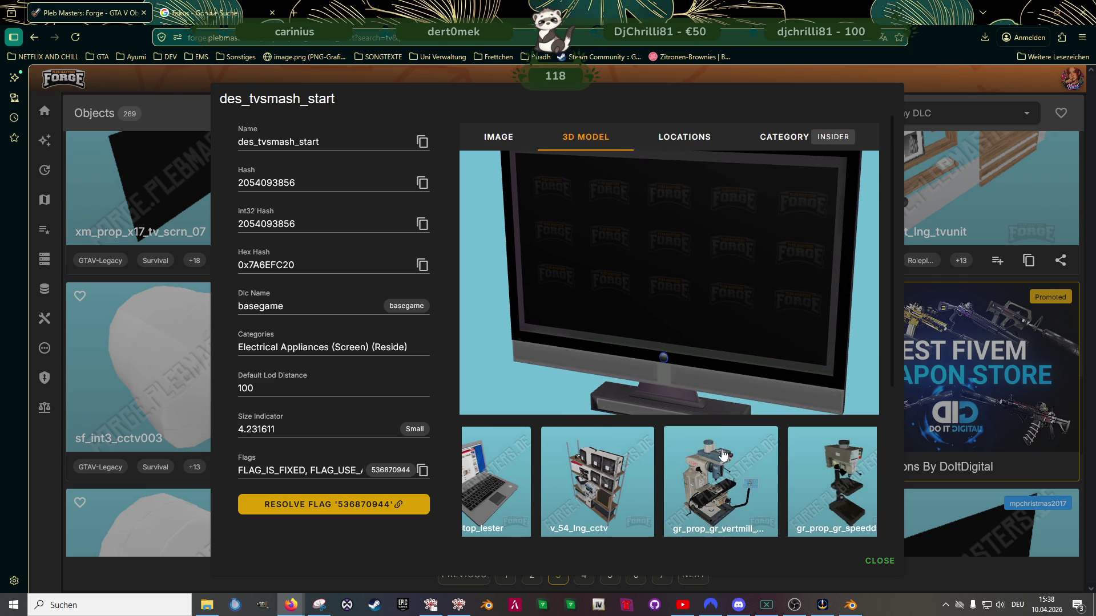
scroll(714, 454, down, 3)
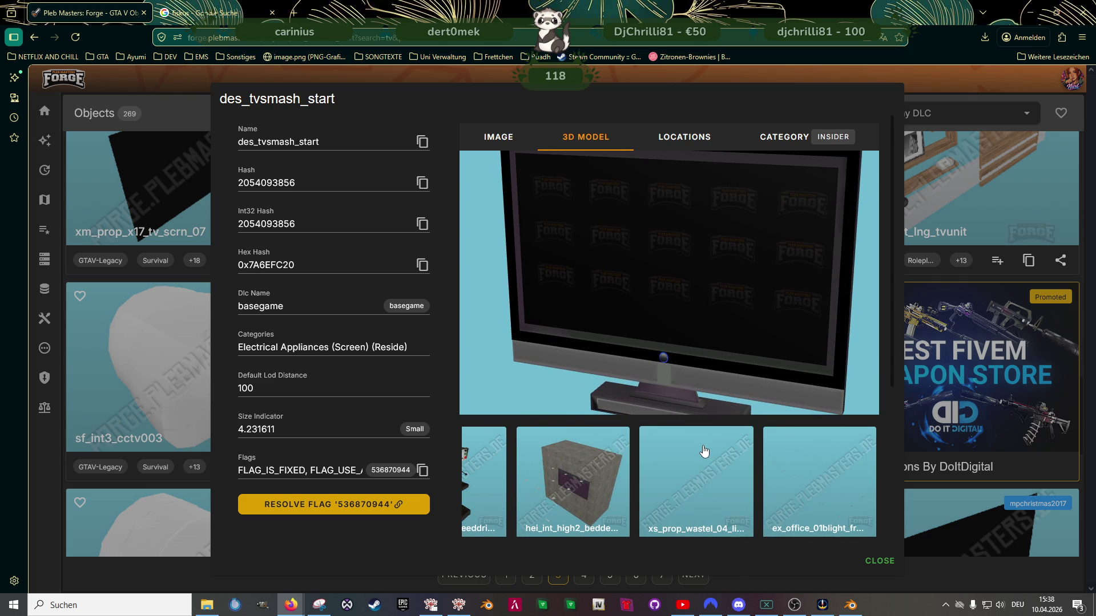
click(893, 484)
Go to page 4 and scroll through props like prop_tv_04, prop_tv_06 and prop_cs_cctv
scroll(746, 388, down, 5)
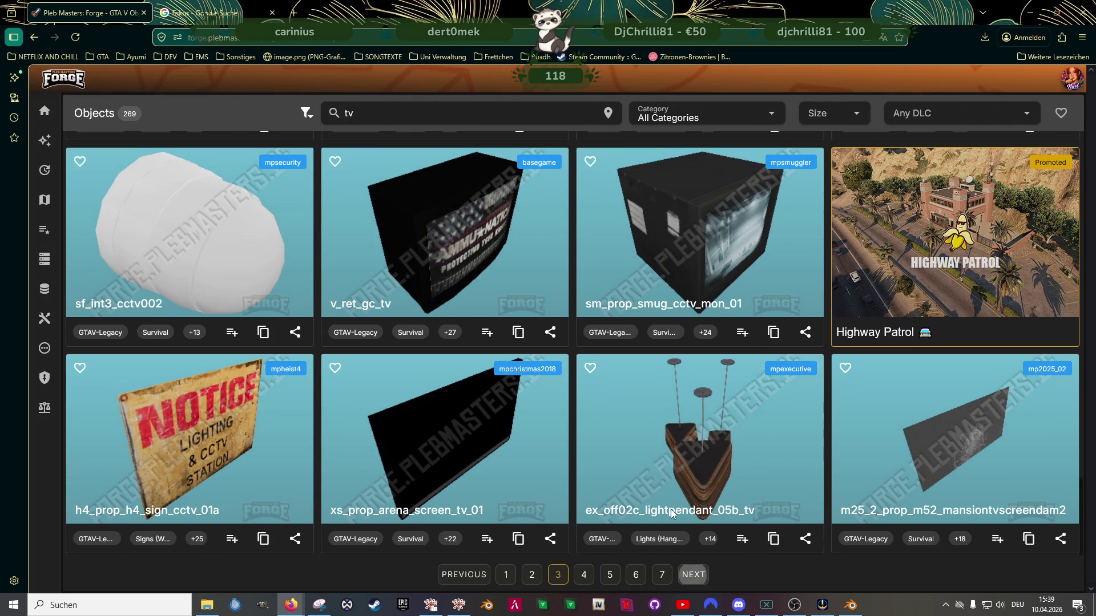
click(693, 575)
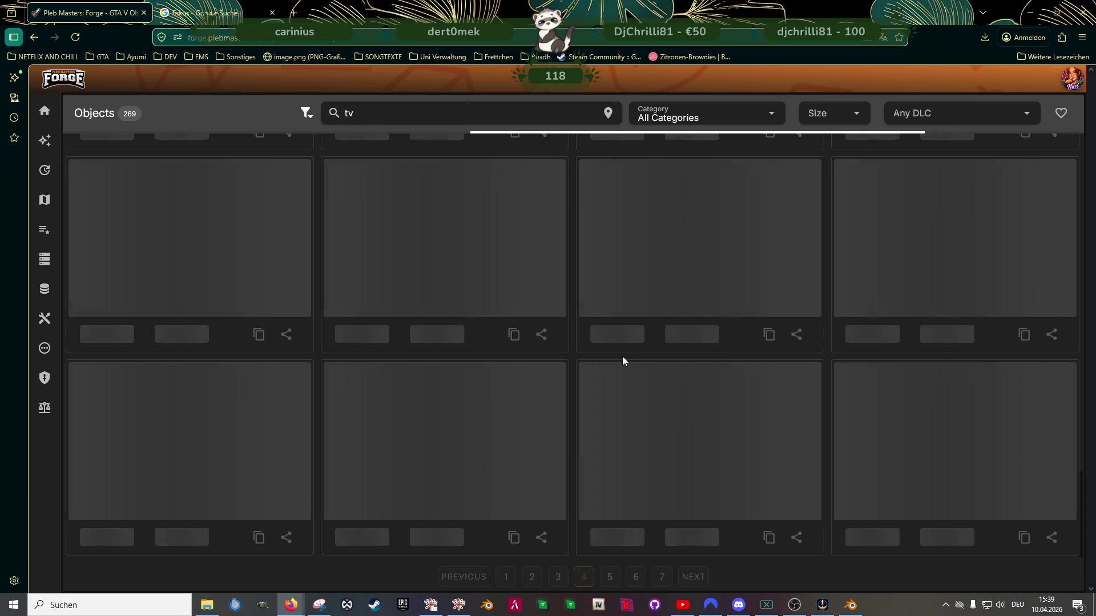
scroll(653, 315, down, 4)
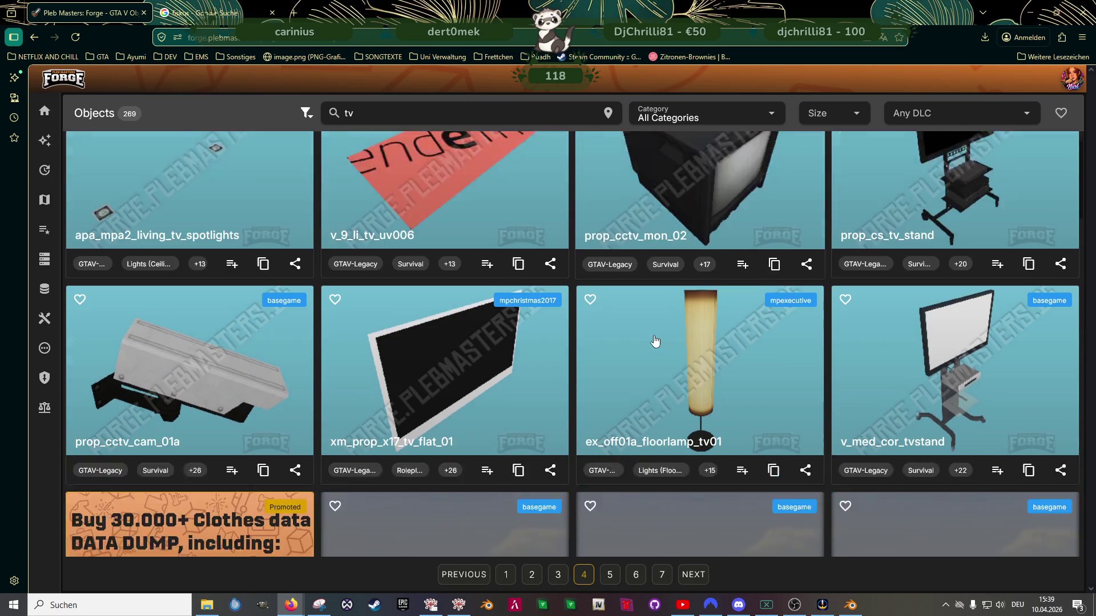
scroll(649, 353, down, 6)
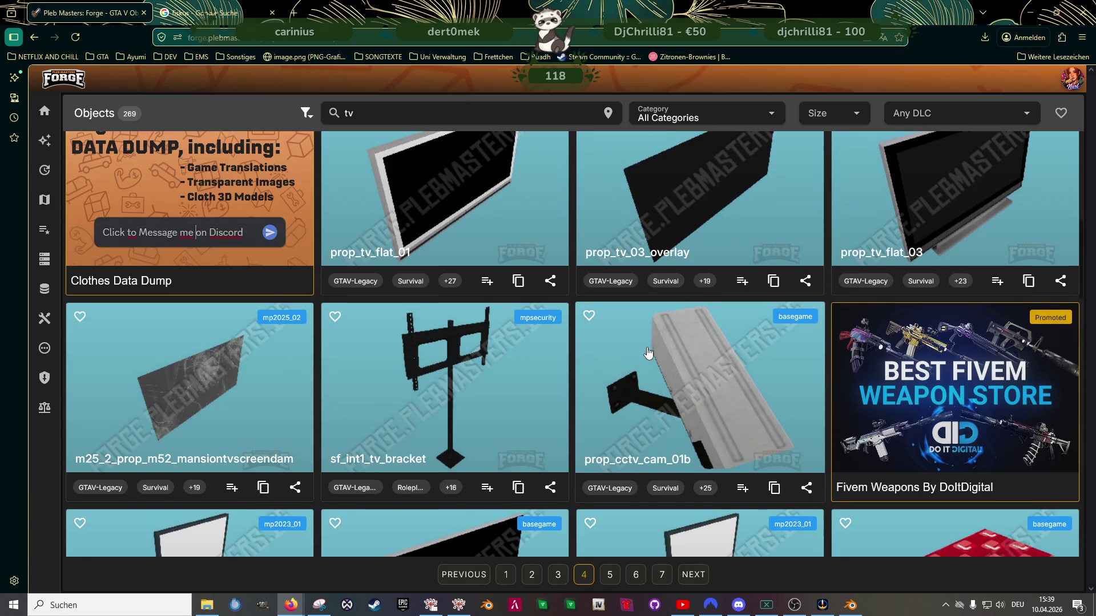
scroll(648, 356, down, 4)
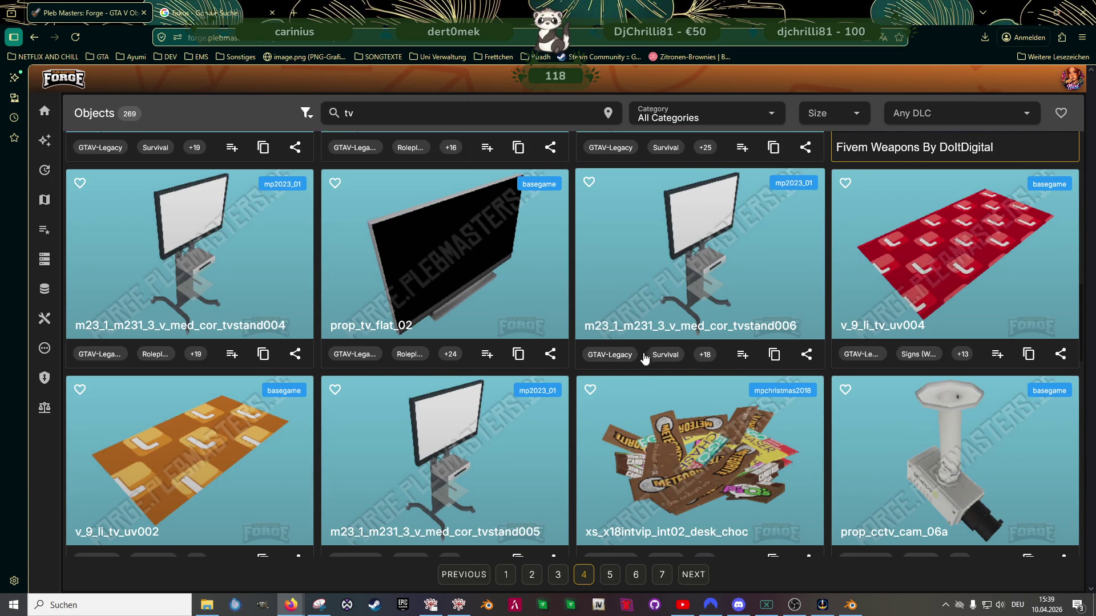
scroll(643, 356, down, 2)
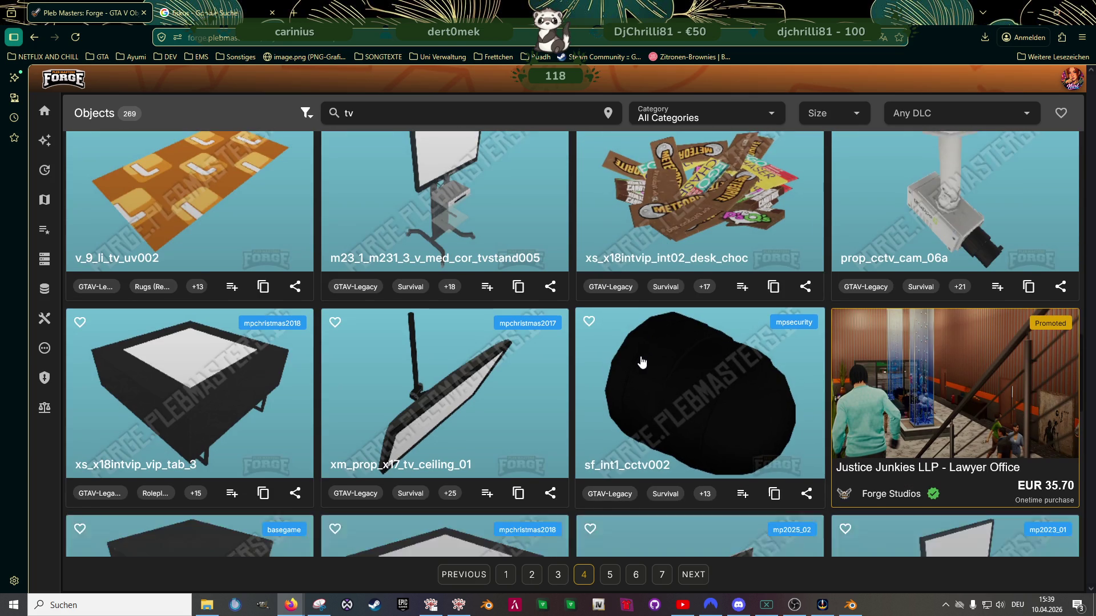
scroll(639, 357, down, 4)
scroll(638, 361, down, 4)
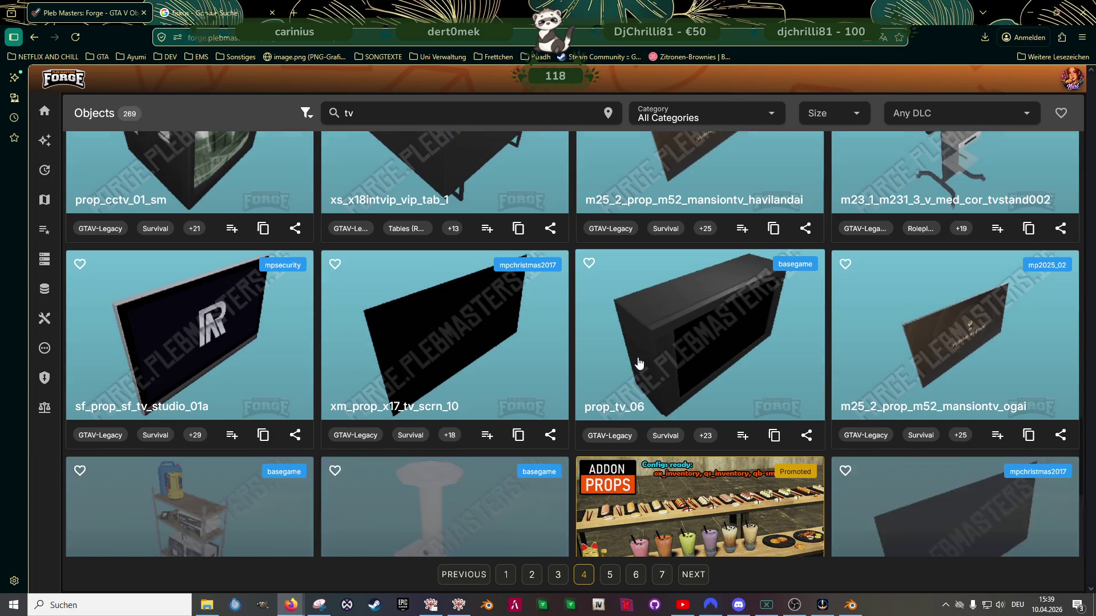
scroll(638, 361, down, 4)
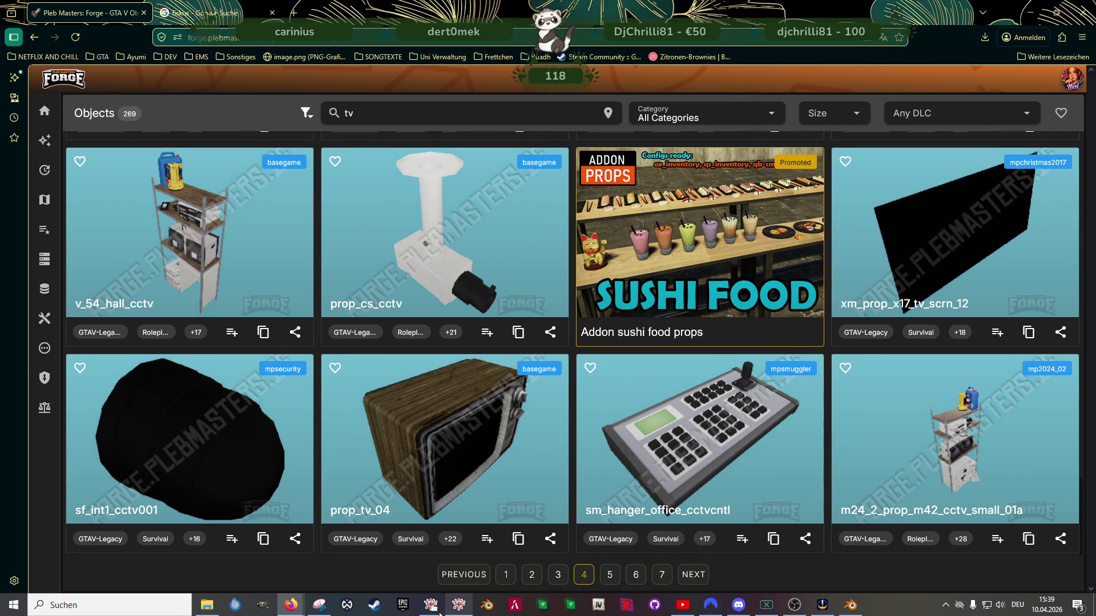
click(431, 605)
Search CodeWalker for v_res_j_tvstand and view its .ydr model from the front
double_click(517, 98)
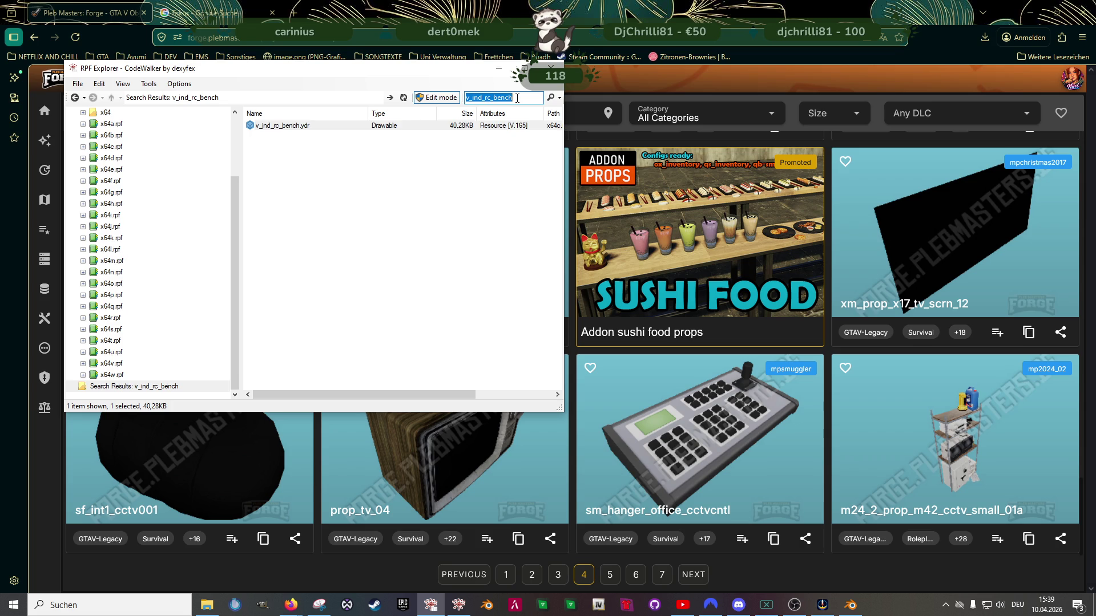
text(v_res_j_tvstand)
key(Return)
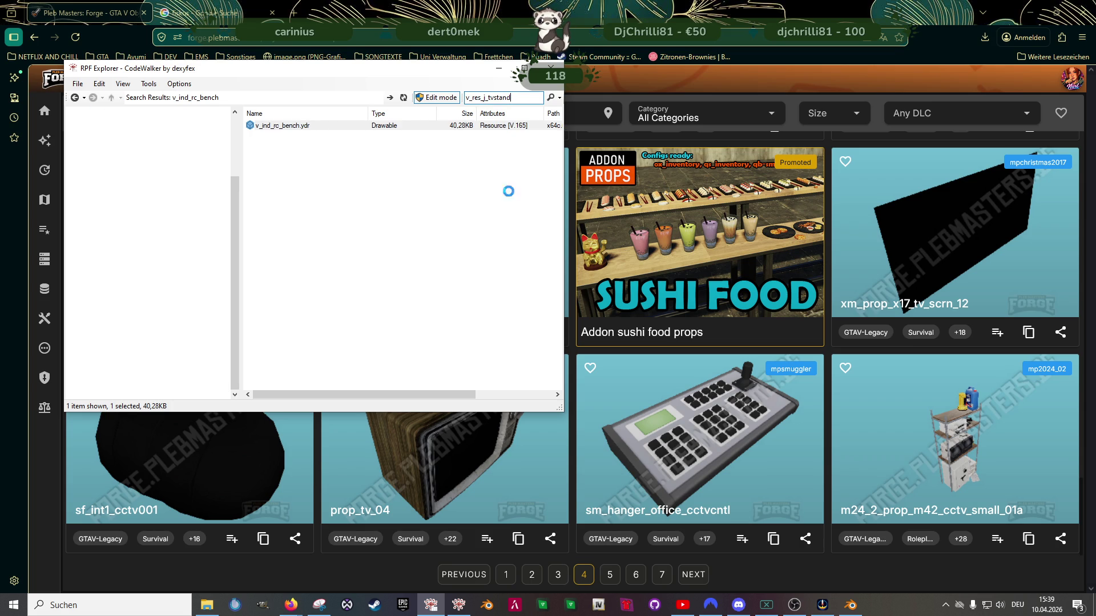
double_click(280, 125)
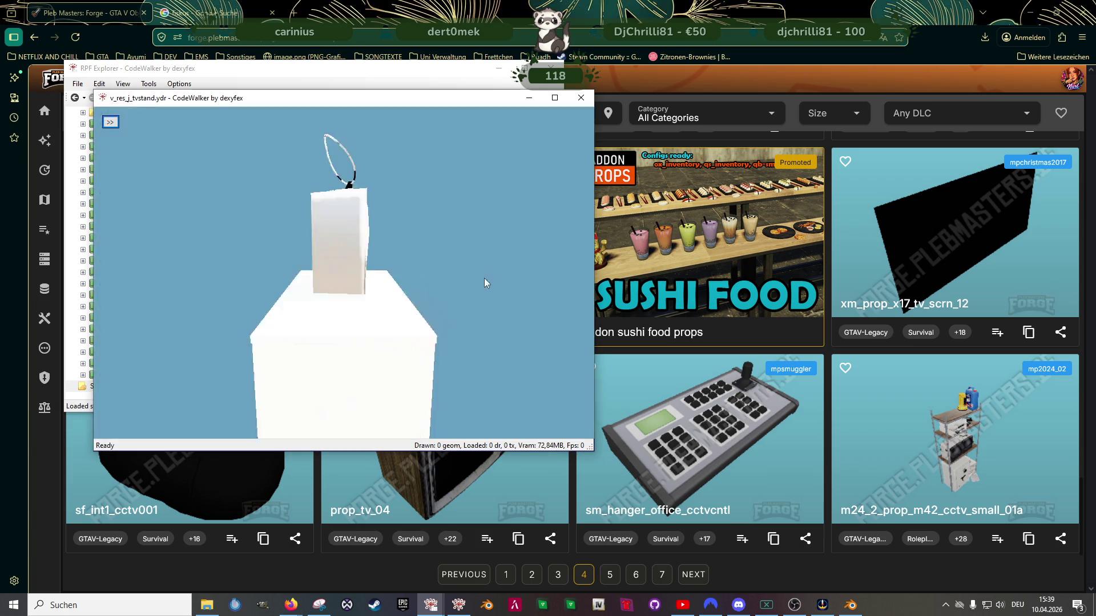
mouse_move(382, 291)
mouse_down()
mouse_move(324, 268)
mouse_move(307, 245)
mouse_up()
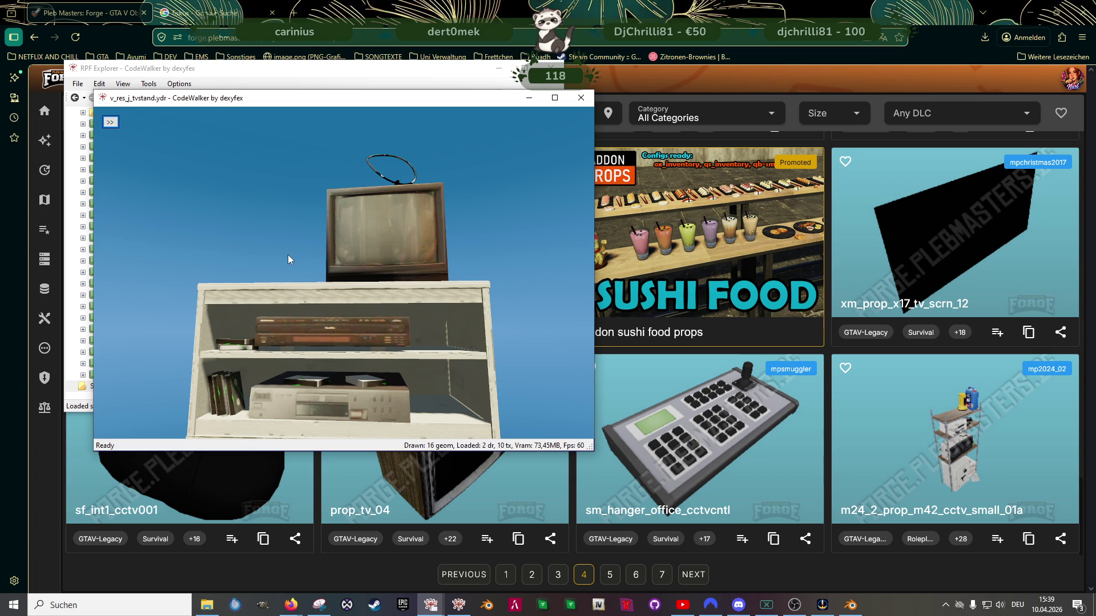
click(751, 417)
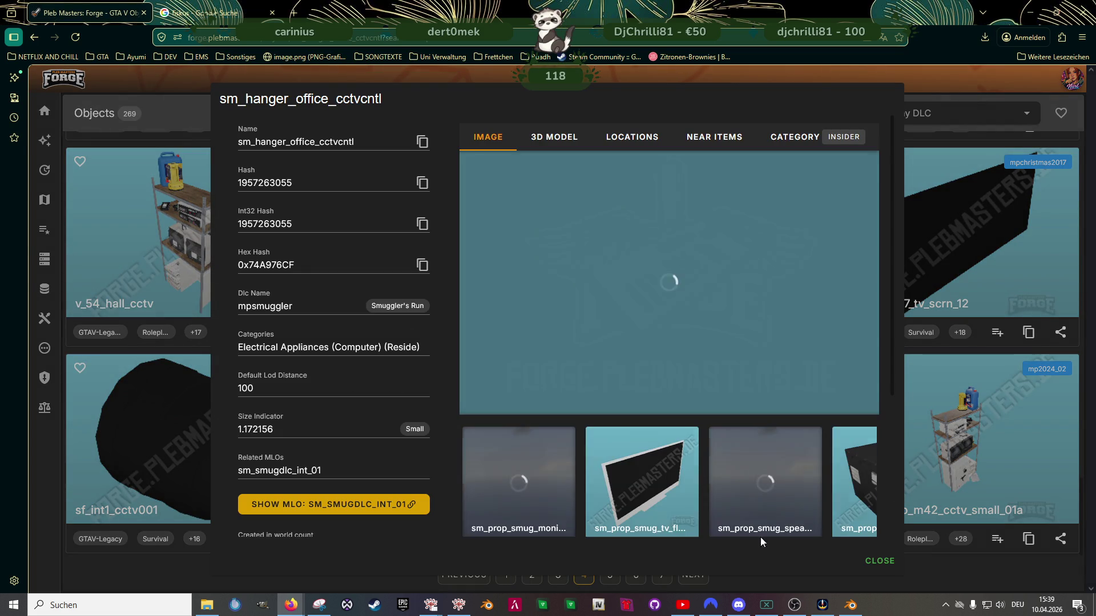
Close the sm_hanger_office_cctvcntl details and return to page 1 of the tv results
click(881, 561)
click(507, 575)
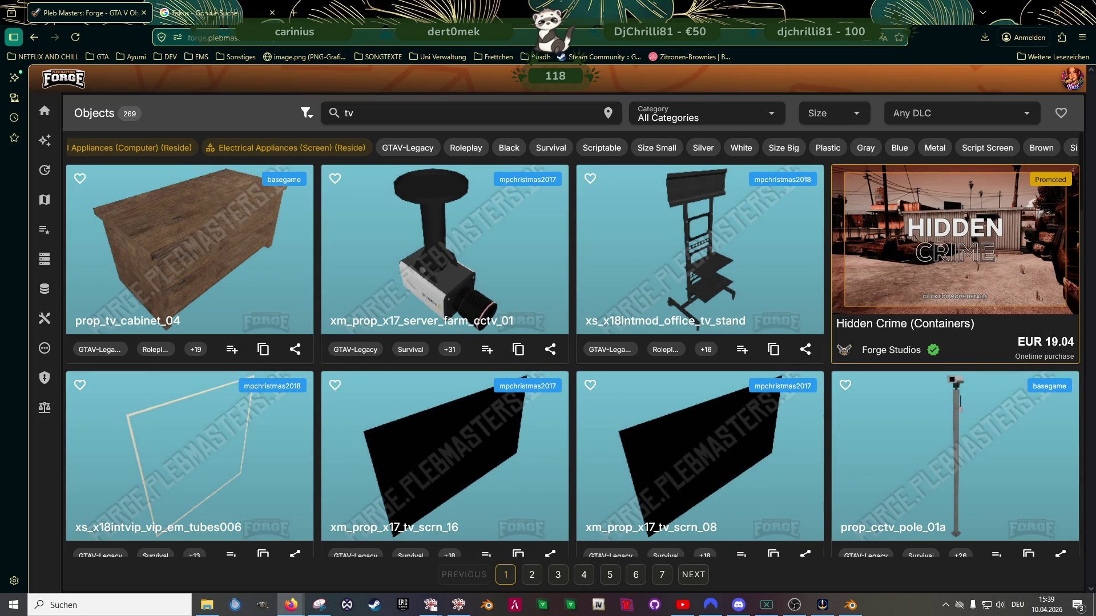
click(739, 605)
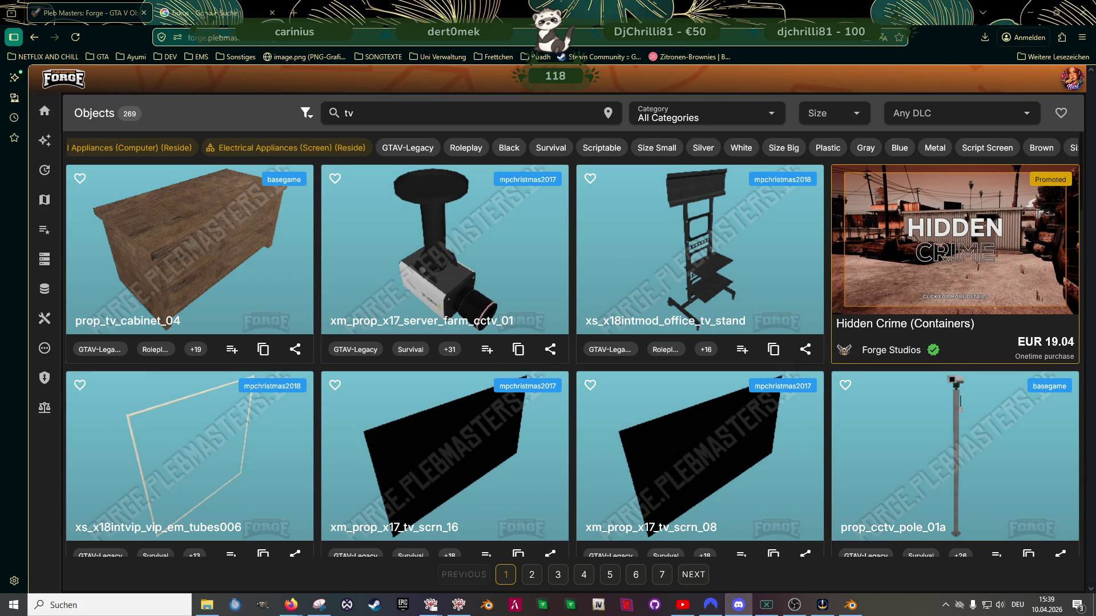
Scroll through page 1's TV props and select the 'tv' search term for replacement
scroll(449, 374, down, 5)
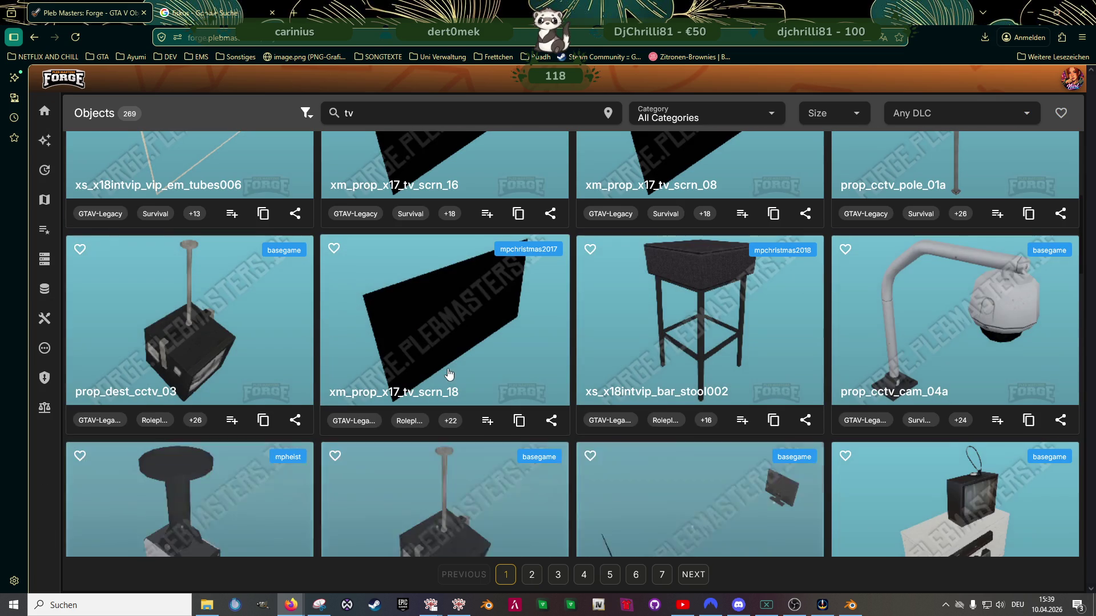
scroll(448, 374, down, 2)
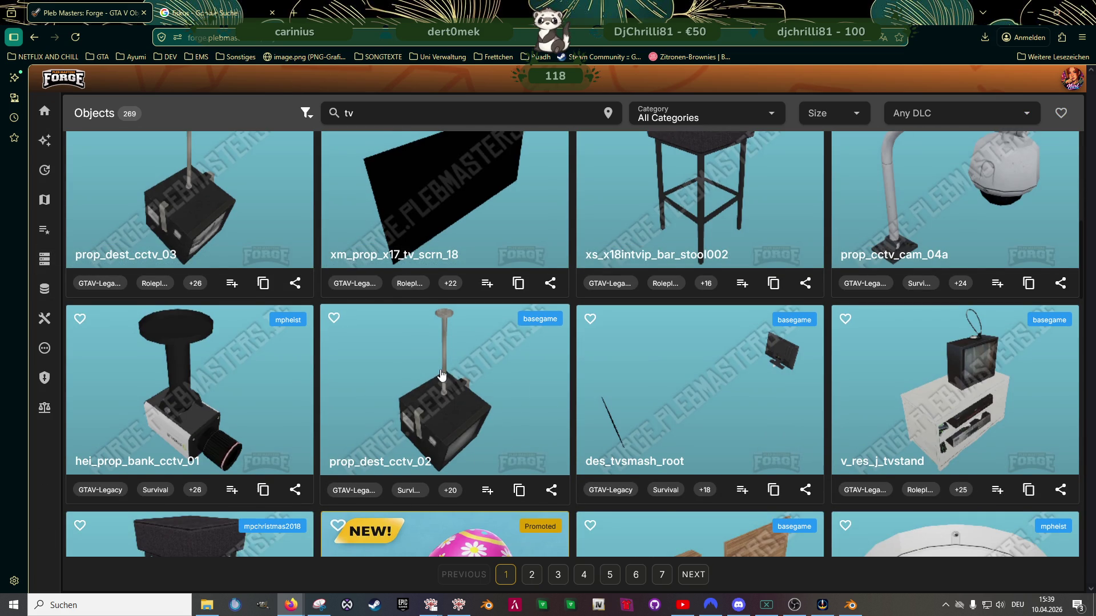
scroll(442, 375, down, 3)
scroll(361, 279, down, 2)
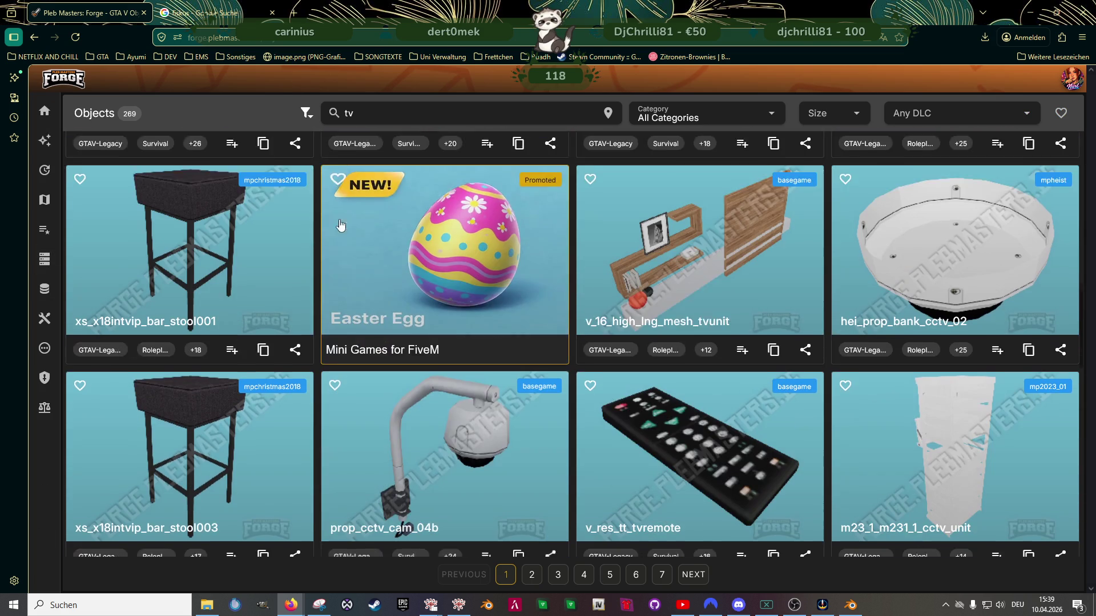
scroll(362, 280, down, 1)
double_click(367, 110)
text(hifi)
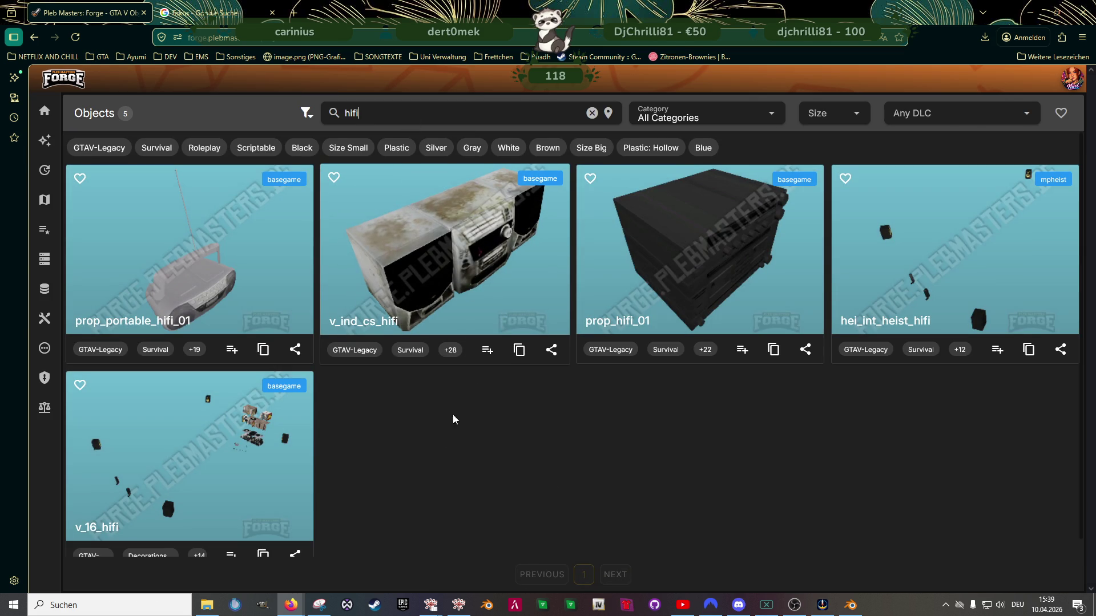
Inspect the v_16_hifi speakers-and-records 3D model from the front, then close it
click(268, 462)
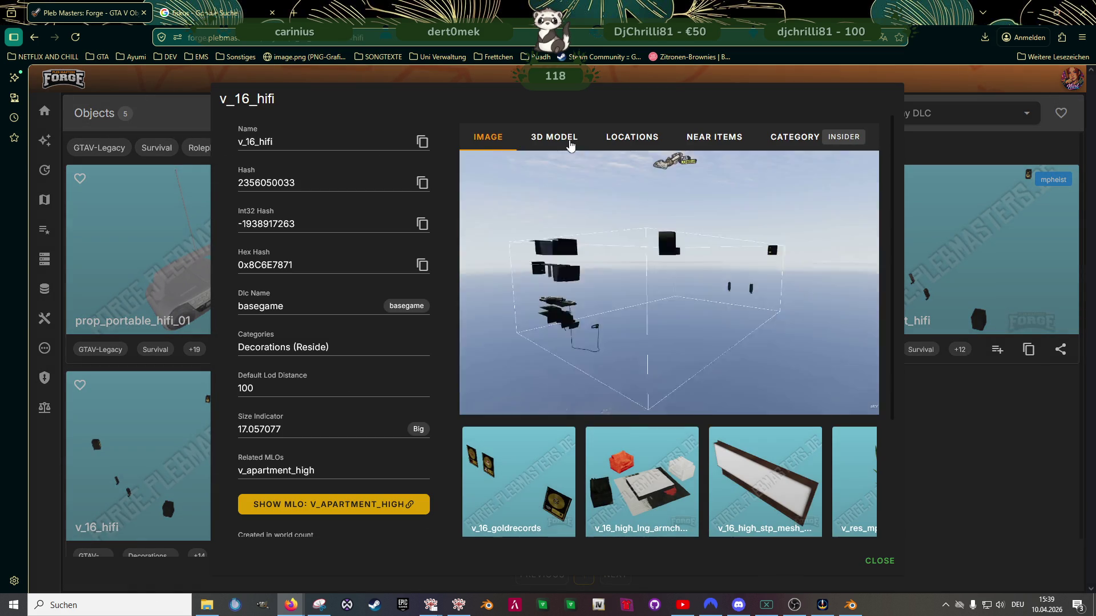
click(576, 142)
scroll(729, 306, up, 5)
mouse_move(685, 299)
mouse_down()
mouse_move(625, 290)
mouse_move(634, 284)
mouse_move(715, 335)
mouse_up()
scroll(716, 336, up, 2)
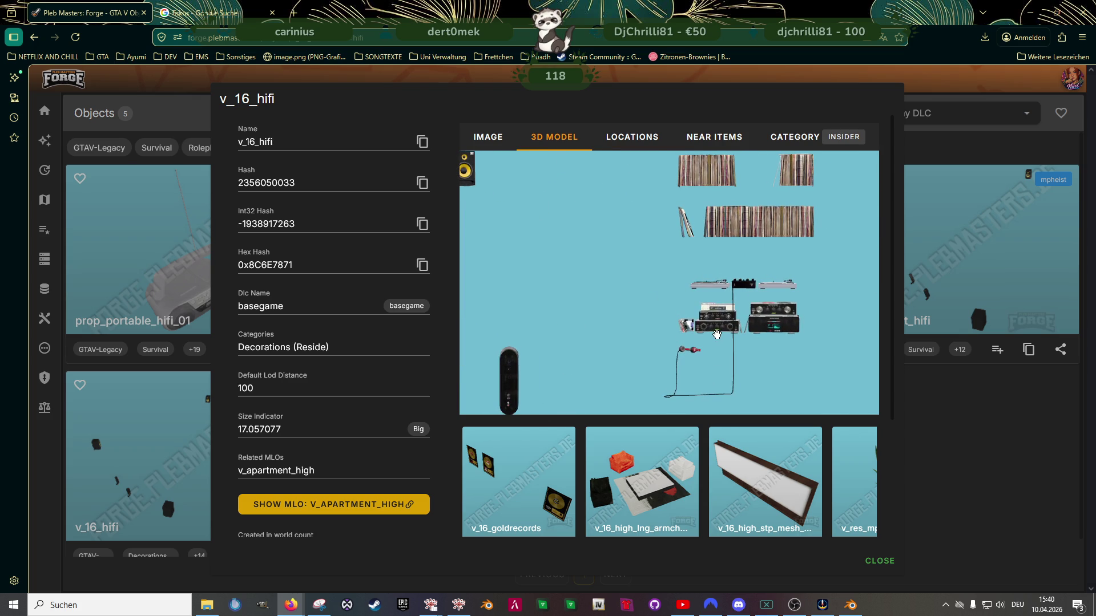
scroll(706, 306, down, 3)
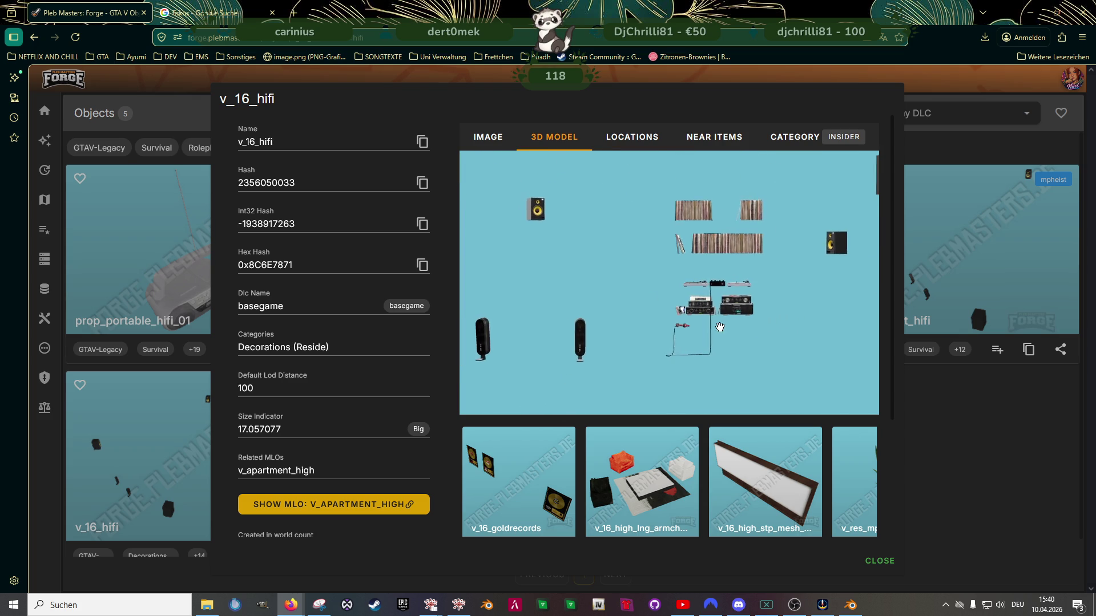
key(Escape)
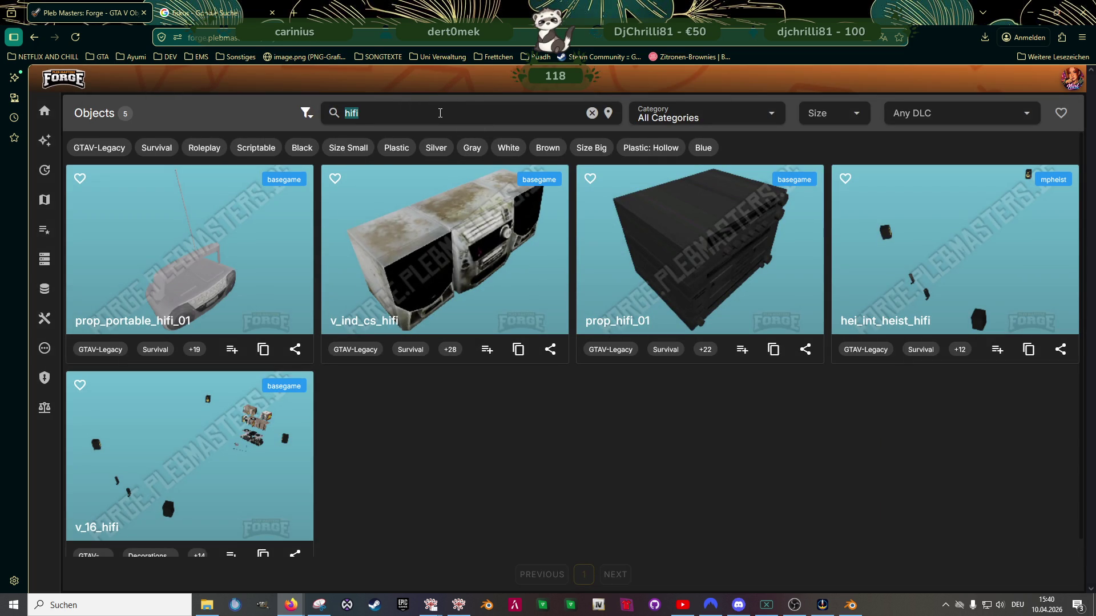
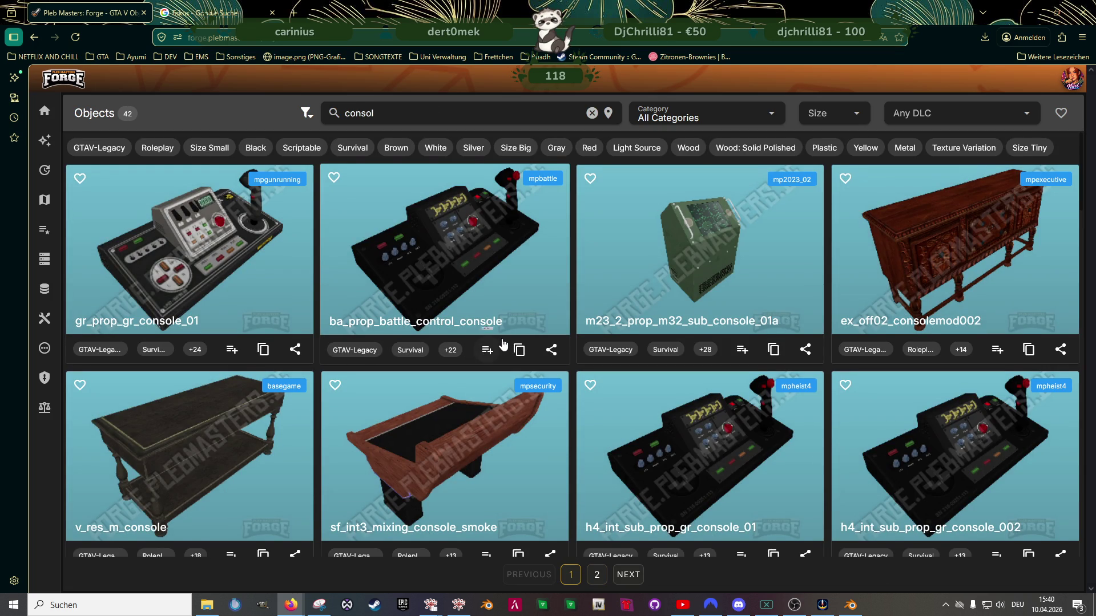
Scroll the 42 'consol' results, move to page 2, and select the search box for a new query
scroll(514, 319, down, 5)
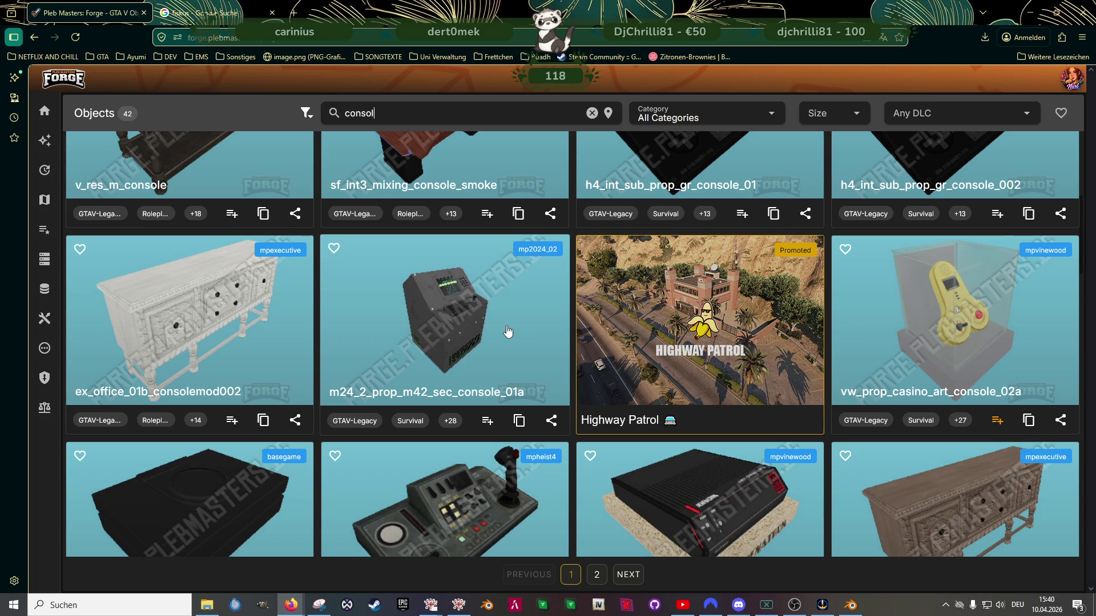
scroll(508, 331, down, 3)
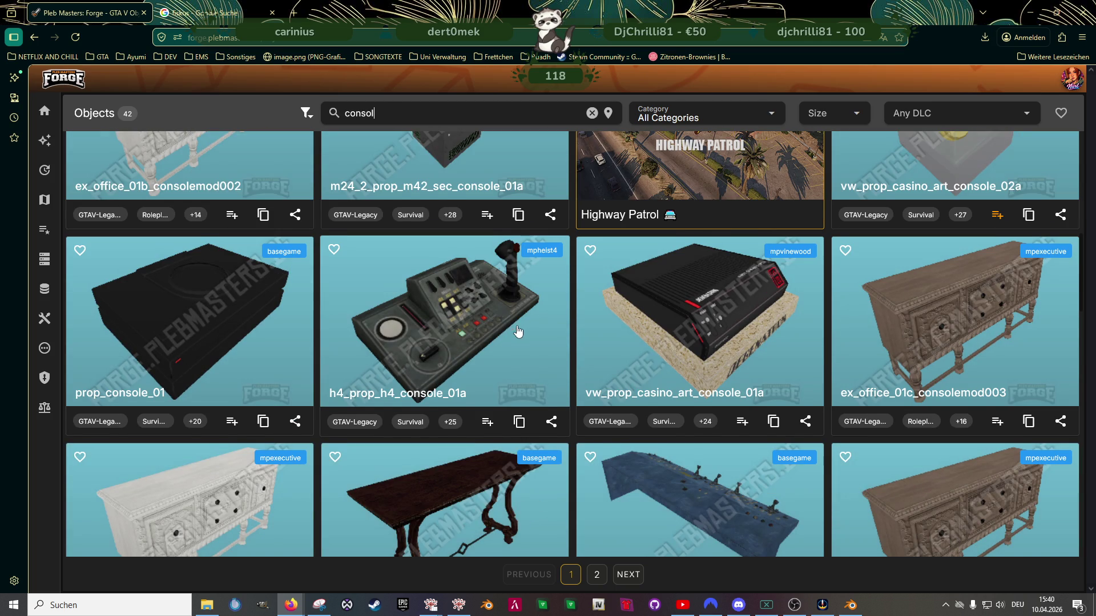
scroll(511, 332, down, 2)
scroll(511, 333, down, 1)
scroll(510, 334, down, 4)
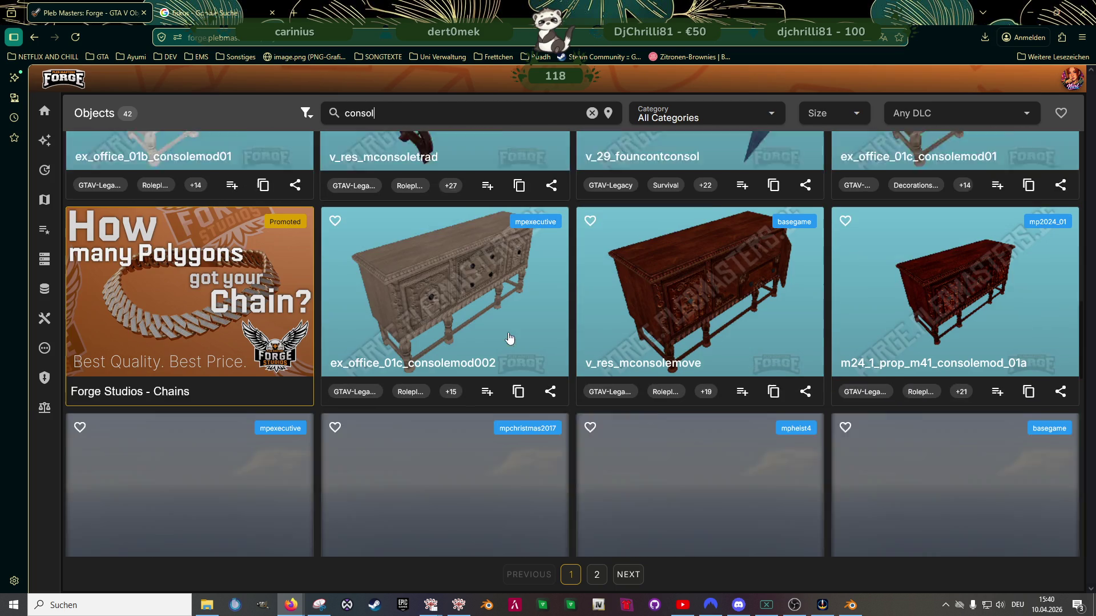
scroll(507, 341, down, 5)
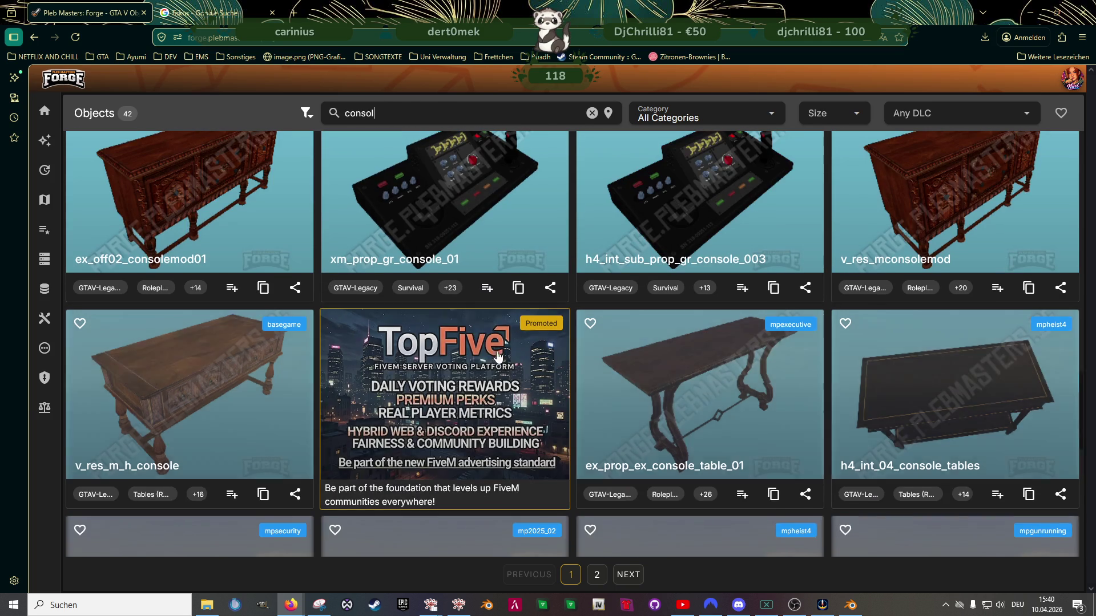
scroll(494, 367, down, 7)
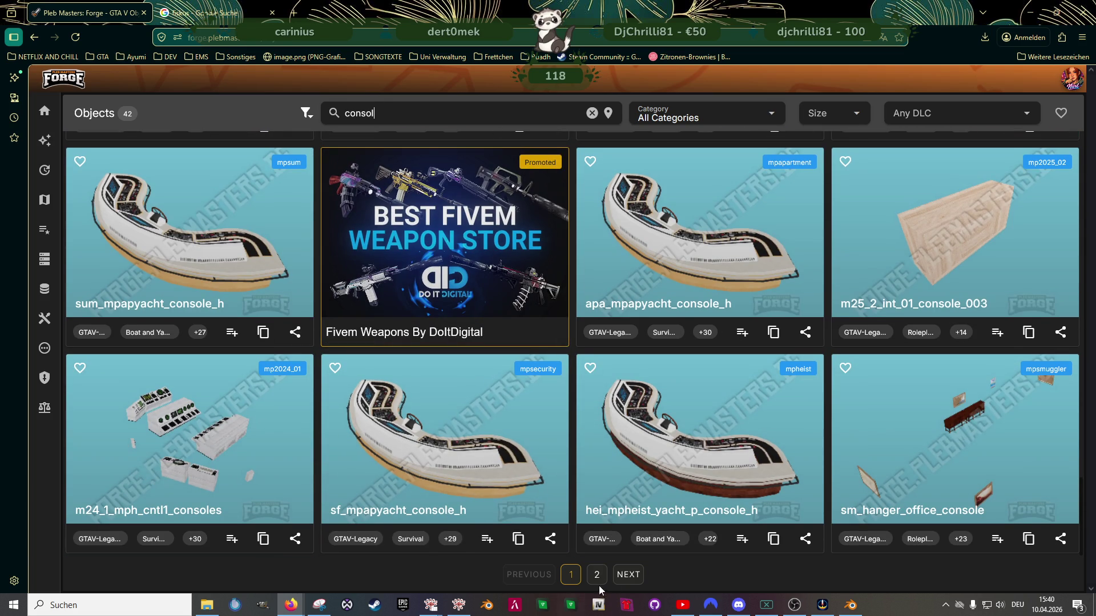
click(630, 577)
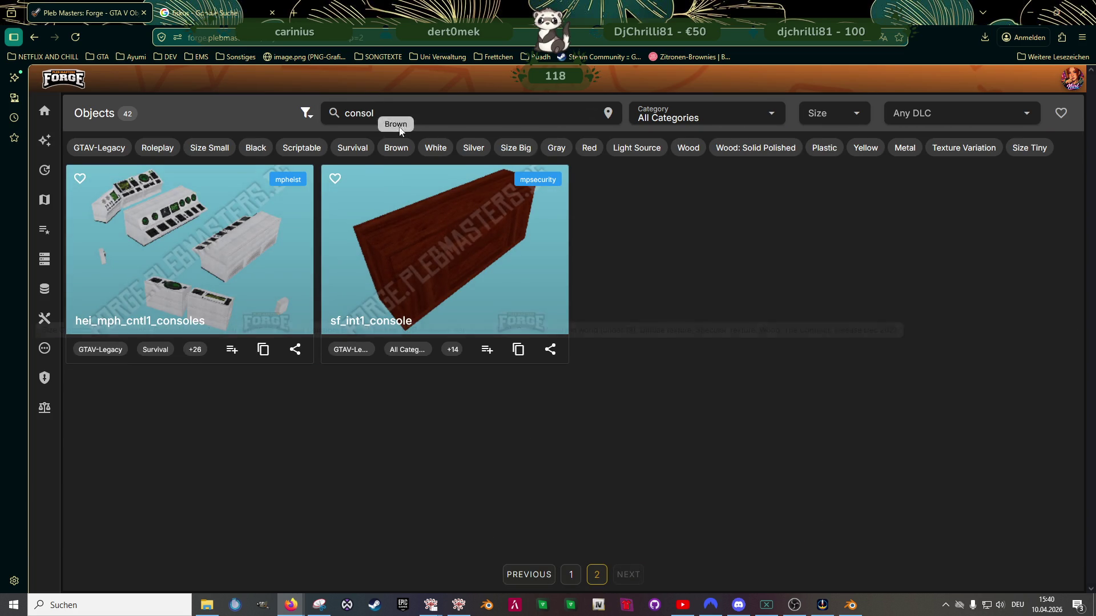
click(403, 113)
text(livingroom)
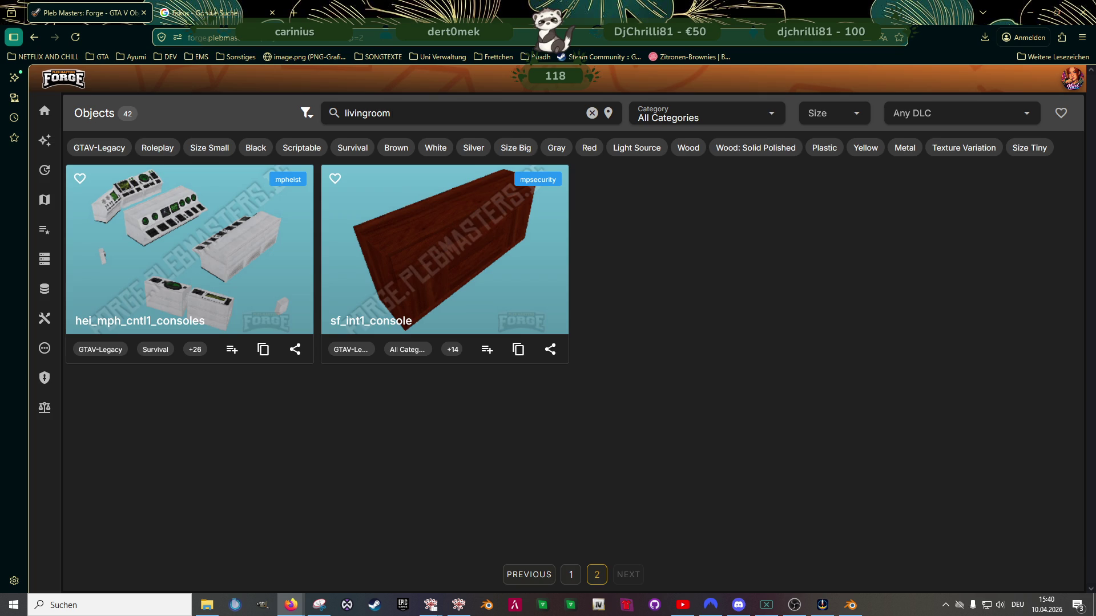
text(room)
Search for 'livingroom', then for 'room', and scroll through the 329 room results
key(Return)
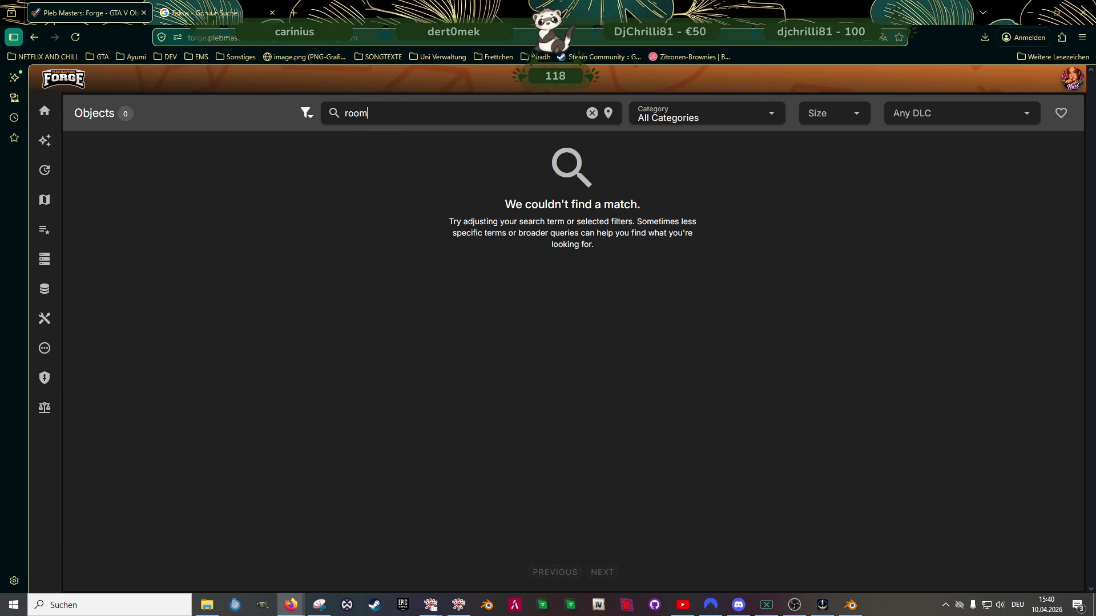
key(Return)
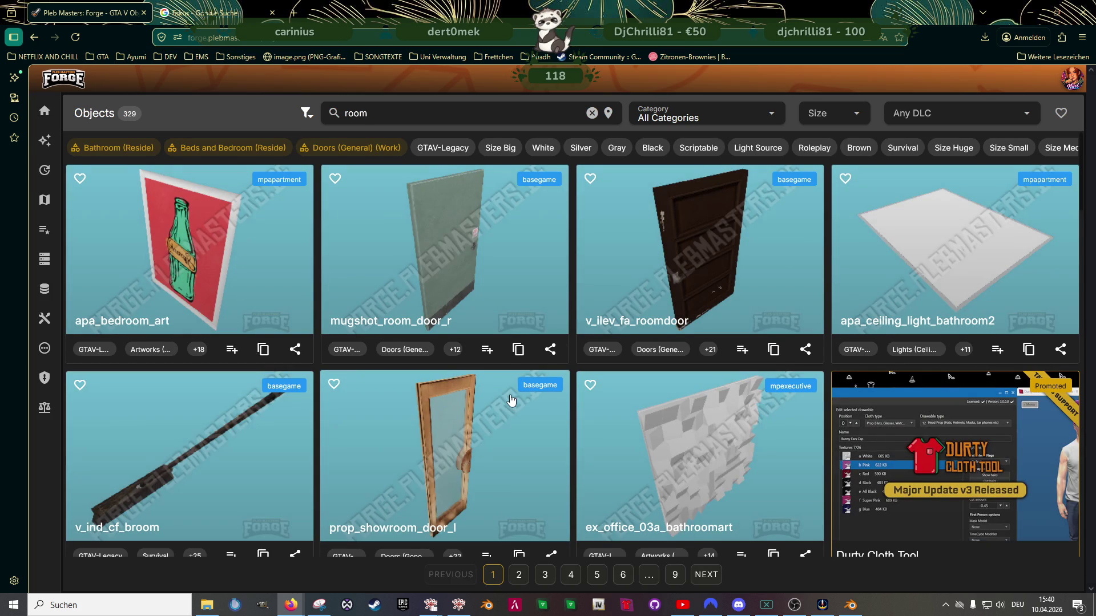
scroll(506, 398, down, 5)
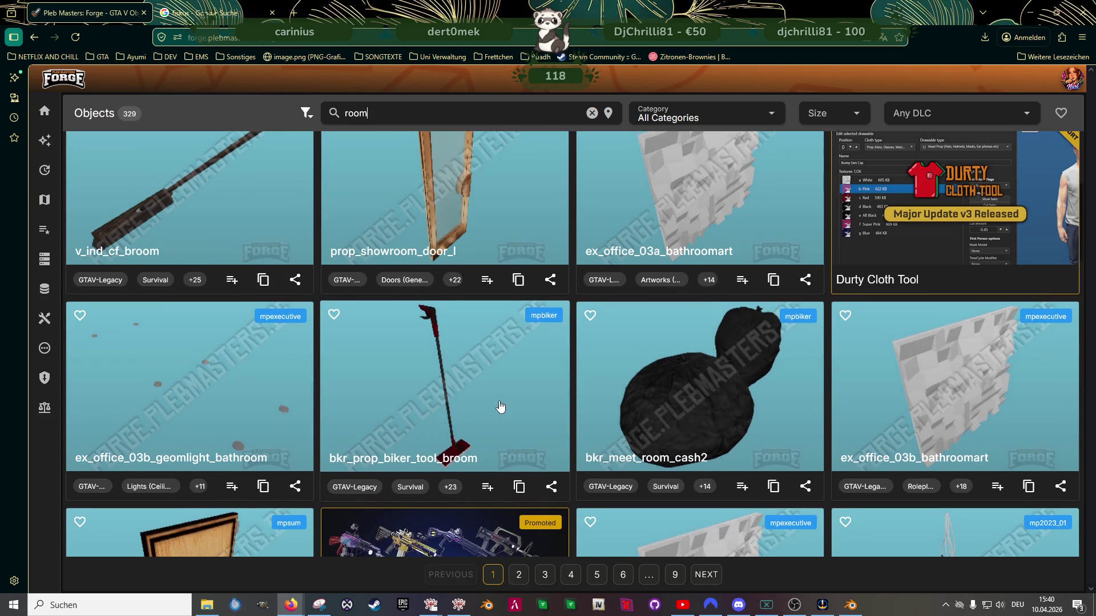
scroll(500, 407, down, 4)
scroll(500, 406, down, 8)
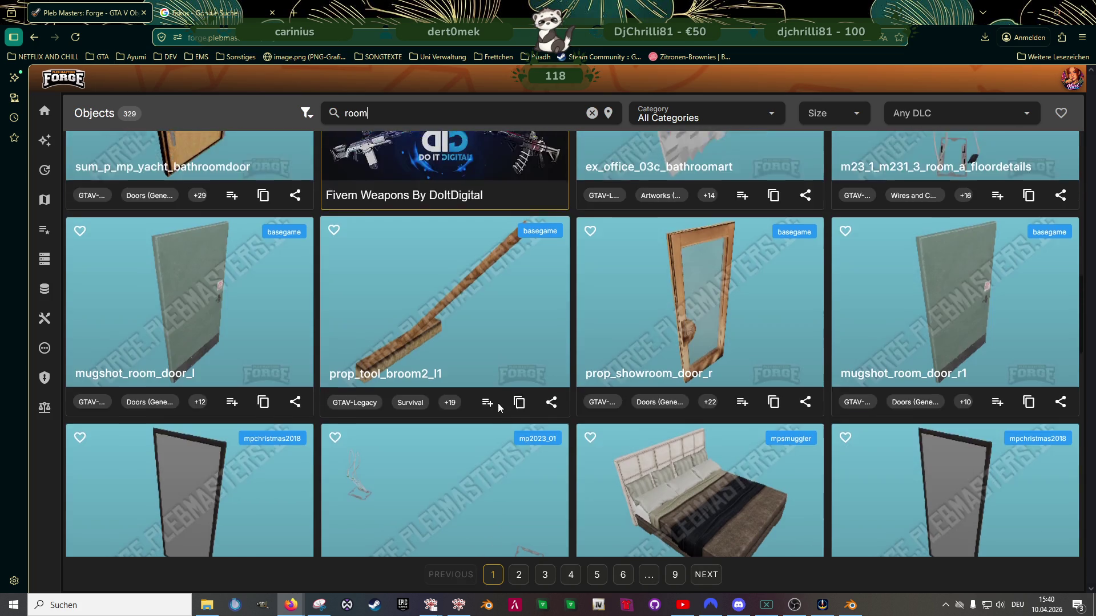
scroll(499, 407, down, 3)
scroll(496, 408, down, 3)
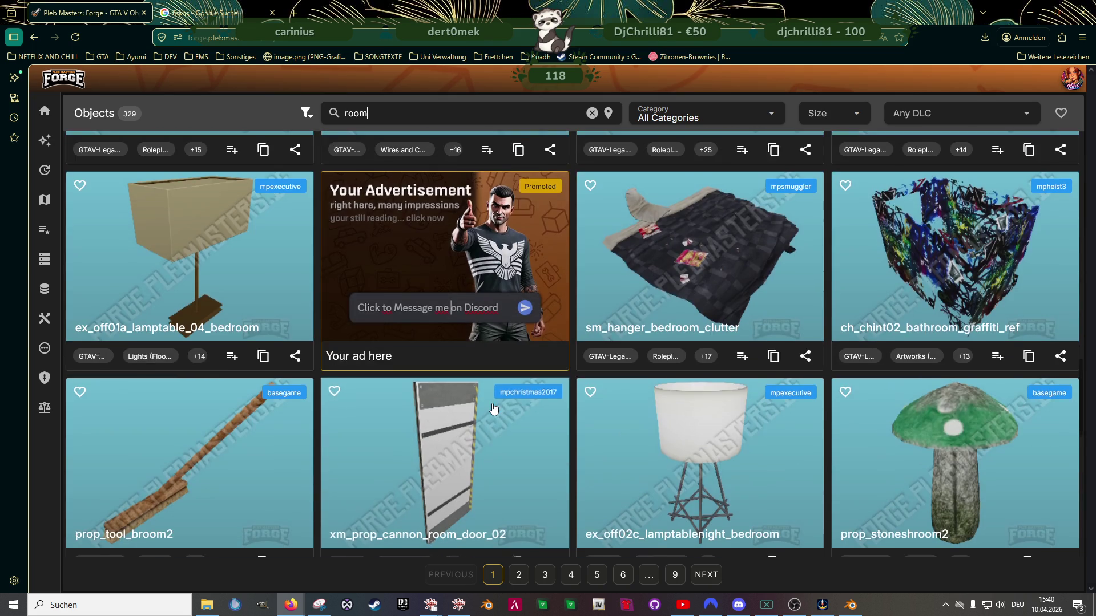
scroll(493, 410, down, 10)
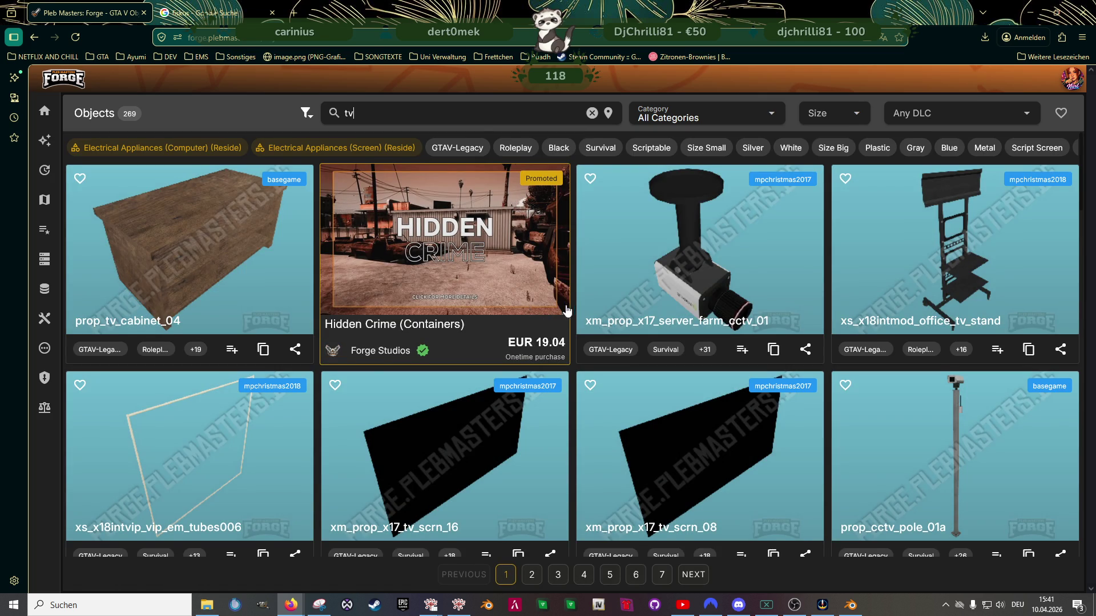
Scroll the 269 'tv' results and open the mp2024_02 electronics shelf's details
scroll(583, 341, down, 5)
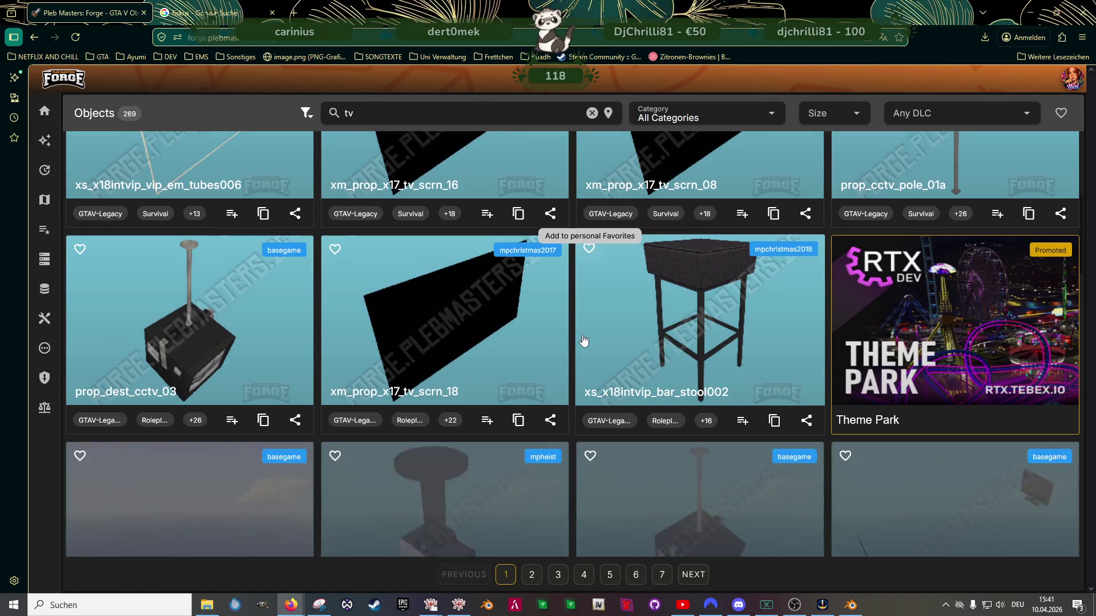
scroll(584, 341, down, 4)
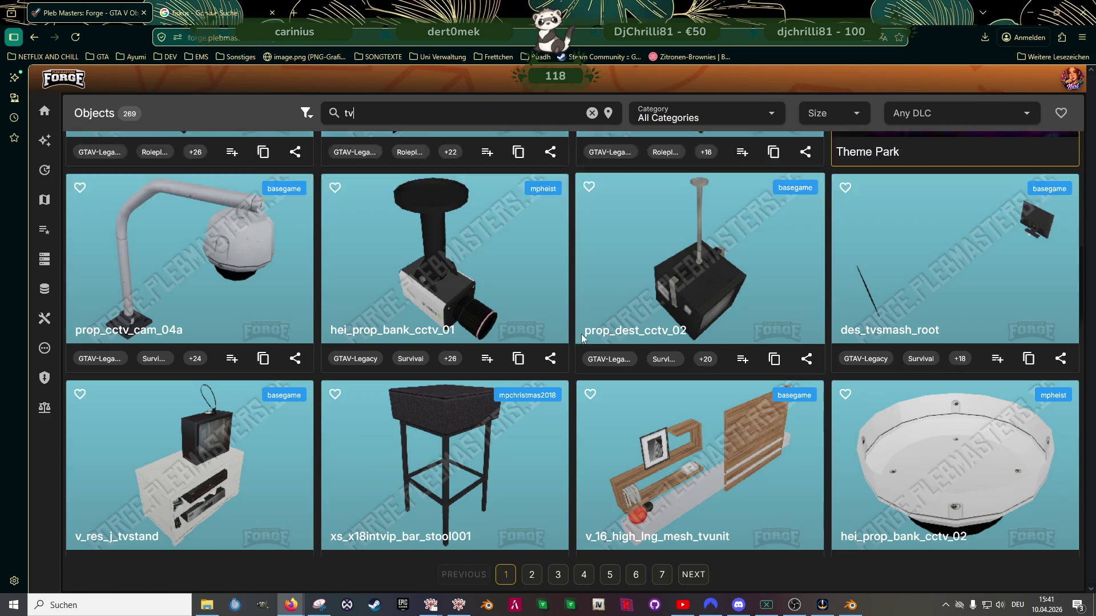
scroll(582, 339, down, 2)
scroll(583, 339, down, 2)
scroll(582, 339, down, 5)
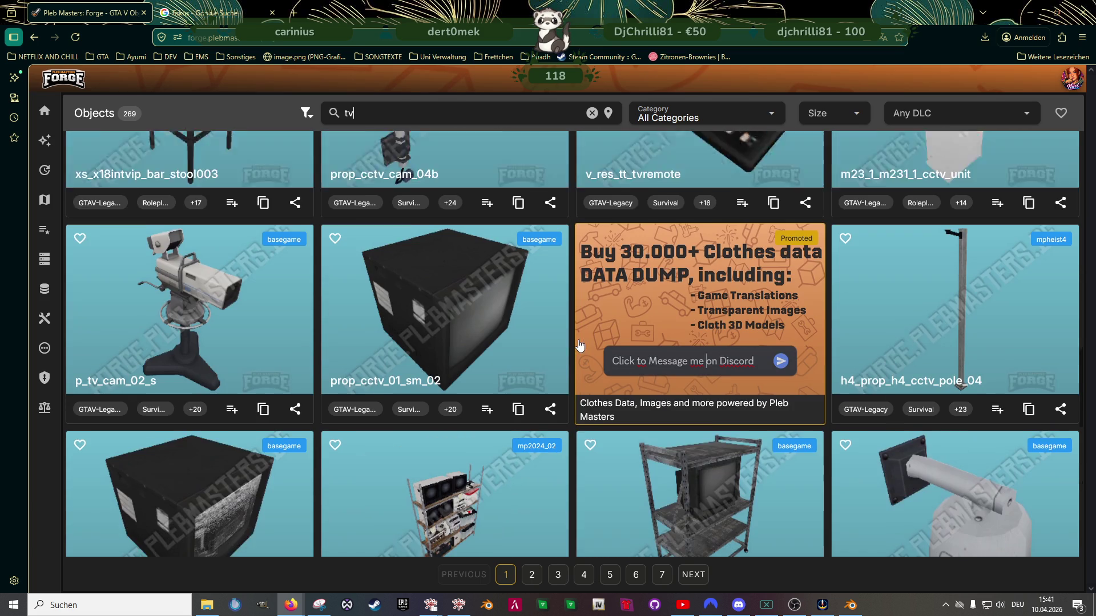
scroll(579, 344, down, 2)
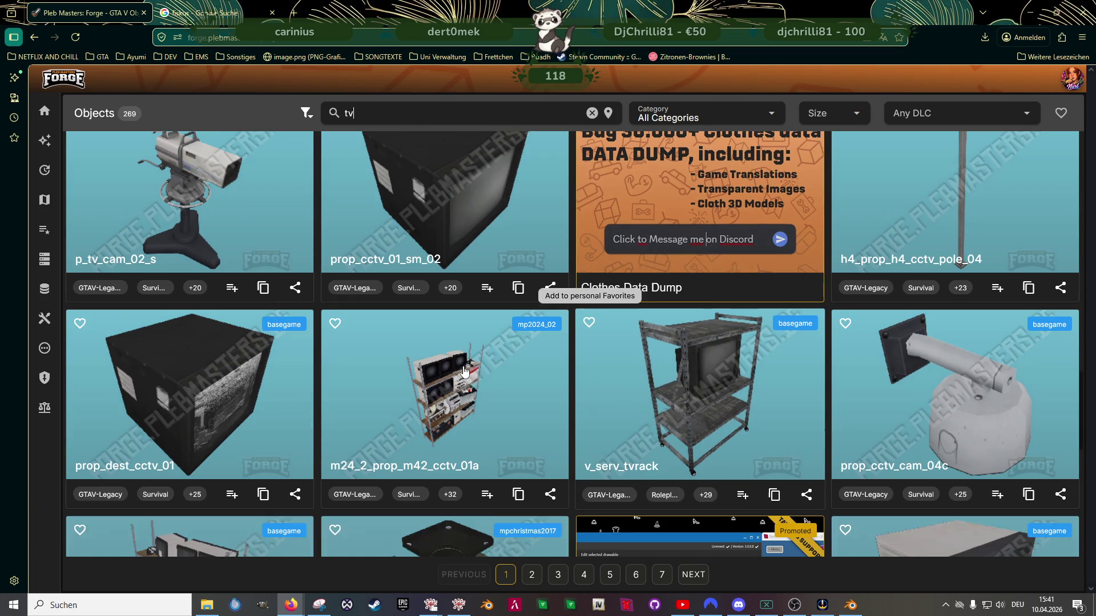
click(428, 419)
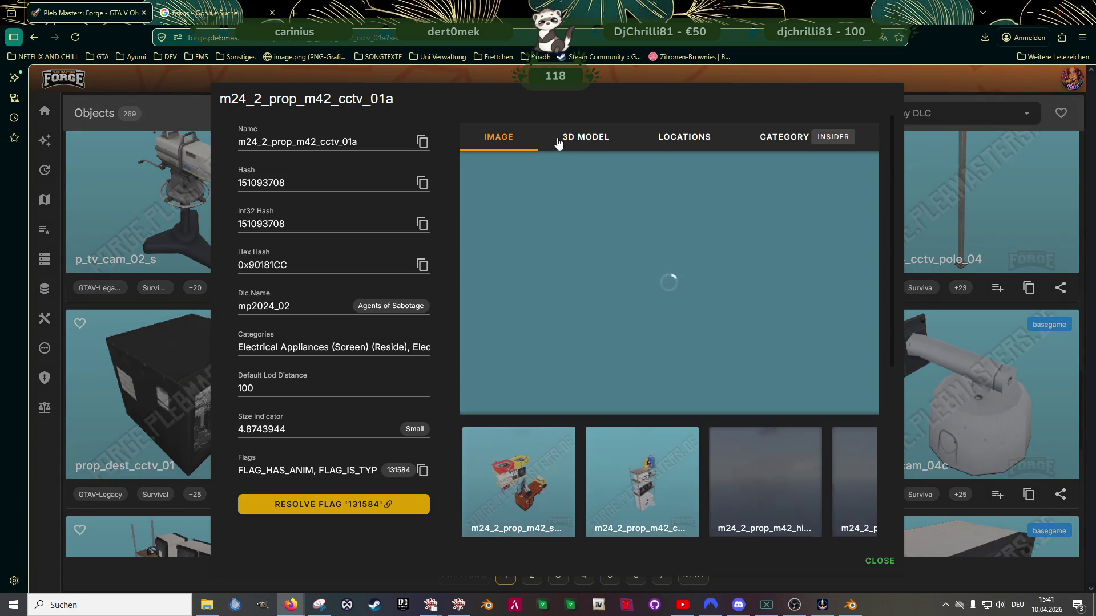
View m24_2_prop_m42_cctv_01a as a 3D model, zoom and orbit it from above, then close it
click(585, 137)
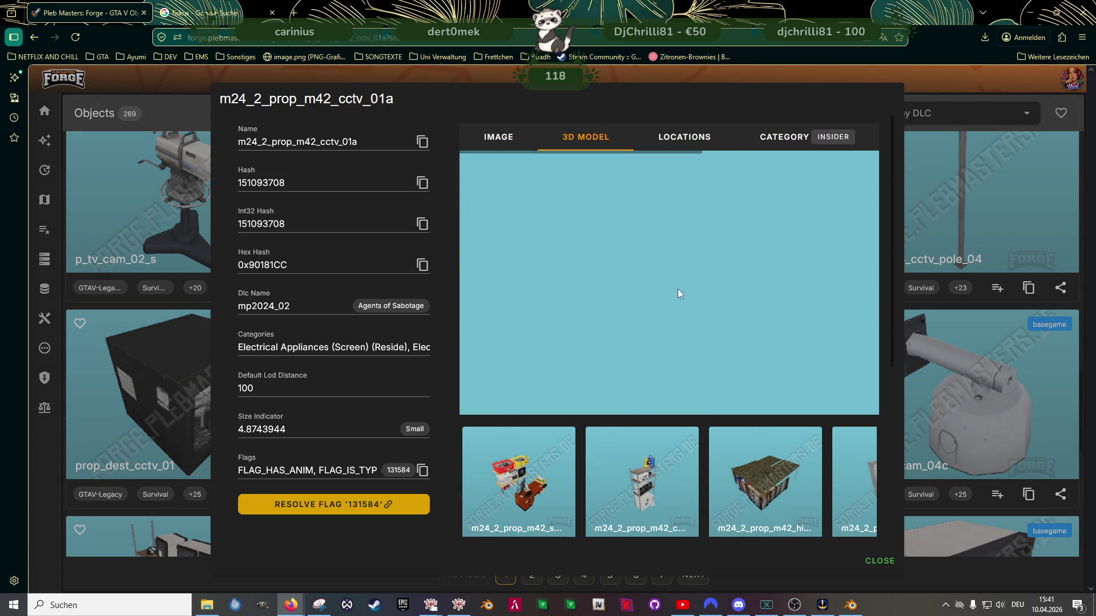
scroll(649, 258, up, 5)
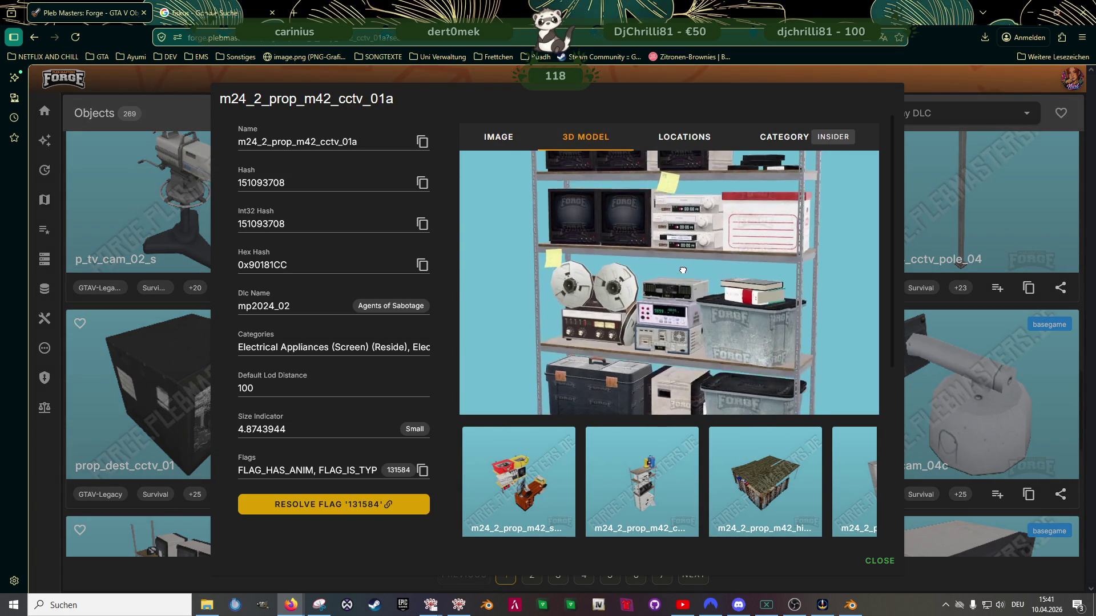
mouse_move(700, 263)
mouse_down()
mouse_move(699, 299)
mouse_move(894, 371)
mouse_up()
key(Escape)
Scroll the first page of 'tv' results and move to page 2
scroll(615, 330, down, 3)
scroll(615, 330, down, 2)
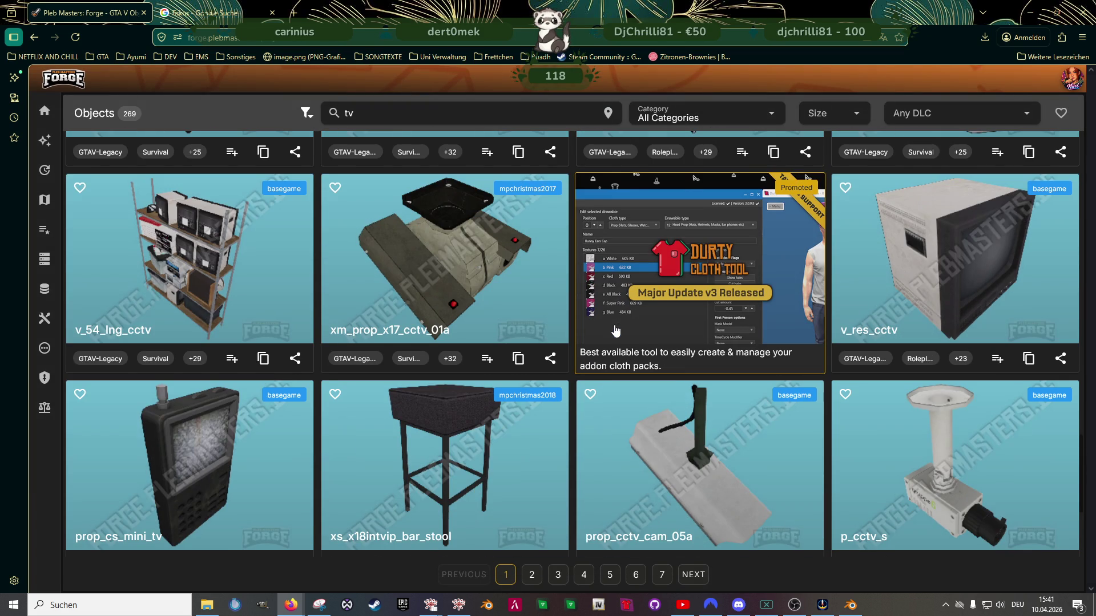
scroll(615, 330, down, 4)
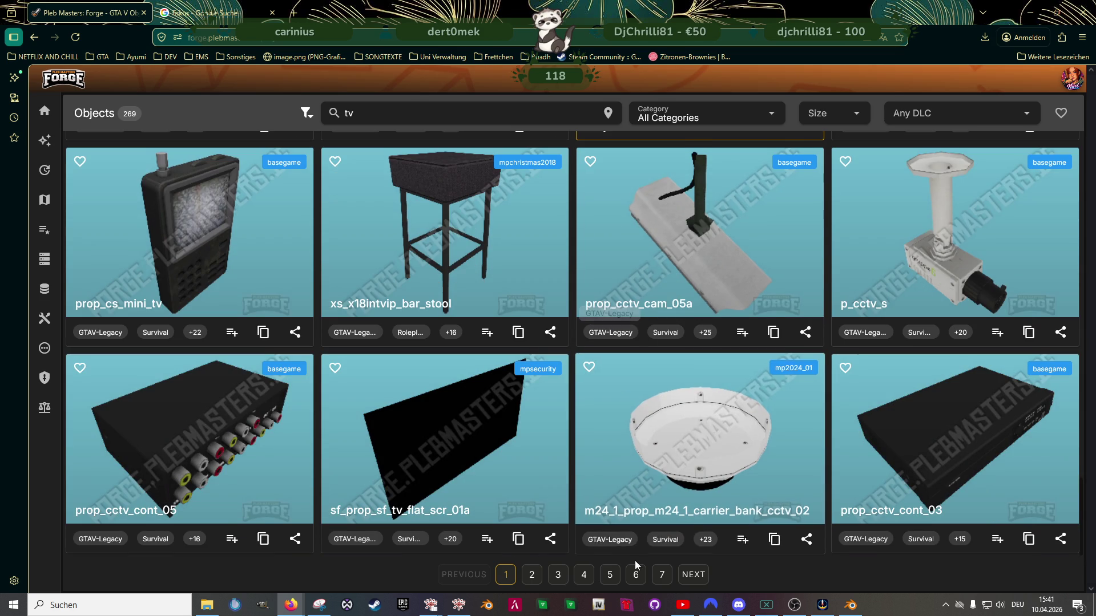
click(693, 575)
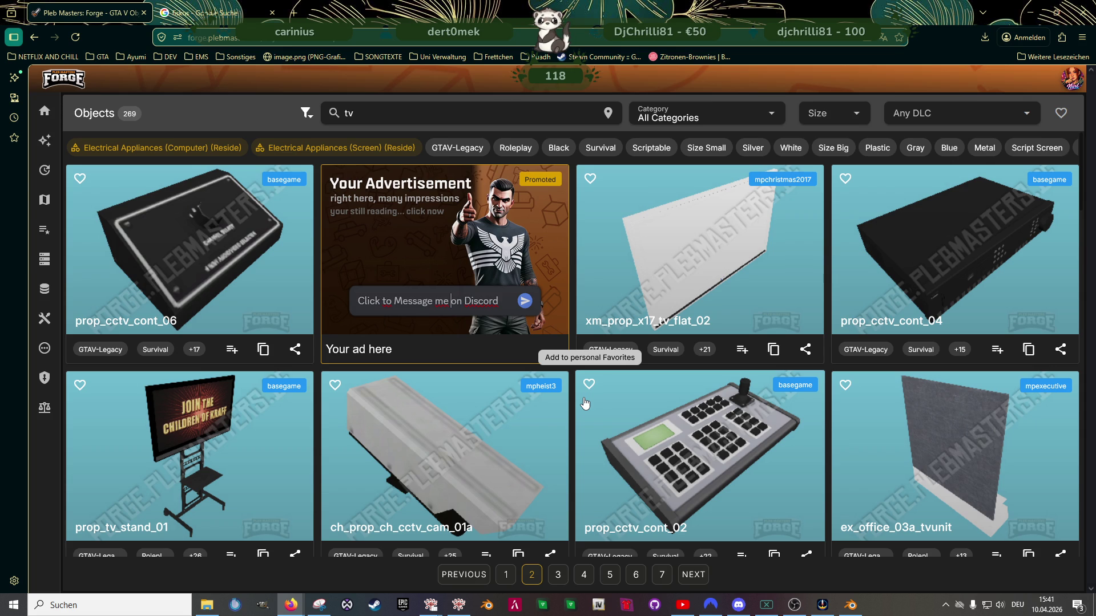
Scroll page 2 of the 'tv' results and move on to page 3
scroll(585, 404, down, 5)
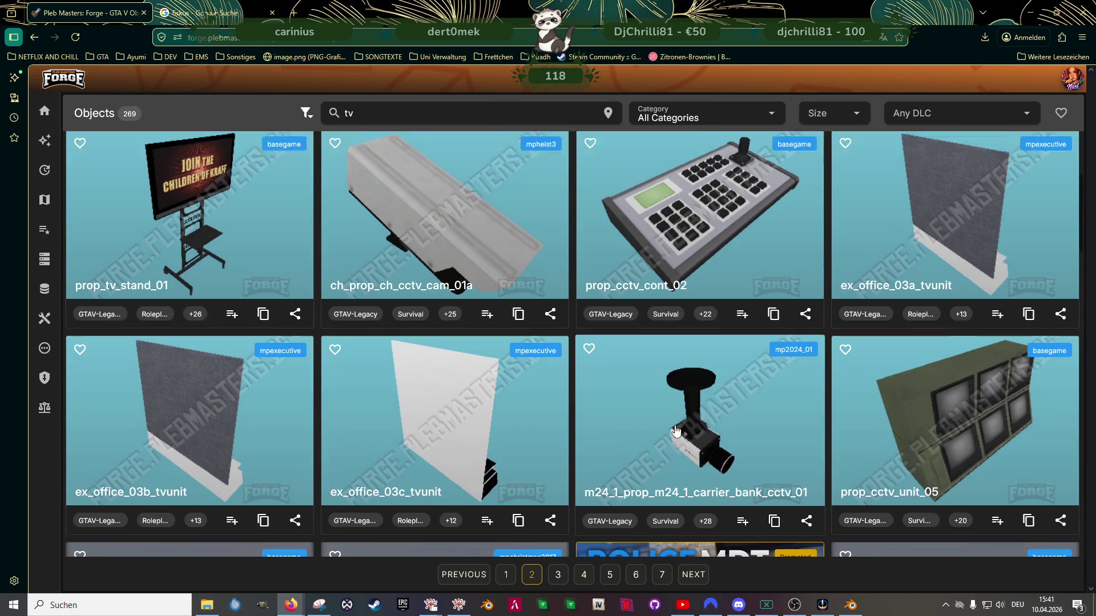
scroll(675, 431, down, 4)
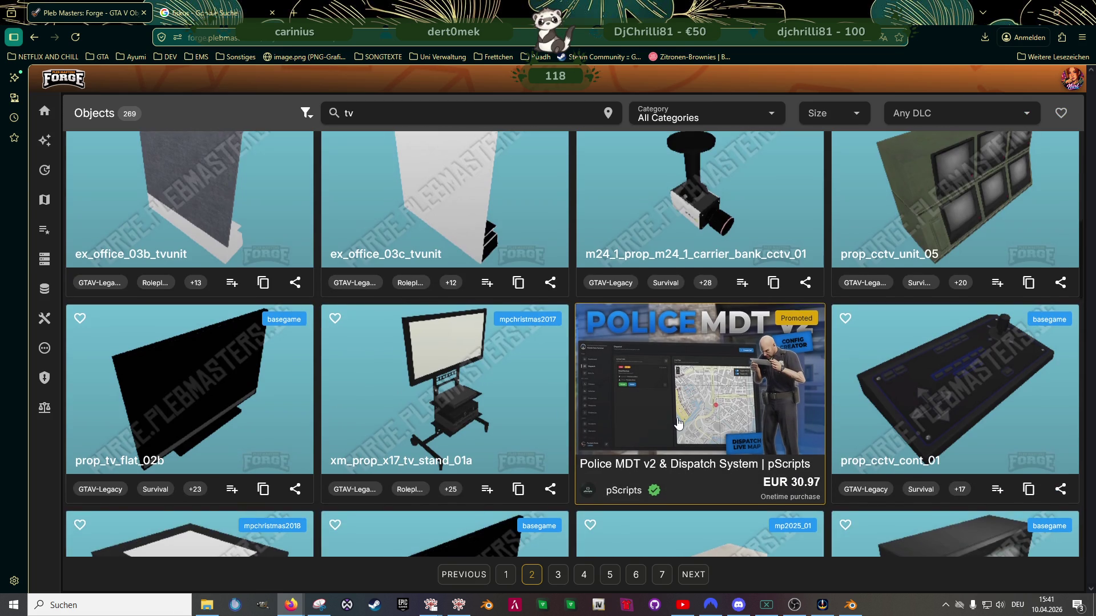
scroll(678, 425, down, 4)
scroll(691, 423, down, 4)
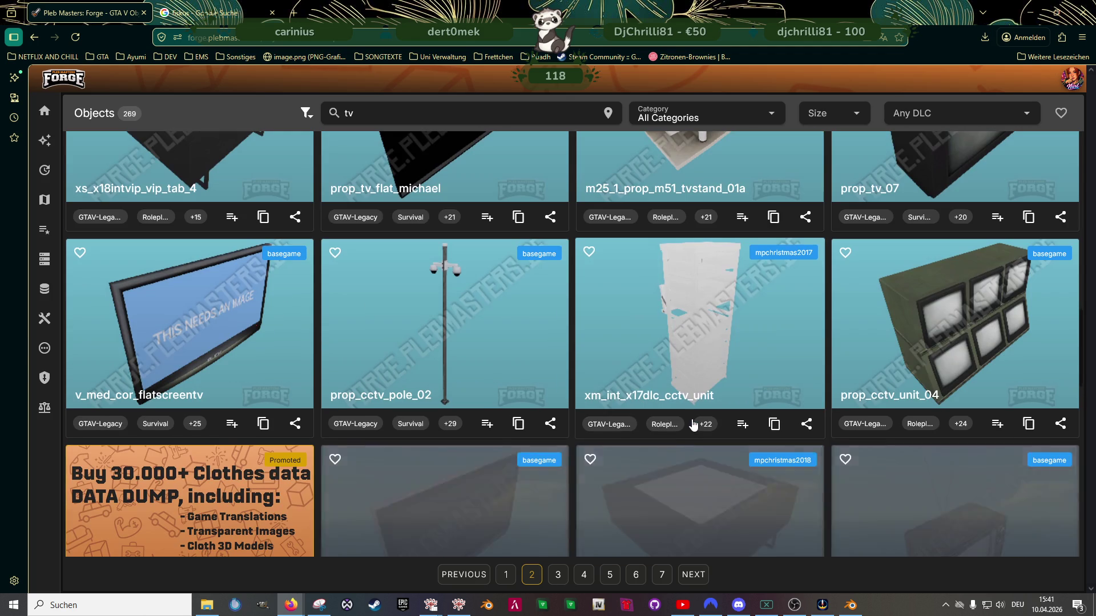
scroll(696, 425, down, 6)
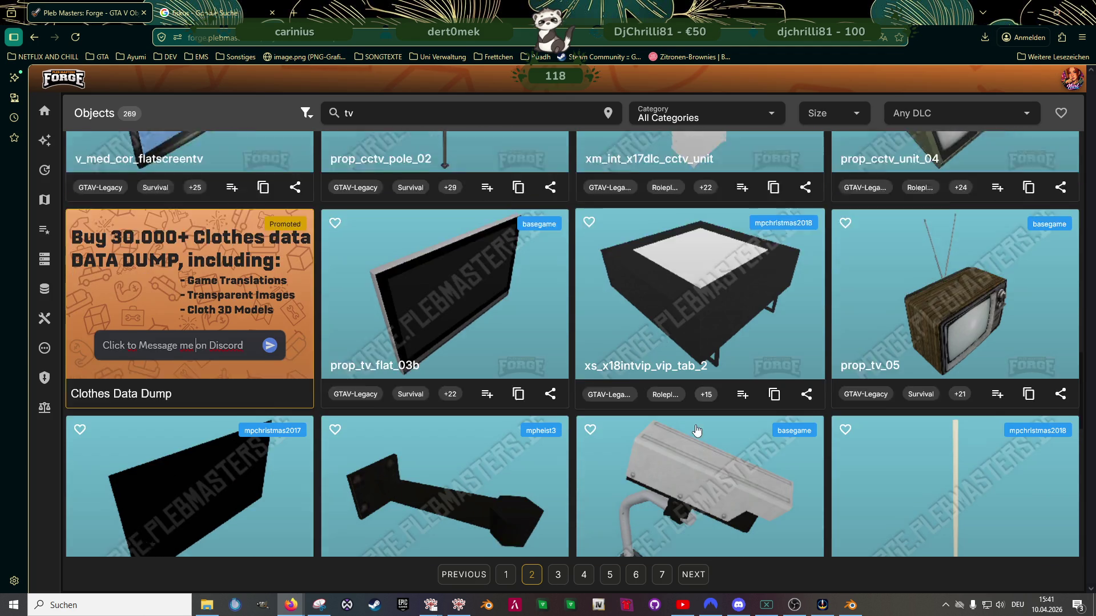
scroll(697, 431, down, 2)
scroll(693, 435, down, 3)
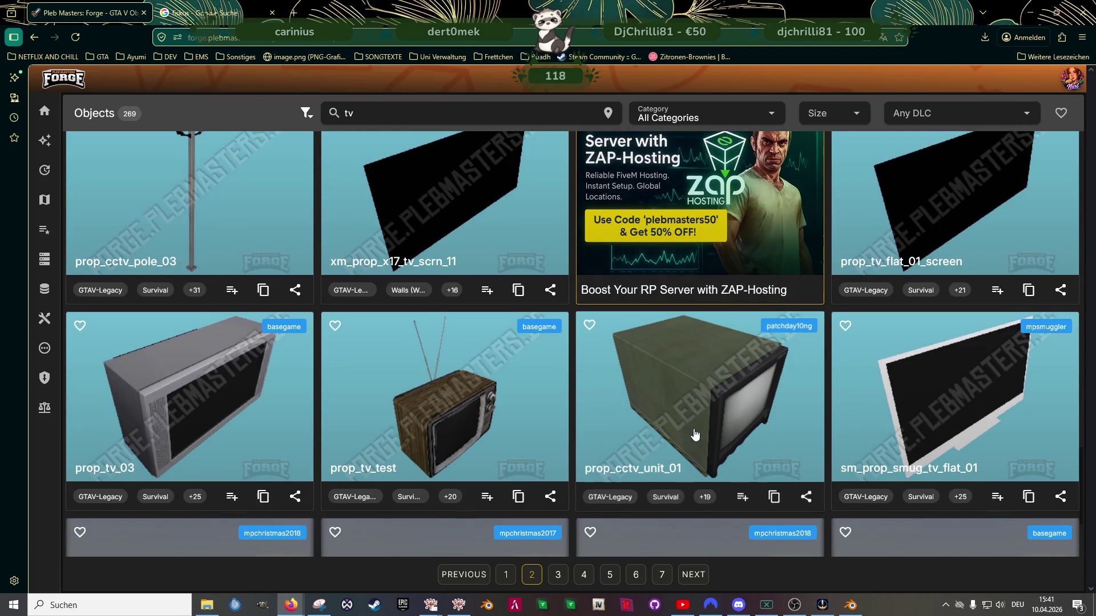
scroll(693, 437, down, 2)
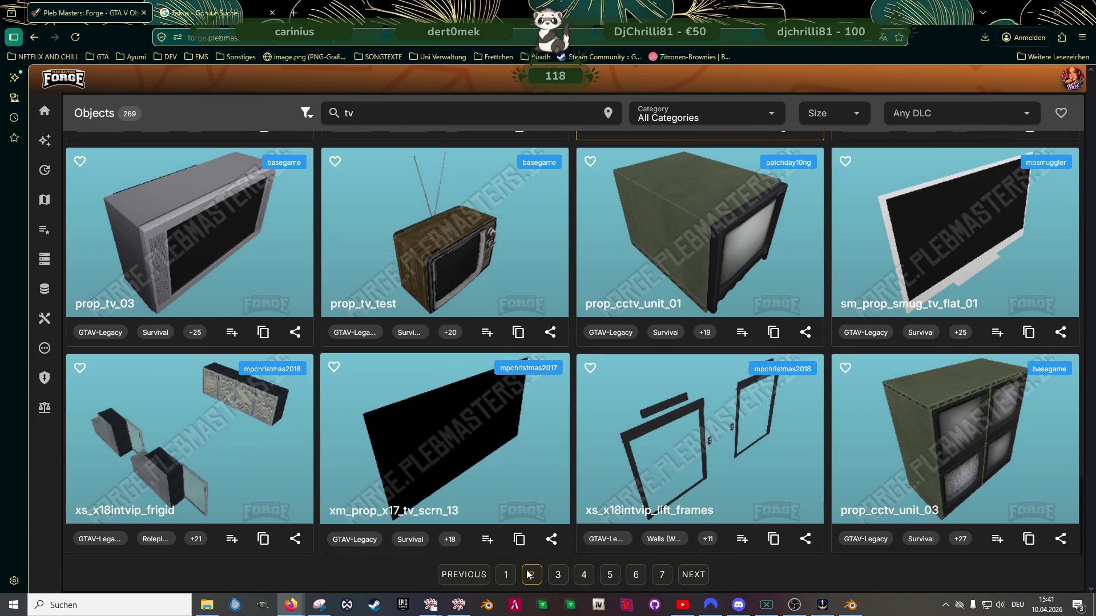
click(696, 575)
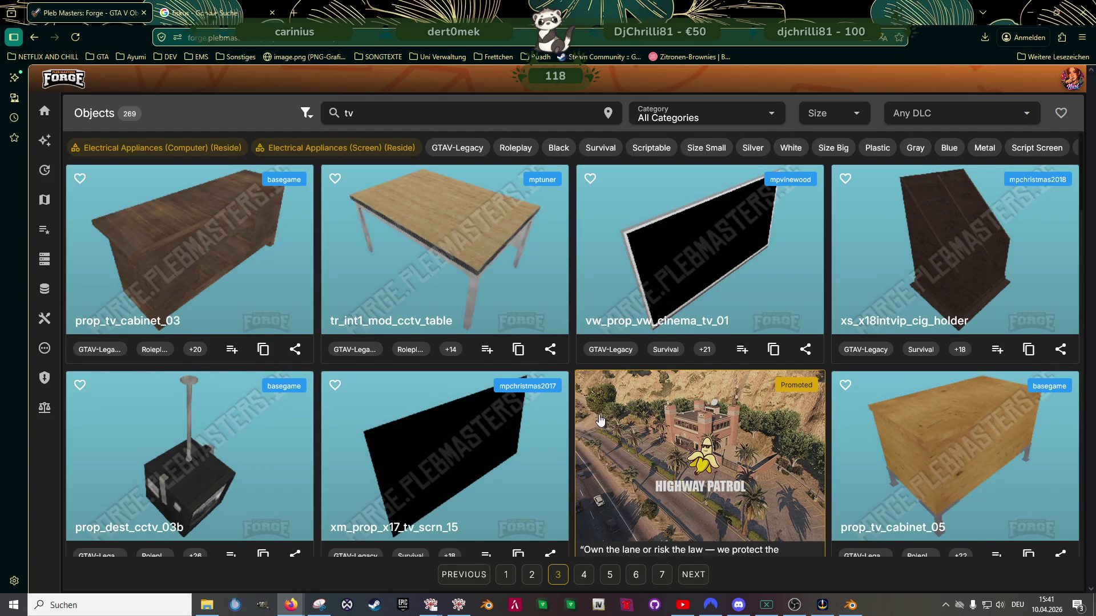
Open hei_int_heist_lng_tvunit's 3D model, rotate and zoom it, then close the details
scroll(600, 421, down, 7)
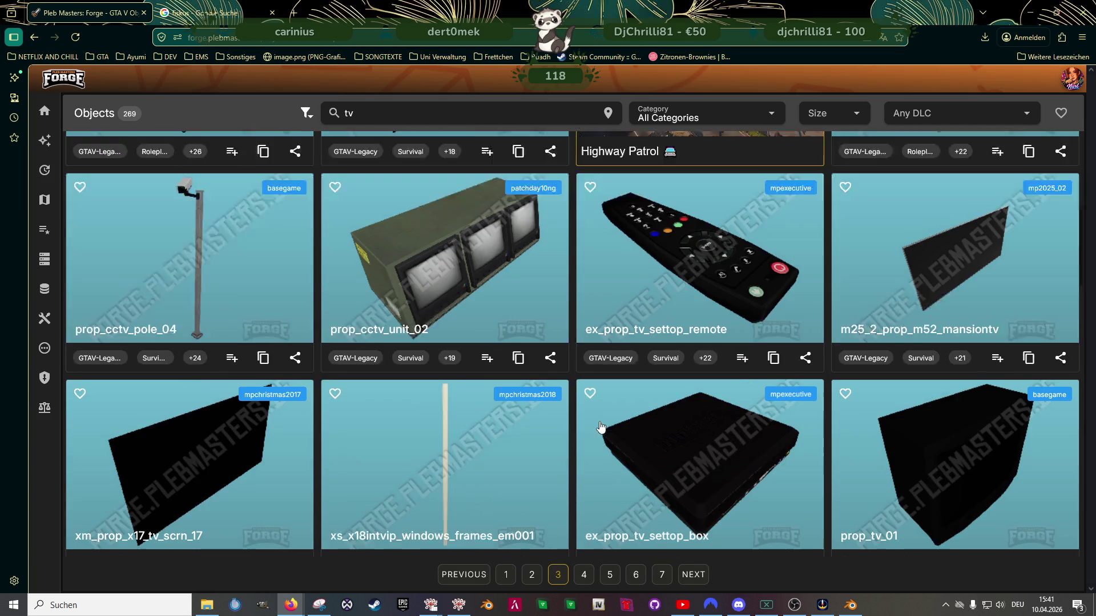
scroll(601, 426, down, 7)
scroll(600, 430, down, 6)
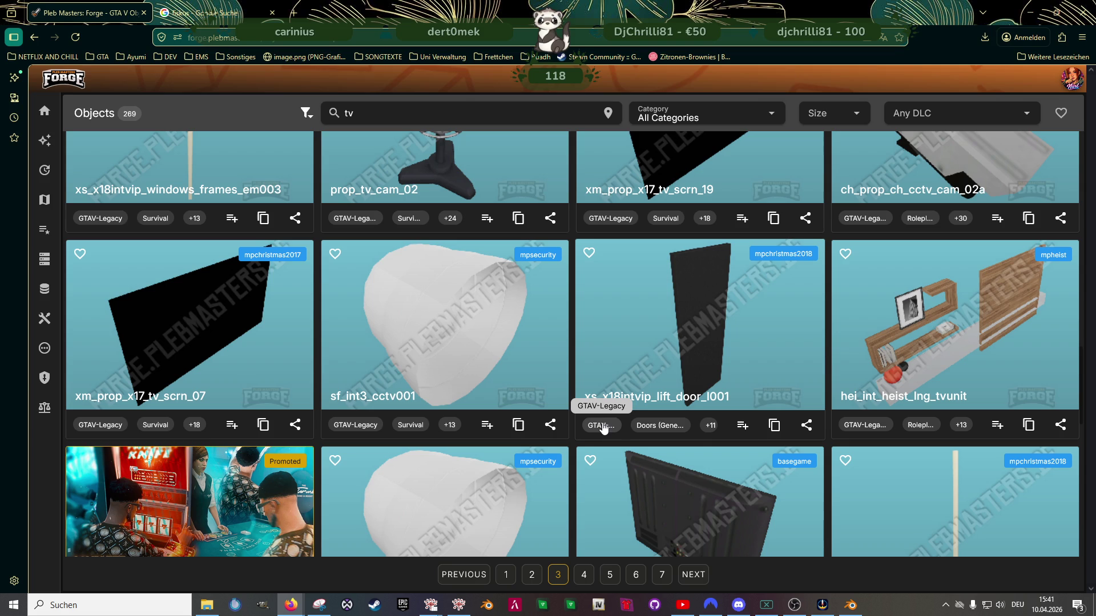
click(879, 352)
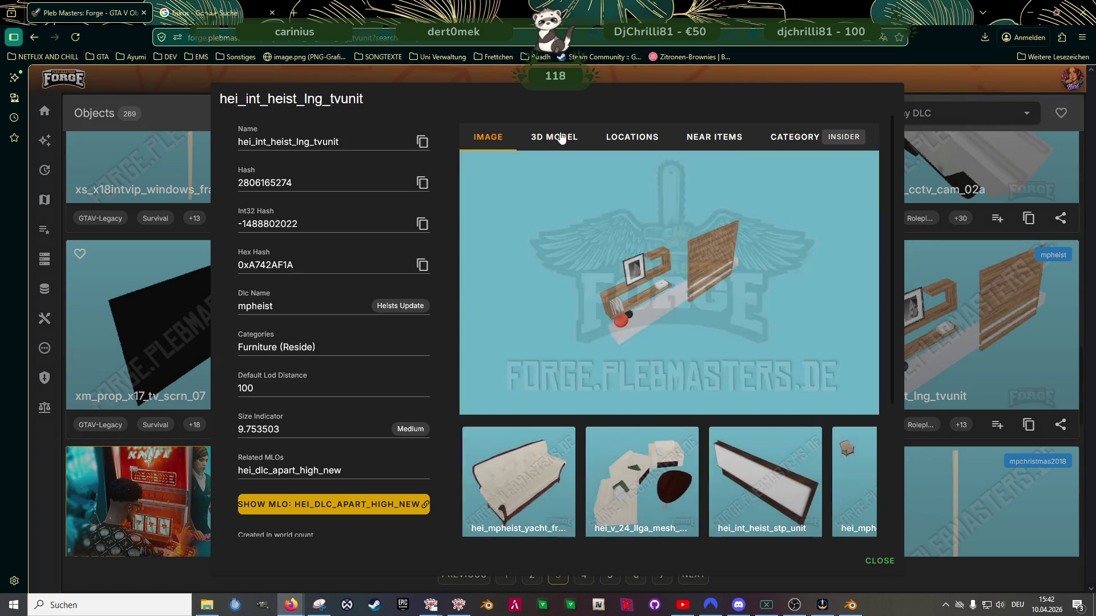
click(553, 137)
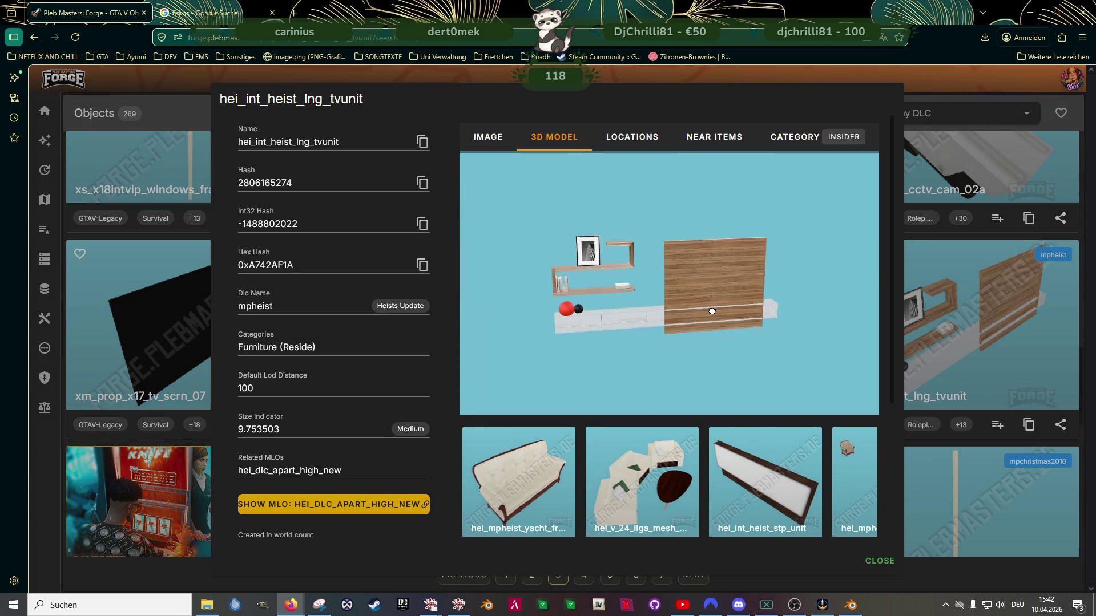
drag(687, 313, 673, 315)
scroll(759, 308, up, 5)
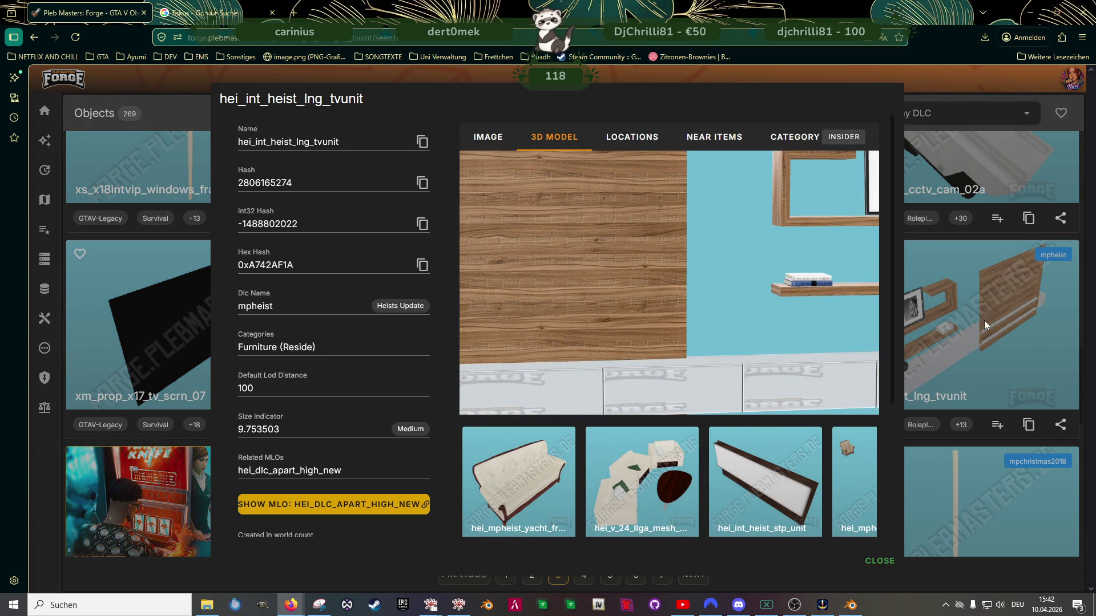
click(949, 323)
Scroll page 3 of the 'tv' results, go to page 4, scroll it, and select the search box
scroll(677, 335, down, 2)
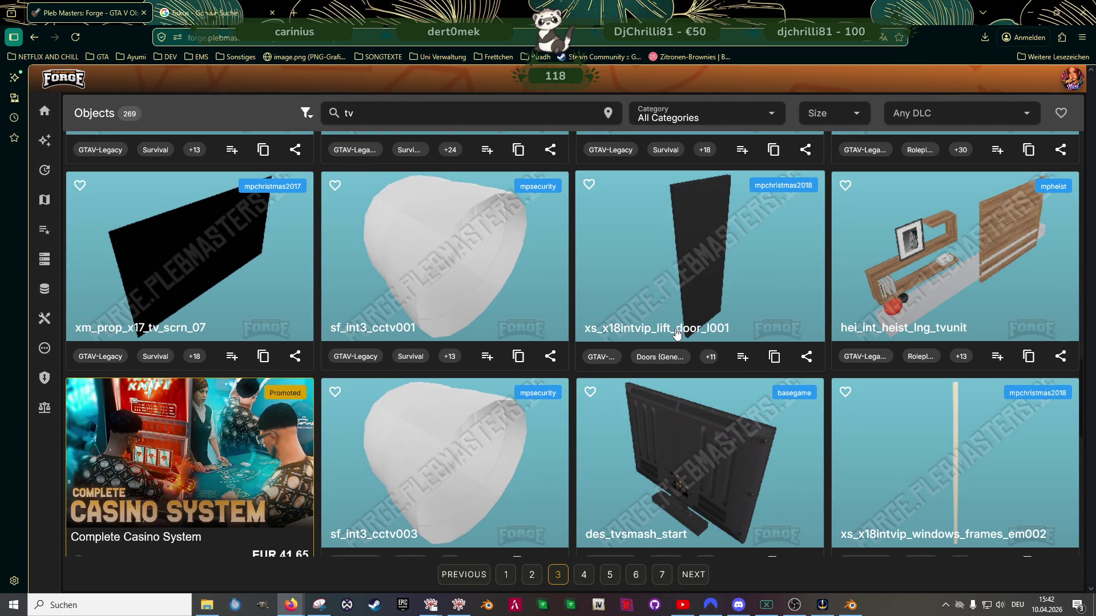
scroll(677, 334, down, 7)
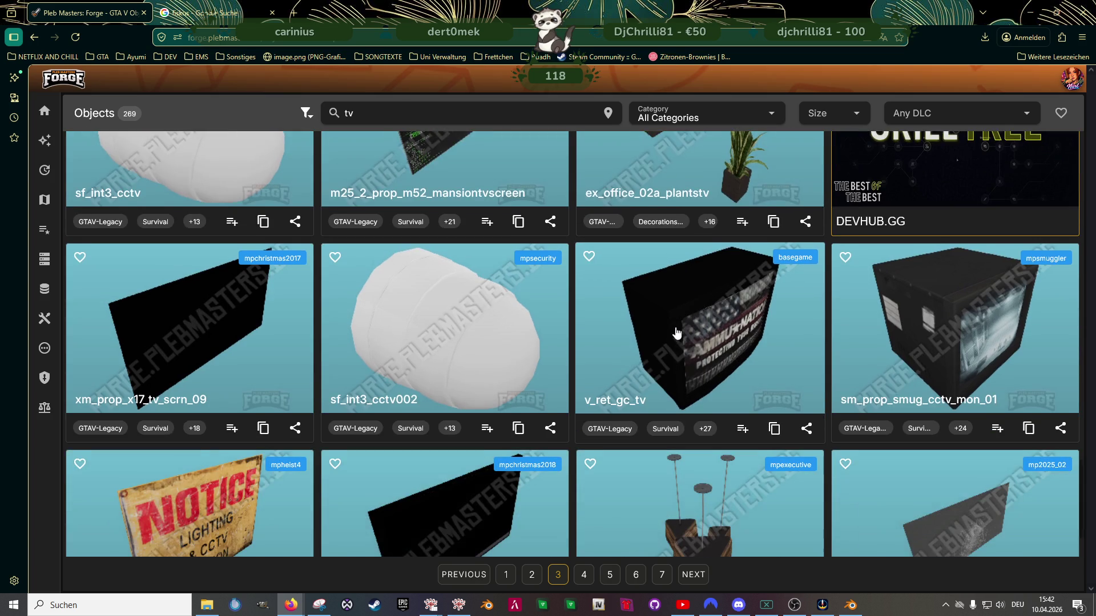
scroll(677, 333, down, 2)
click(693, 575)
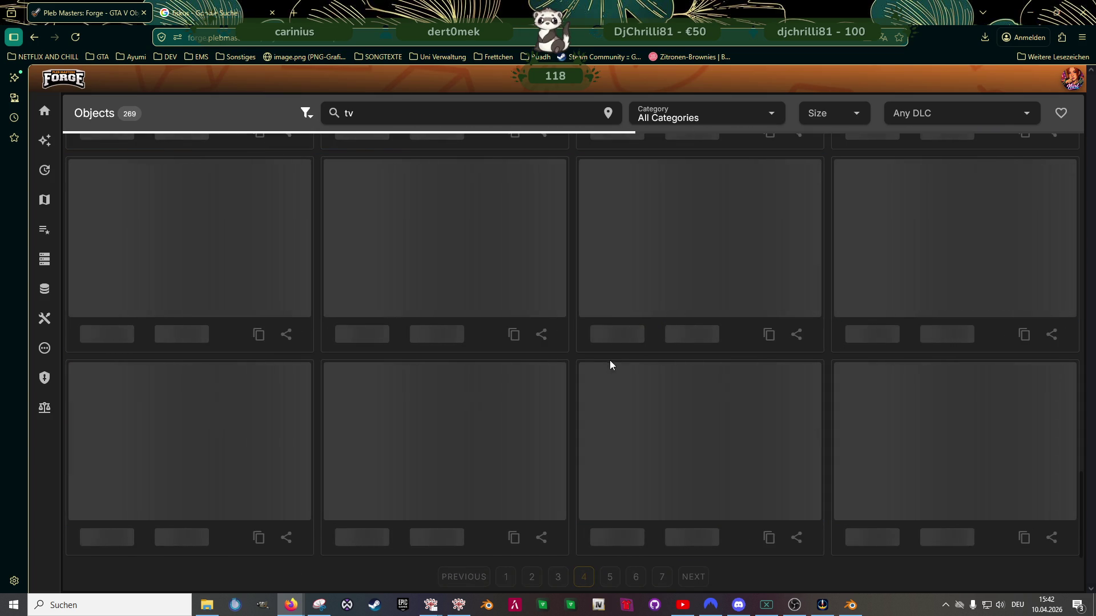
scroll(664, 318, down, 10)
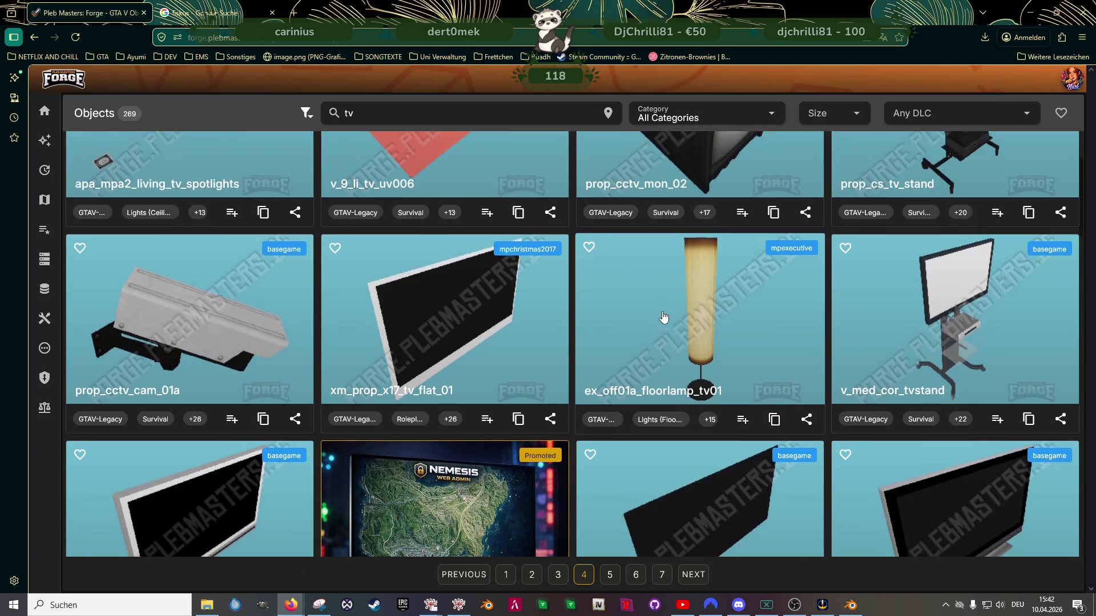
scroll(663, 322, down, 14)
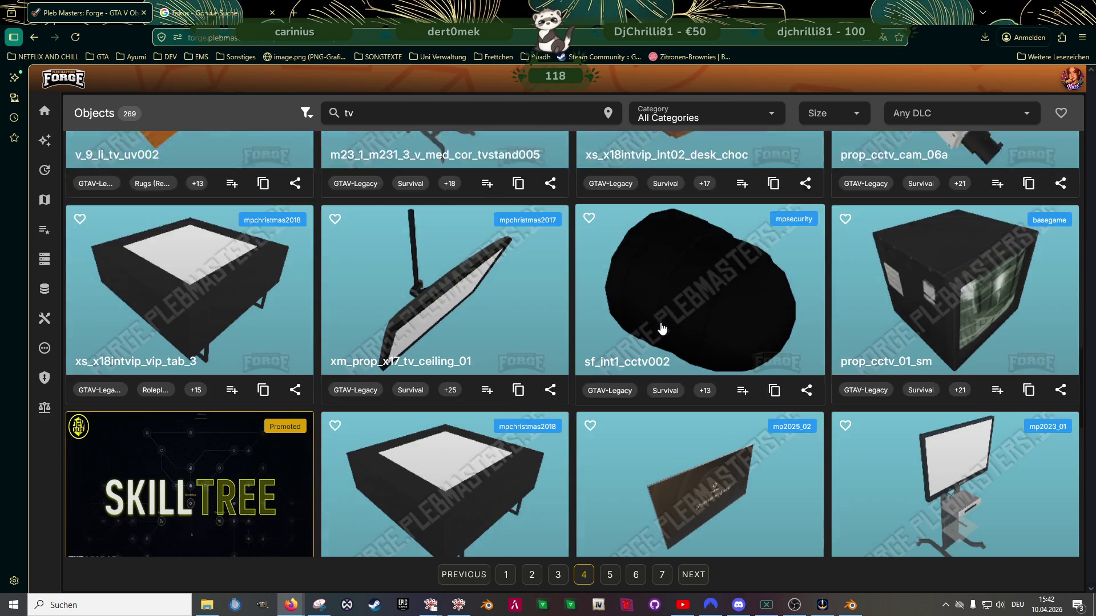
scroll(663, 327, down, 4)
click(422, 110)
text(uni)
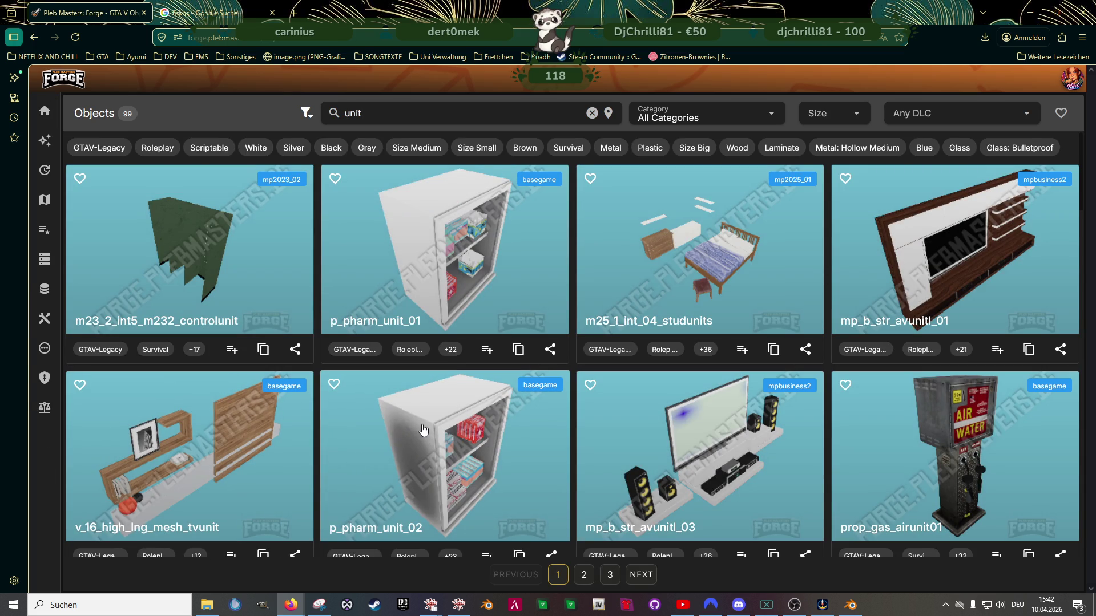
Open the details of mp_b_str_avunitl_03 from the 'unit' results
click(678, 444)
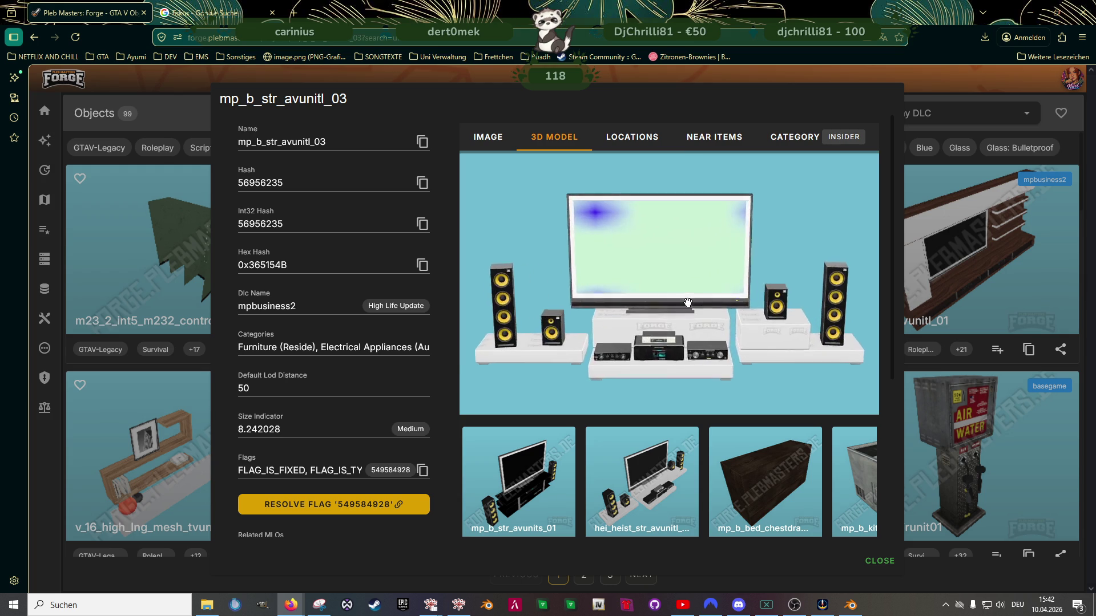
Rotate and zoom the mp_b_str_avunitl_03 TV-with-speakers model
drag(688, 298, 662, 342)
scroll(638, 465, right, 1)
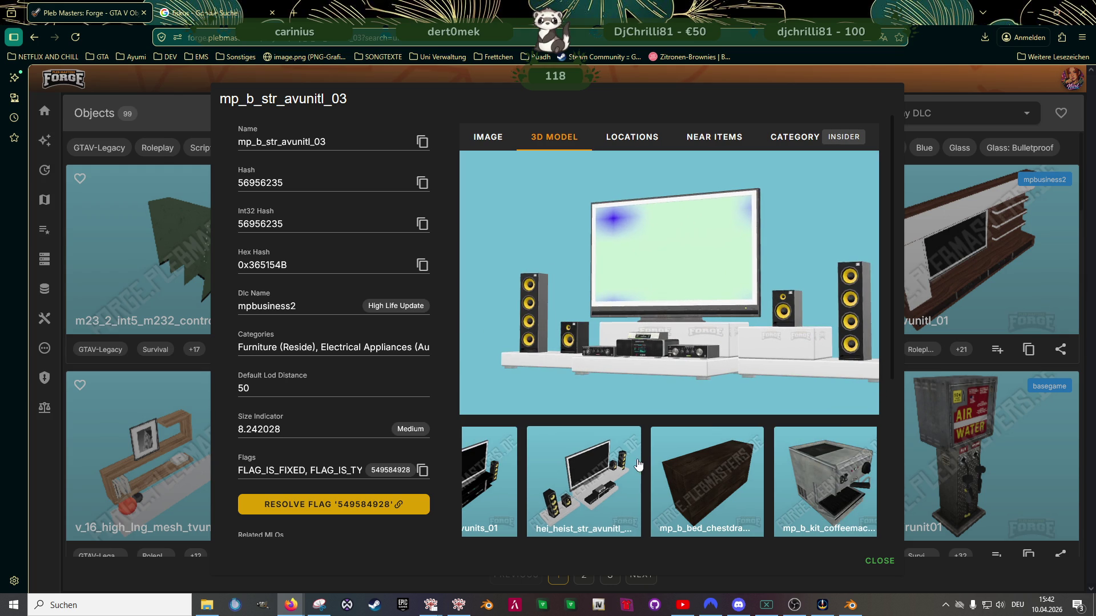
scroll(611, 471, left, 1)
Switch to mp_b_str_avunits_01, orbit it, copy its name, and close the details
click(520, 487)
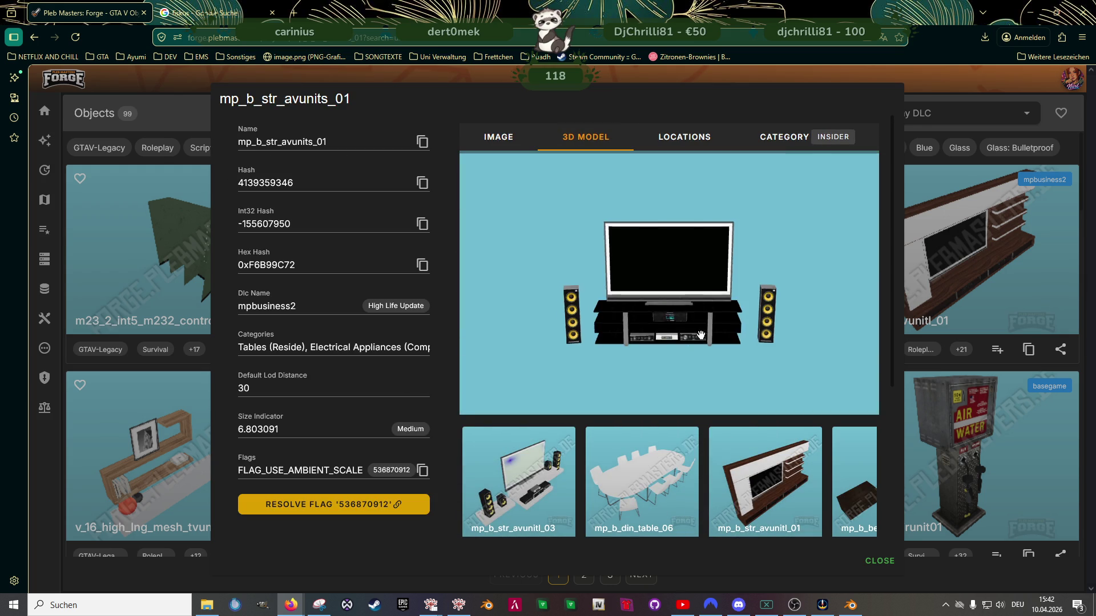
scroll(686, 356, up, 5)
mouse_move(686, 356)
mouse_down()
mouse_move(709, 326)
mouse_move(445, 220)
mouse_up()
click(422, 142)
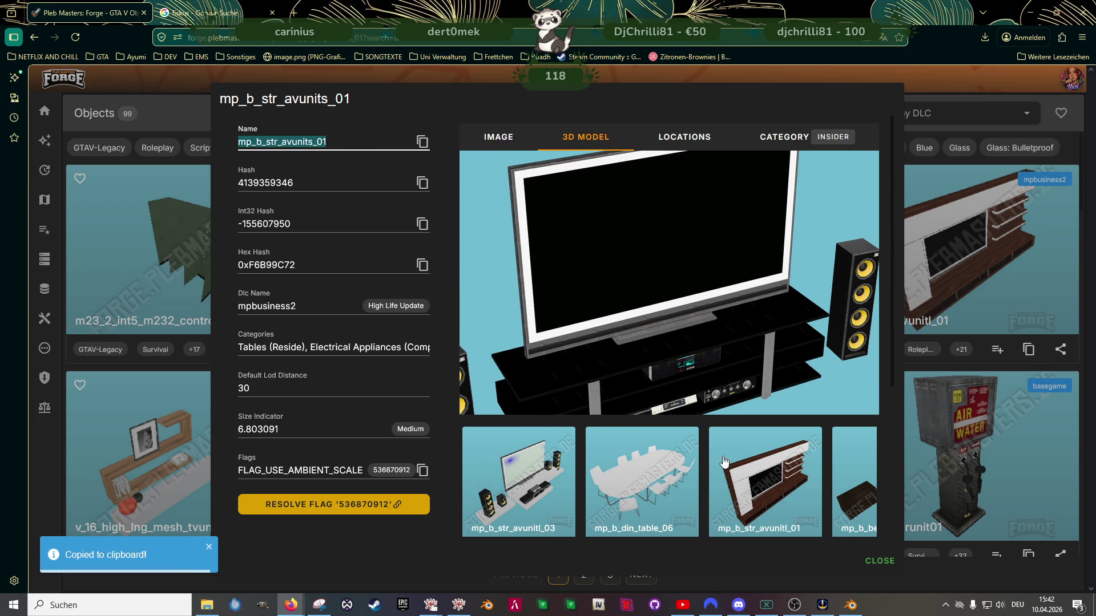
scroll(727, 452, down, 3)
key(Escape)
scroll(675, 351, down, 3)
scroll(677, 356, down, 3)
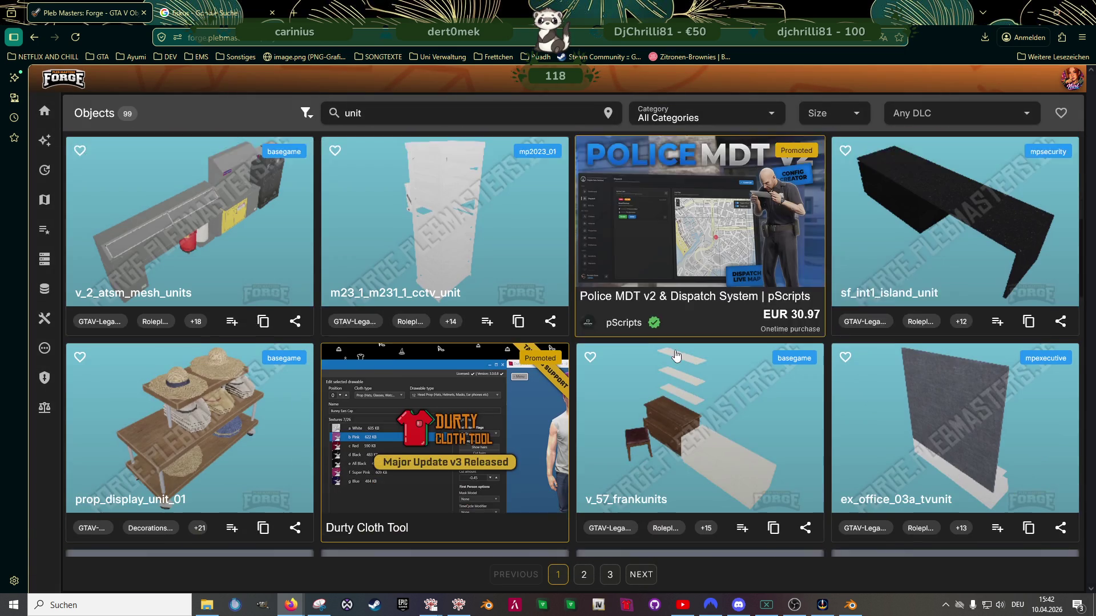
scroll(677, 356, down, 3)
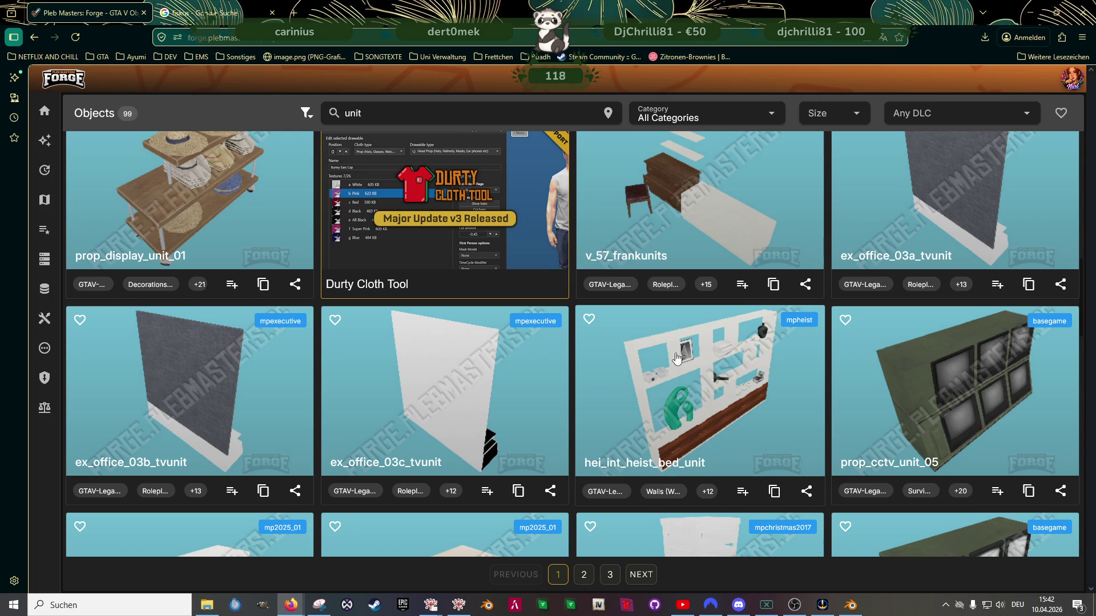
scroll(677, 357, down, 4)
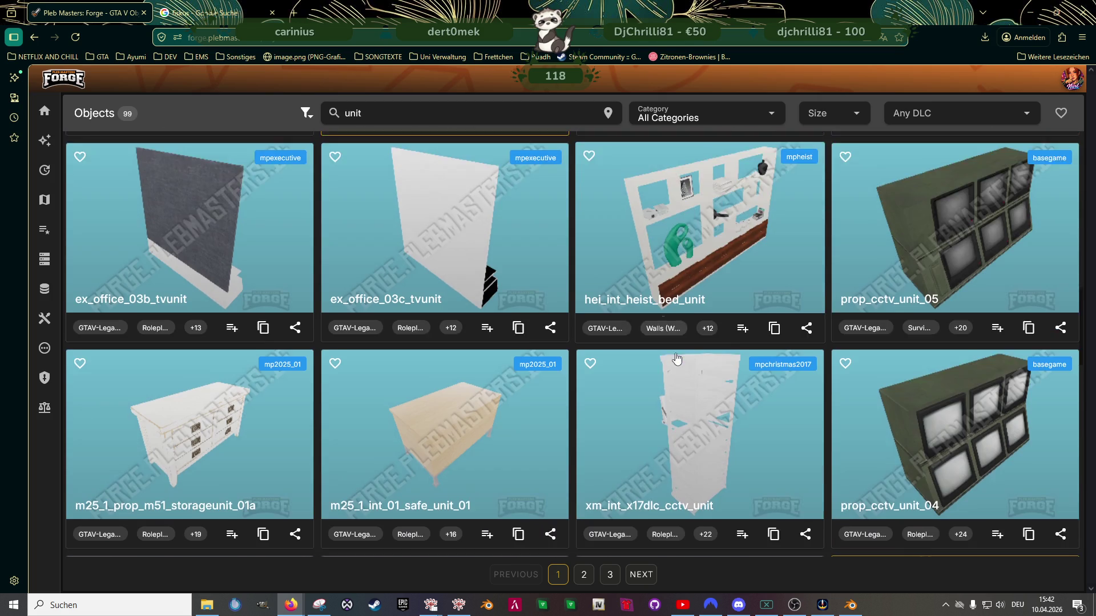
scroll(674, 357, down, 3)
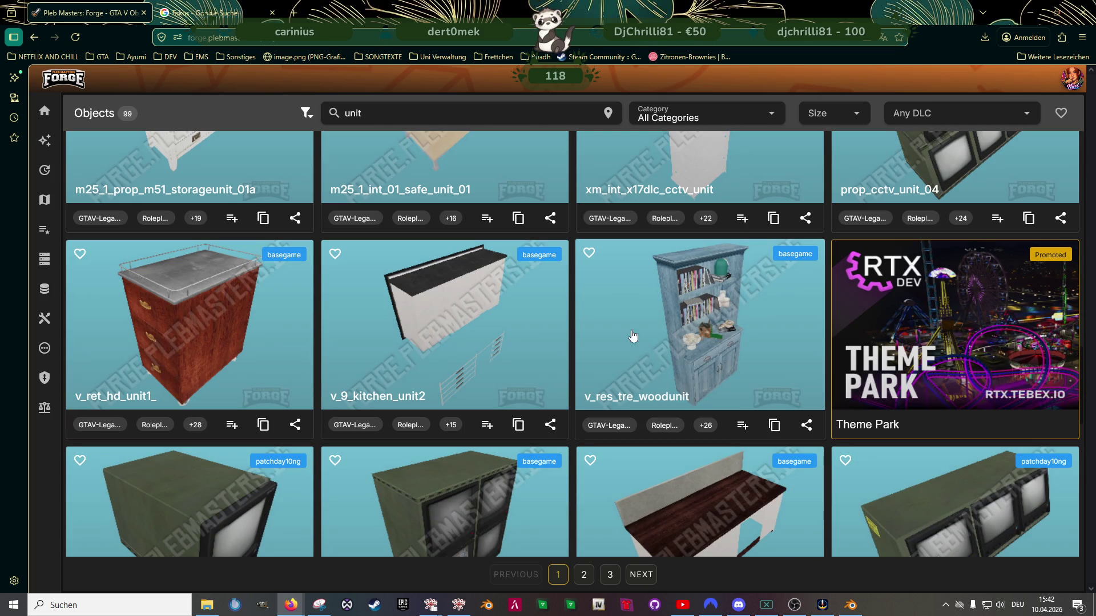
click(673, 324)
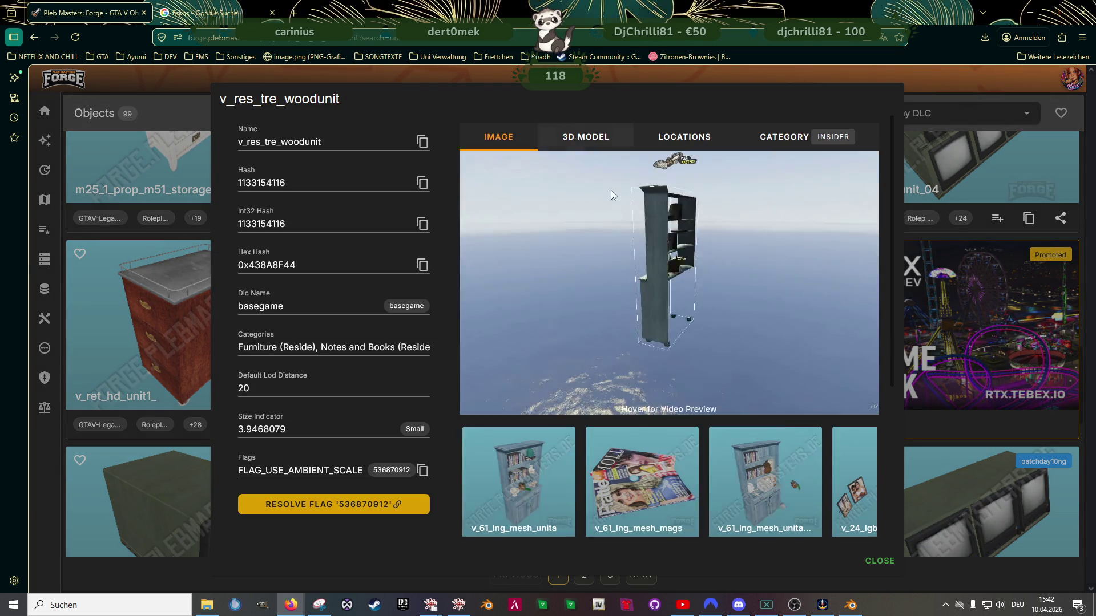
click(585, 138)
scroll(719, 302, up, 5)
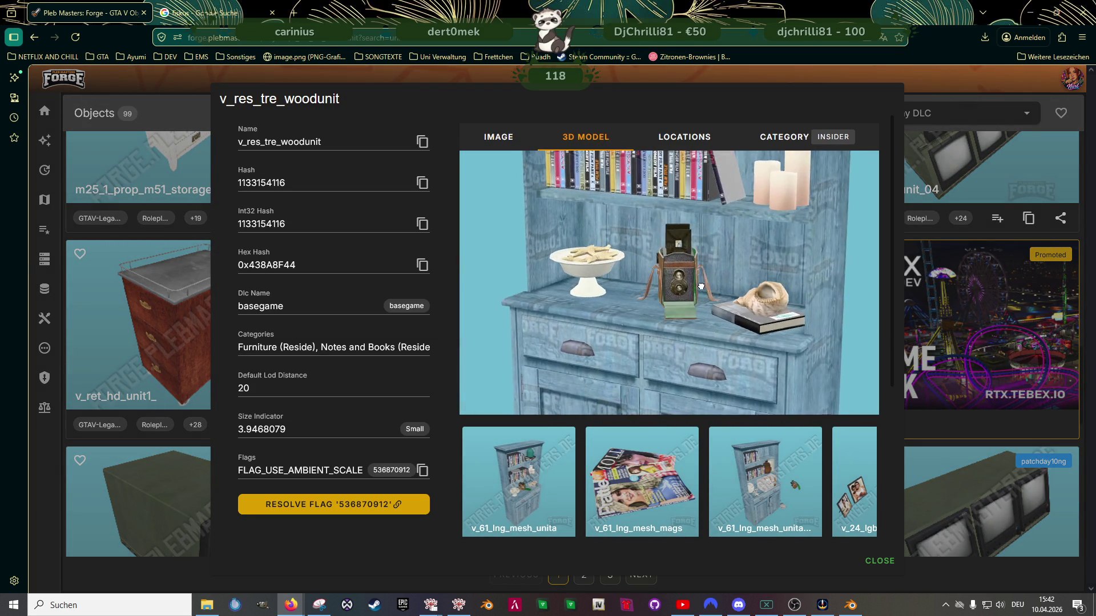
scroll(737, 284, down, 5)
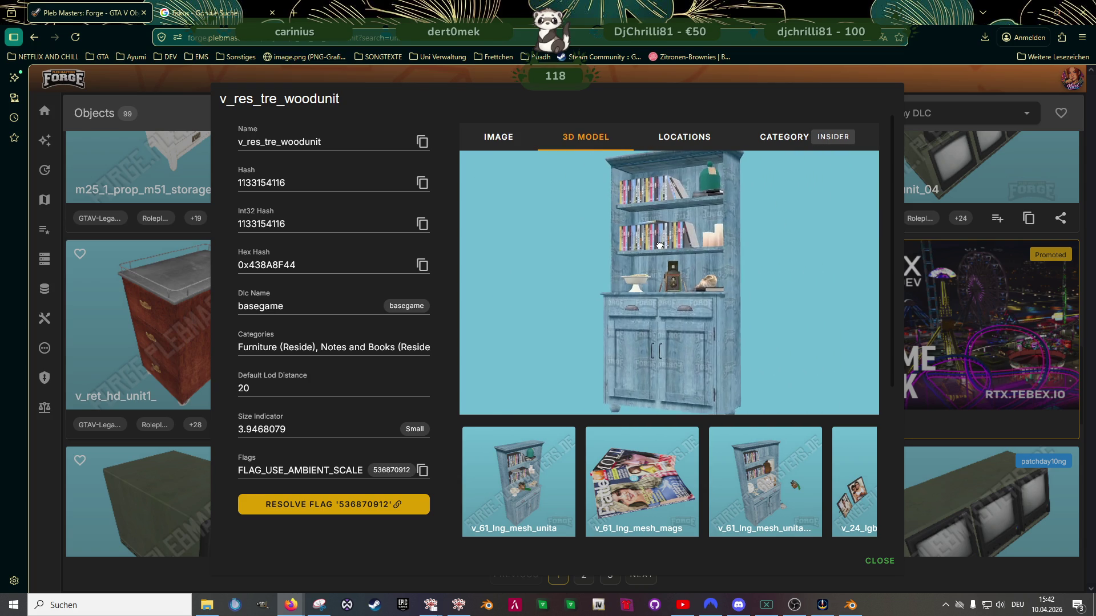
key(Escape)
scroll(577, 391, down, 5)
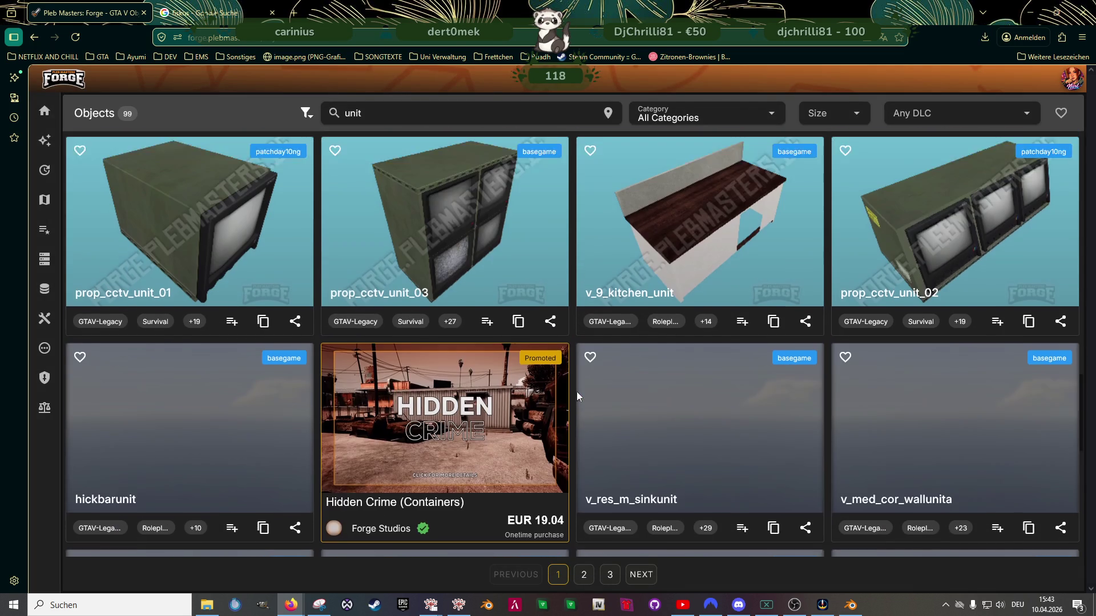
Scroll the 'unit' results, go to page 2, and scroll through objects like v_res_d_sideunit
scroll(685, 402, down, 3)
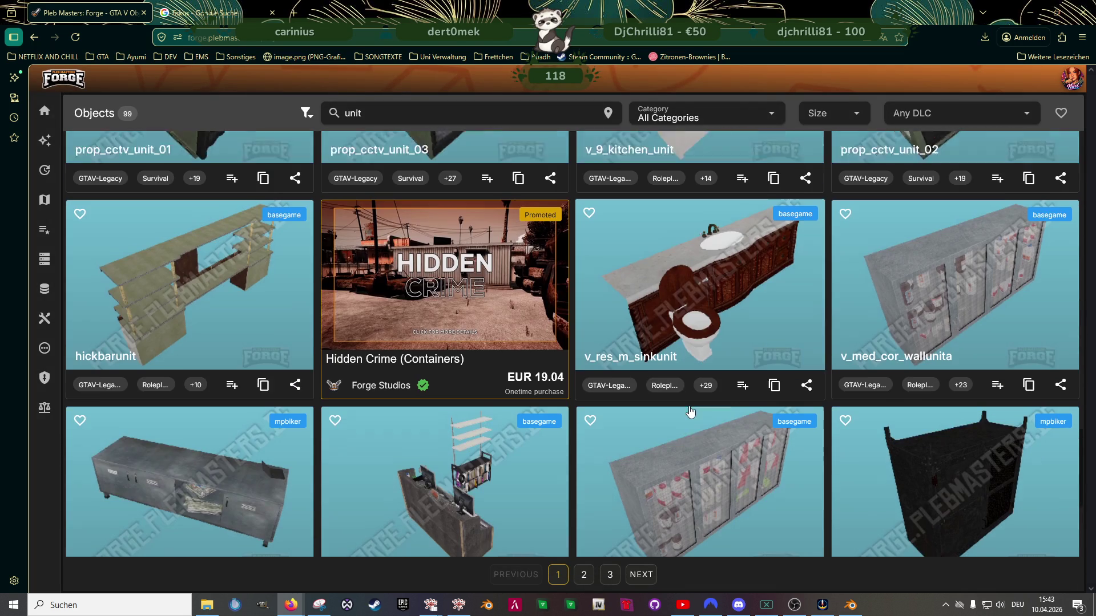
scroll(691, 414, down, 5)
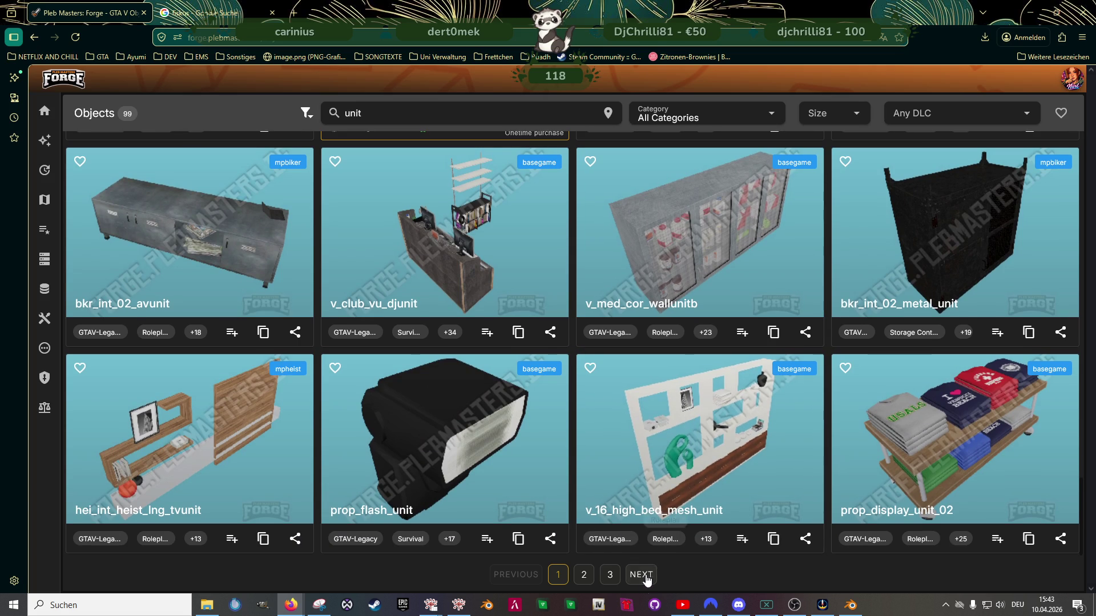
click(641, 576)
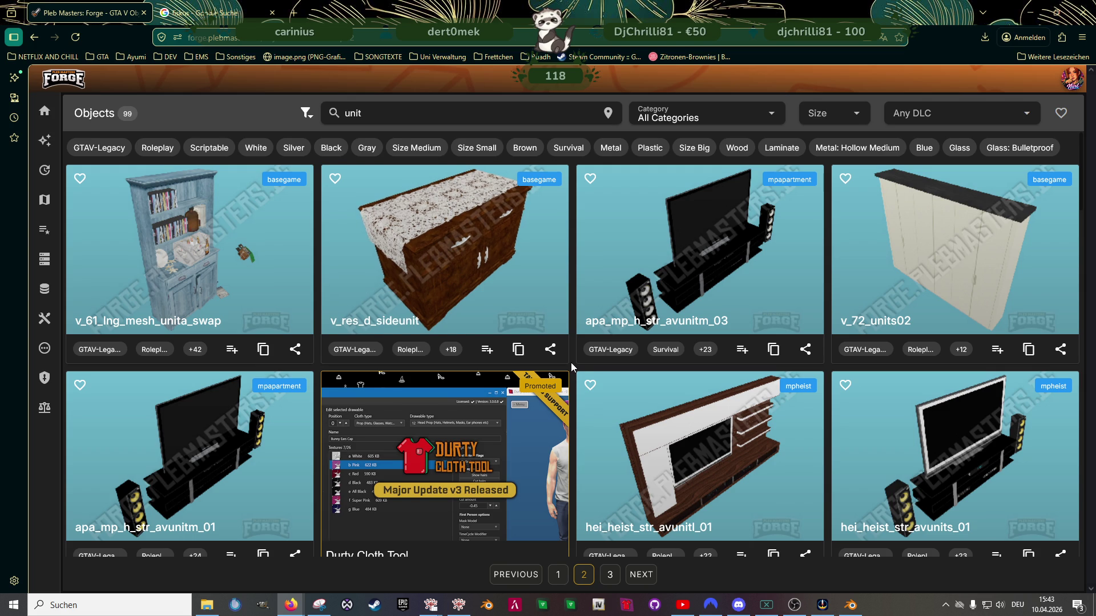
scroll(660, 378, down, 3)
scroll(659, 378, down, 3)
scroll(651, 381, down, 3)
scroll(651, 382, down, 1)
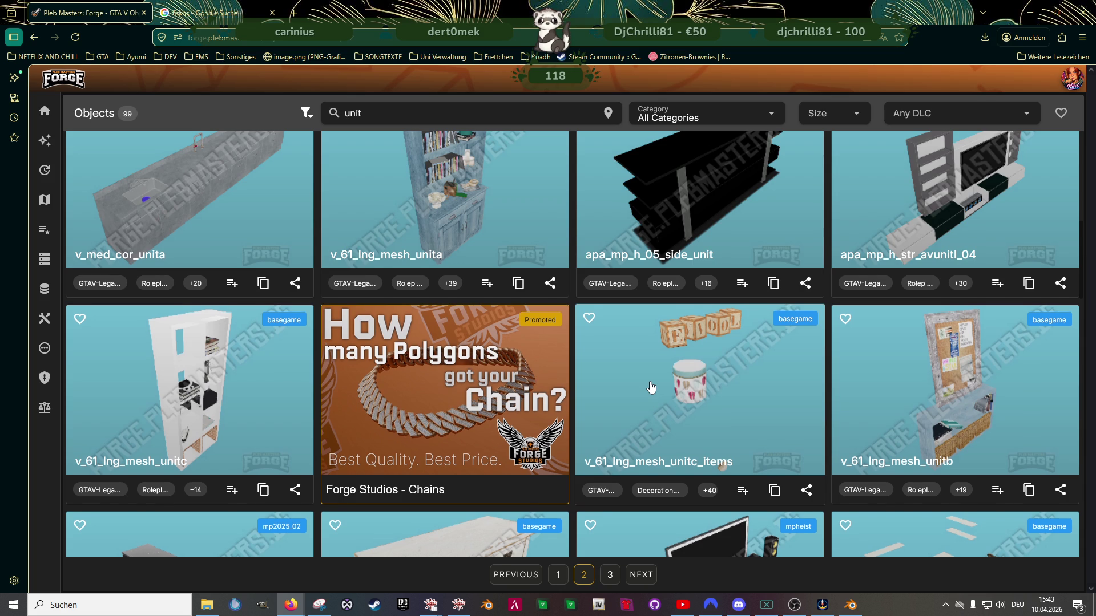
scroll(651, 388, down, 1)
Open v_61_lng_mesh_unitc's 3D model, zoom in and turn it
click(147, 326)
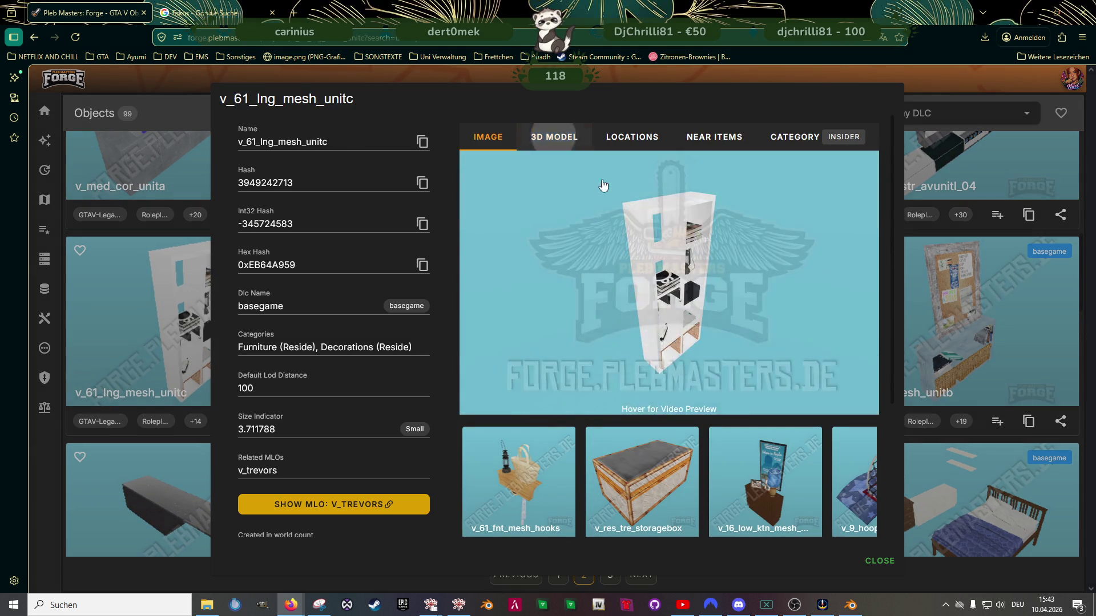
click(555, 137)
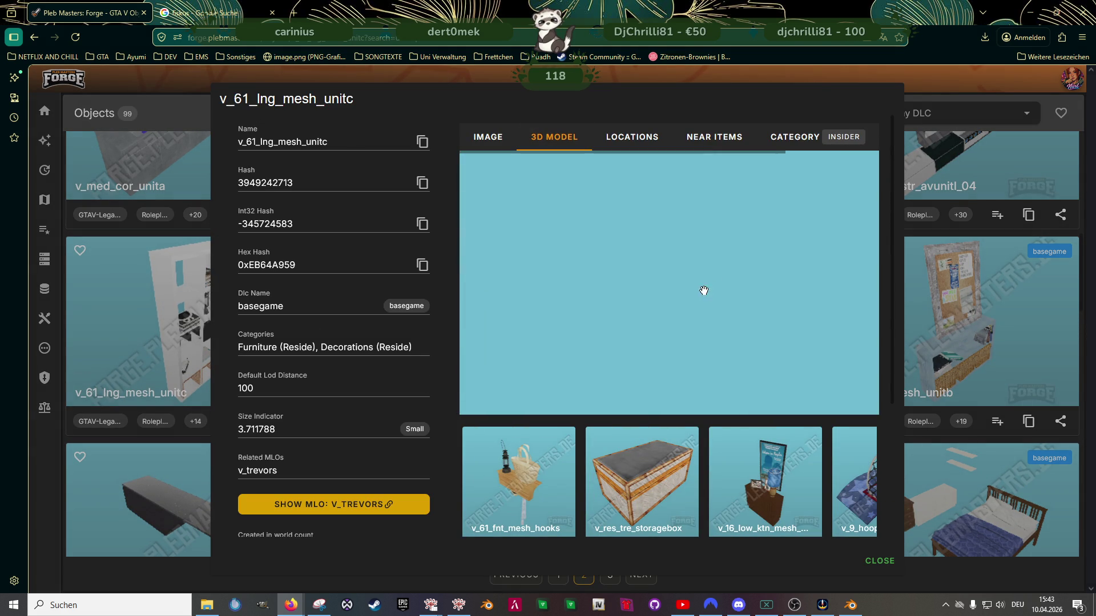
scroll(703, 292, up, 5)
drag(703, 292, 613, 278)
Switch to the related v_res_tre_storagebox, view its 3D model, zoom and rotate it
click(623, 475)
click(555, 137)
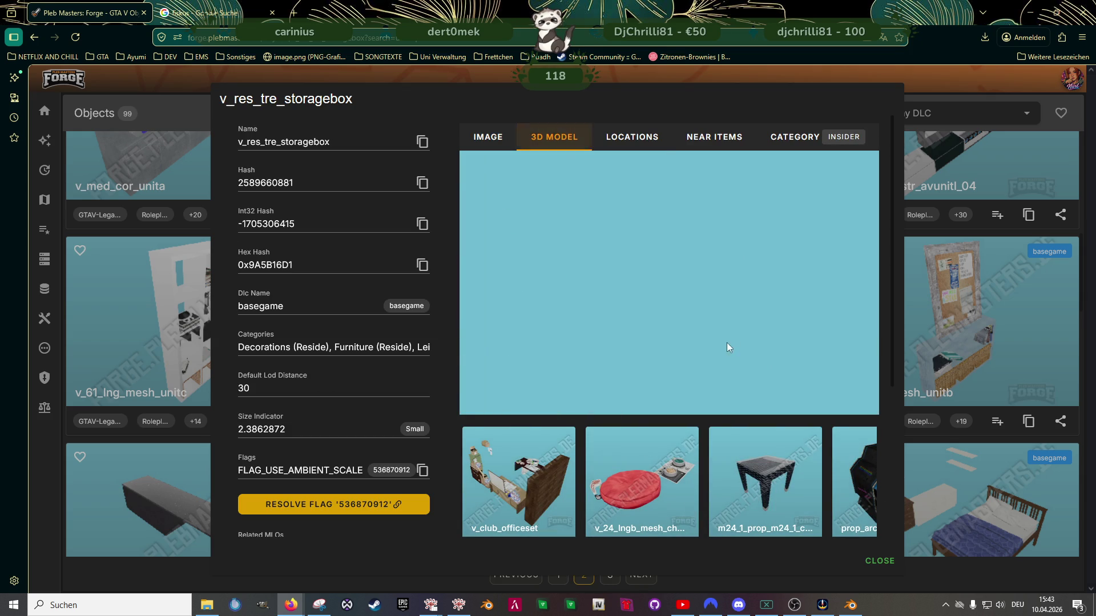
scroll(728, 342, up, 5)
mouse_move(728, 342)
mouse_down()
mouse_move(651, 305)
mouse_move(795, 289)
mouse_up()
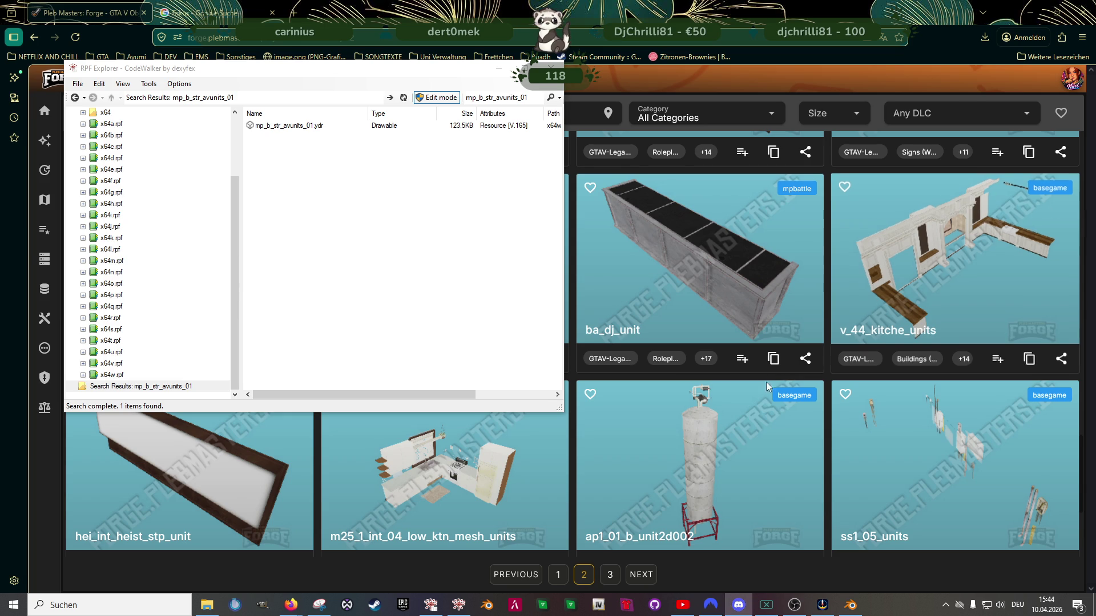
Save all mp_b_str_avunits_01 textures from the CodeWalker model viewer into the clubhouse folder
double_click(290, 126)
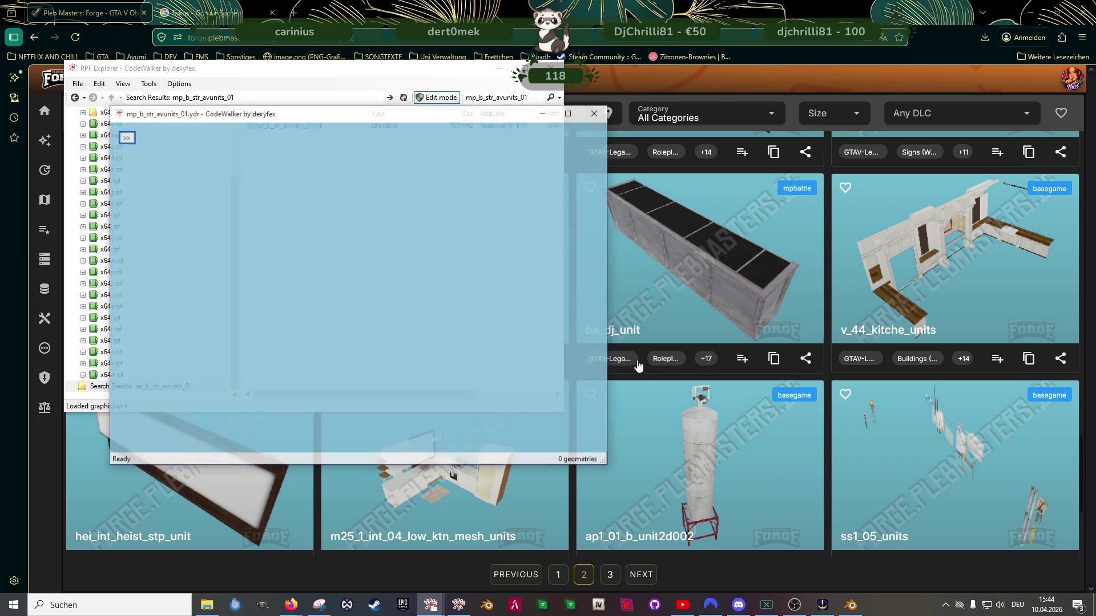
click(125, 137)
click(159, 152)
click(147, 166)
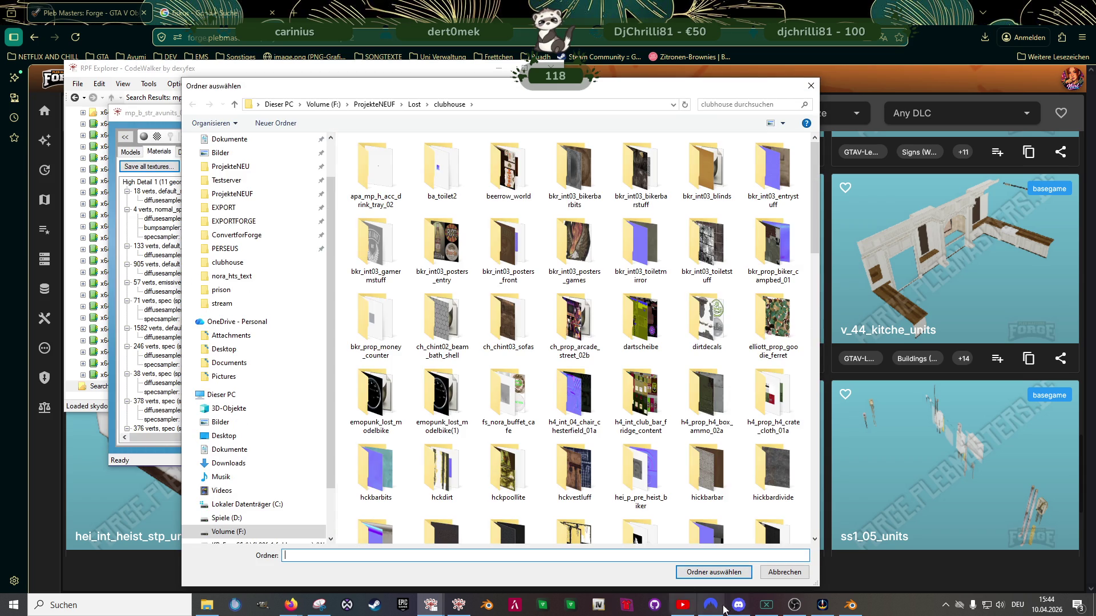
click(721, 574)
click(582, 337)
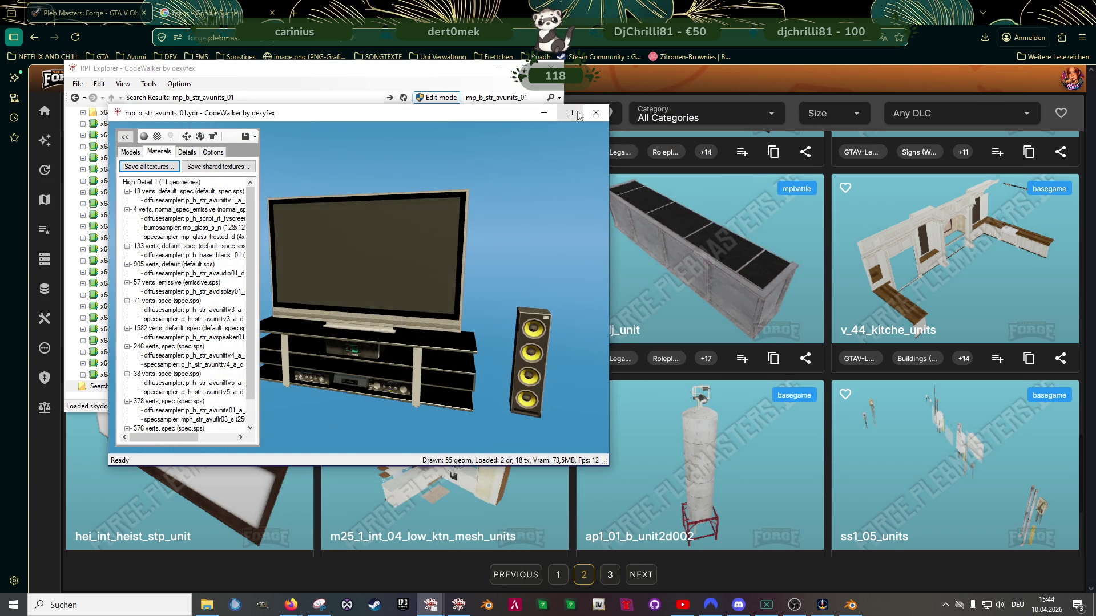
key(alt+F4)
Export mp_b_str_avunits_01.ydr as XML to the clubhouse folder and start Blender's CodeWalker import
right_click(309, 129)
click(383, 162)
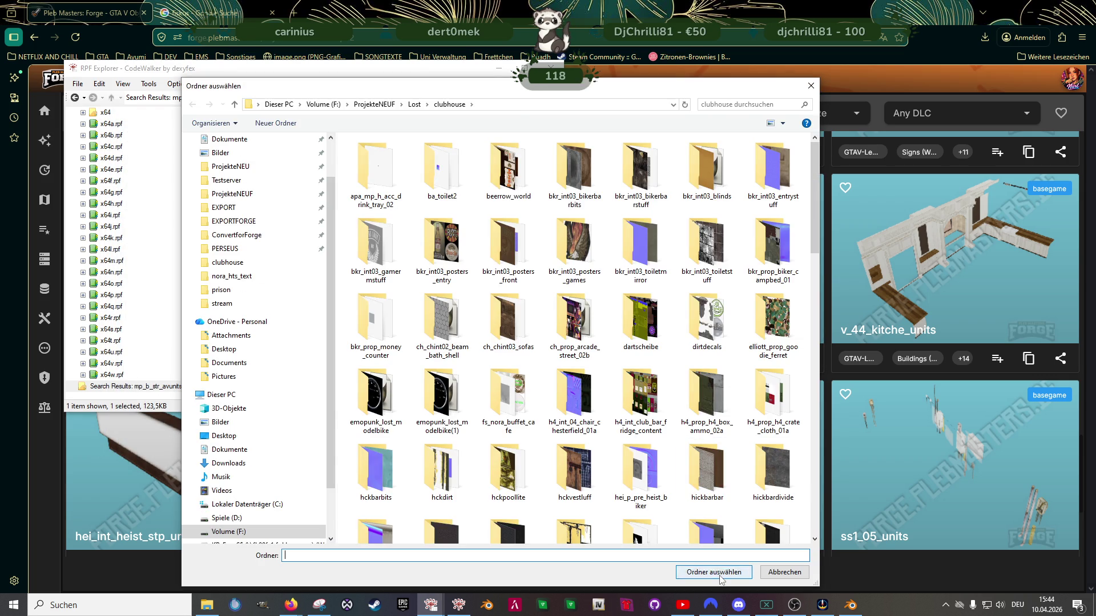
click(721, 574)
key(alt+Tab)
click(682, 85)
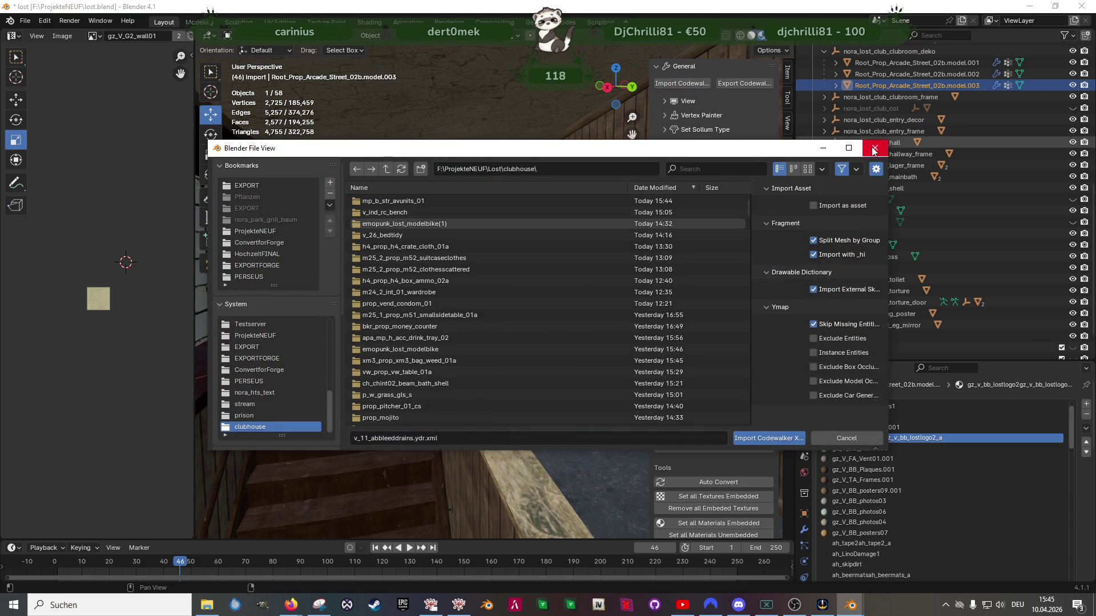
Close the file browser and select the import collection in the Outliner
click(873, 149)
scroll(848, 327, down, 3)
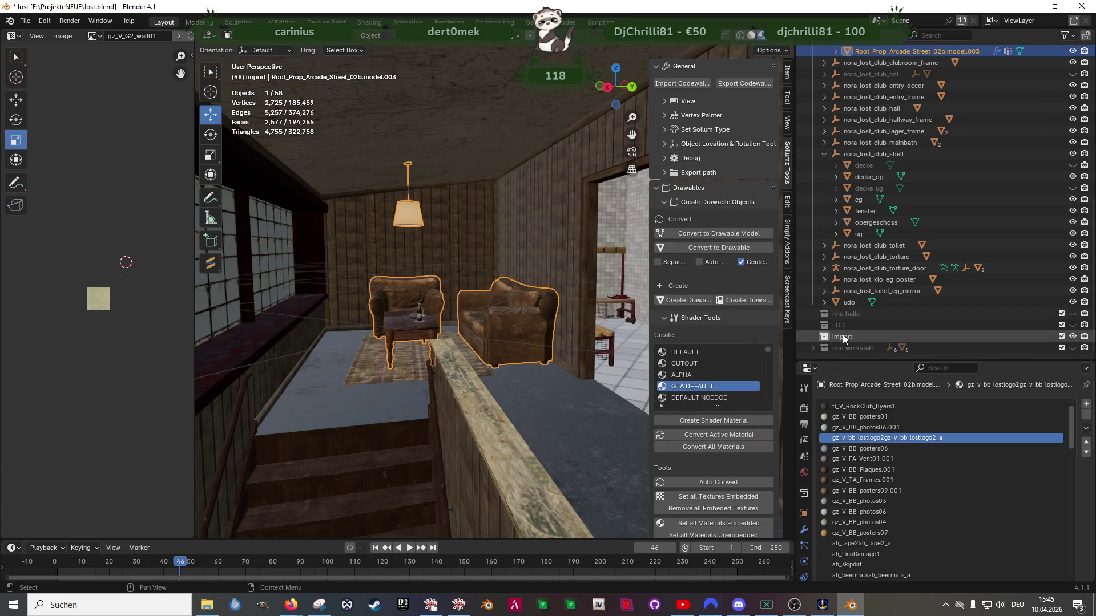
click(842, 337)
scroll(417, 184, down, 5)
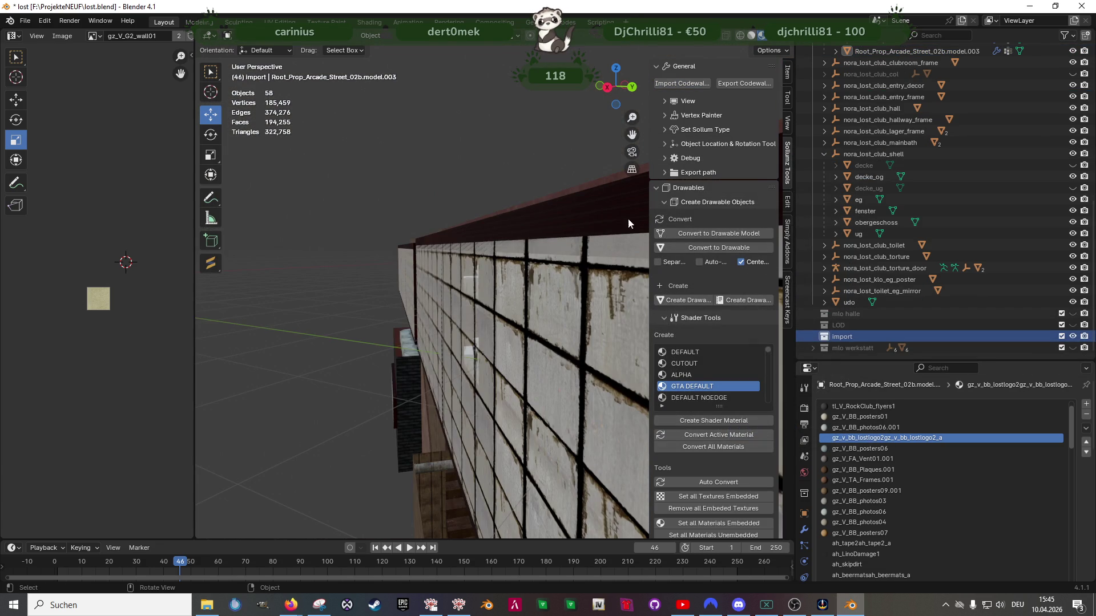
scroll(982, 226, up, 1)
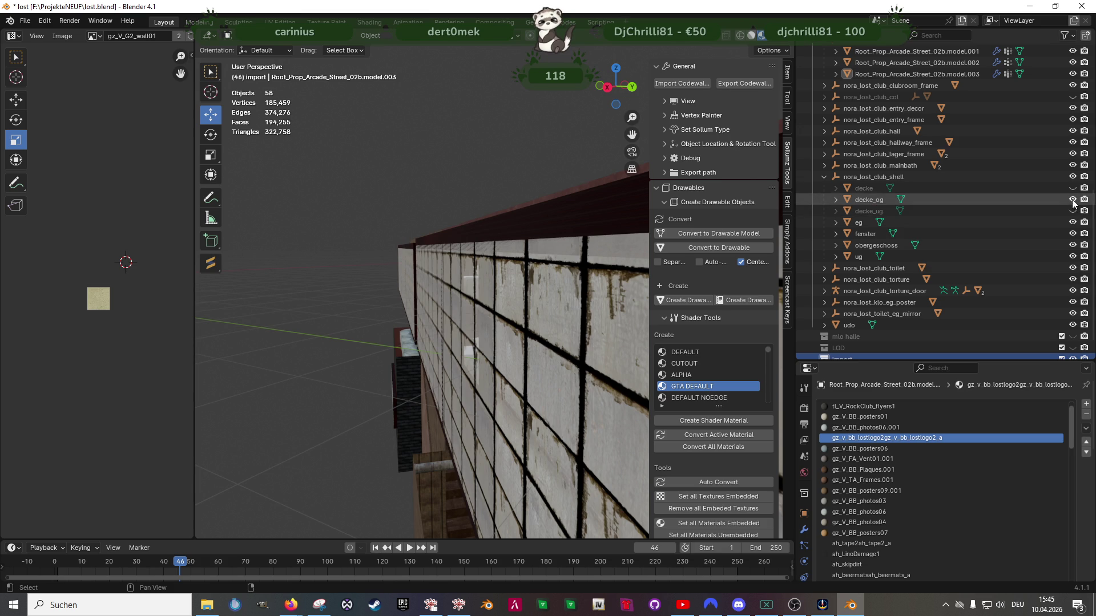
scroll(274, 257, down, 3)
Import mp_b_str_avunits_01.ydr.xml from the clubhouse folder as a CodeWalker XML model
click(685, 84)
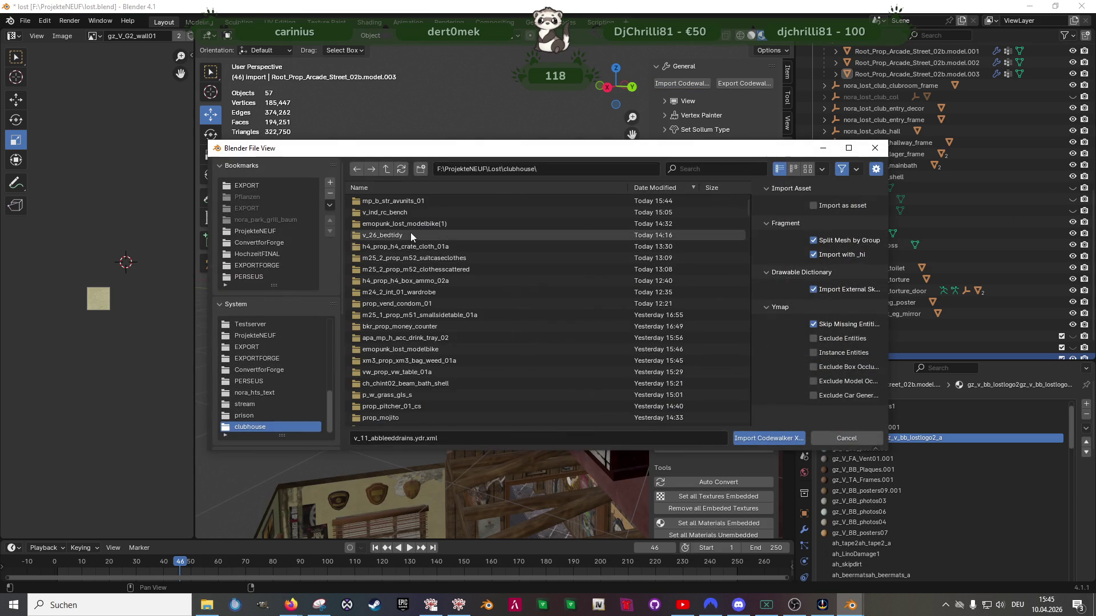
scroll(451, 354, down, 15)
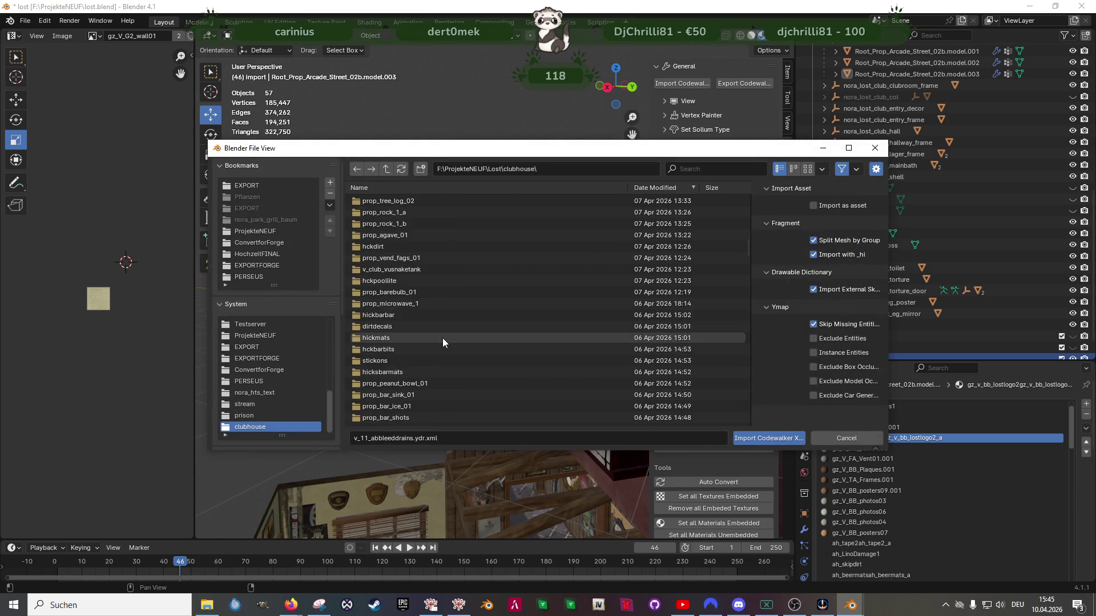
scroll(435, 335, down, 15)
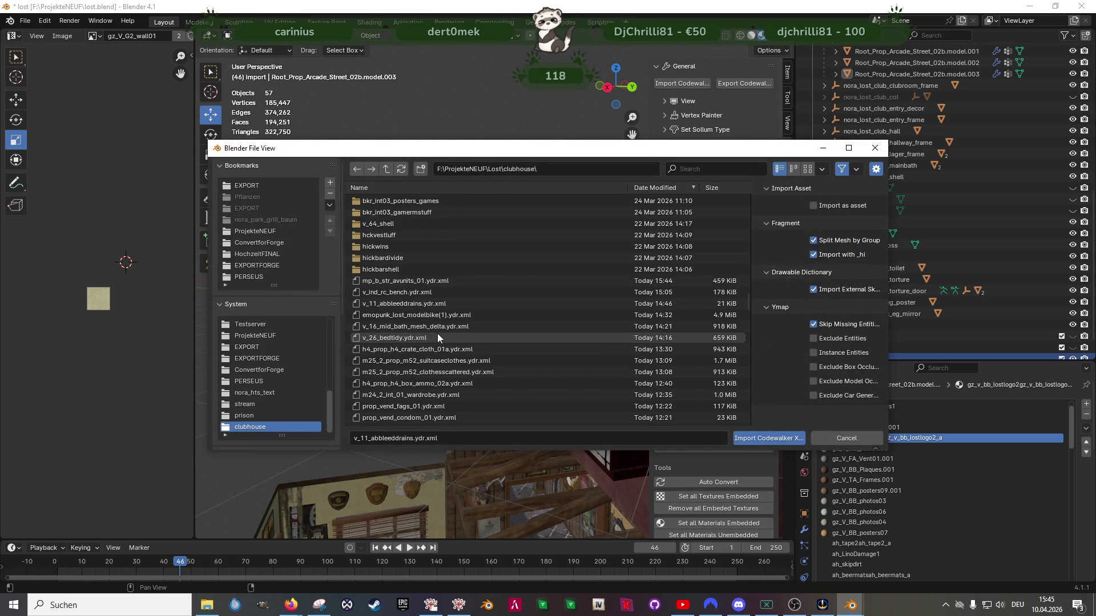
click(403, 279)
click(772, 439)
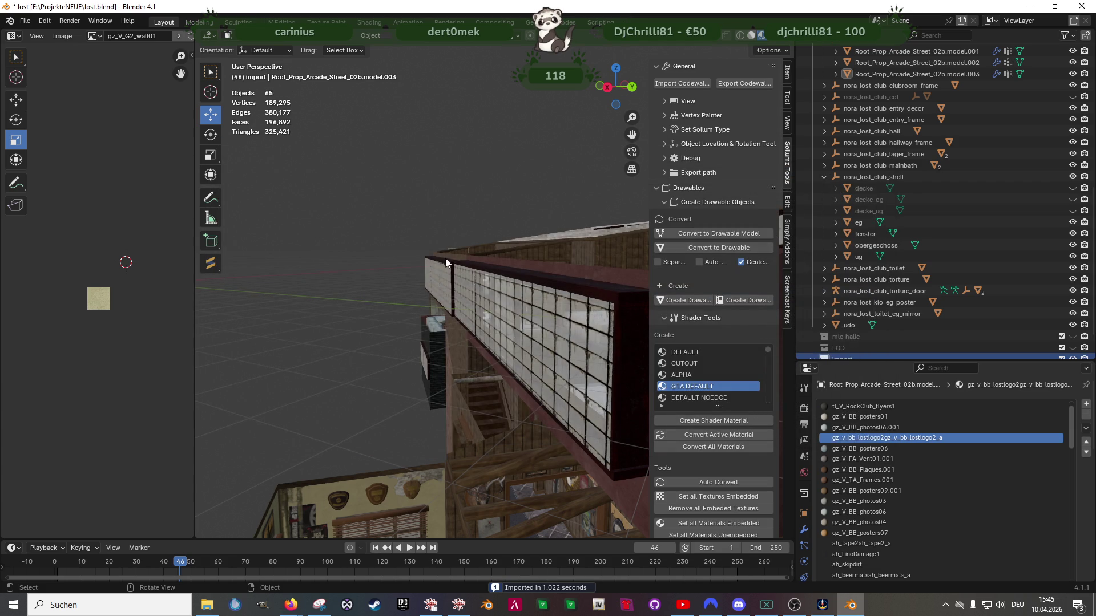
scroll(497, 310, down, 8)
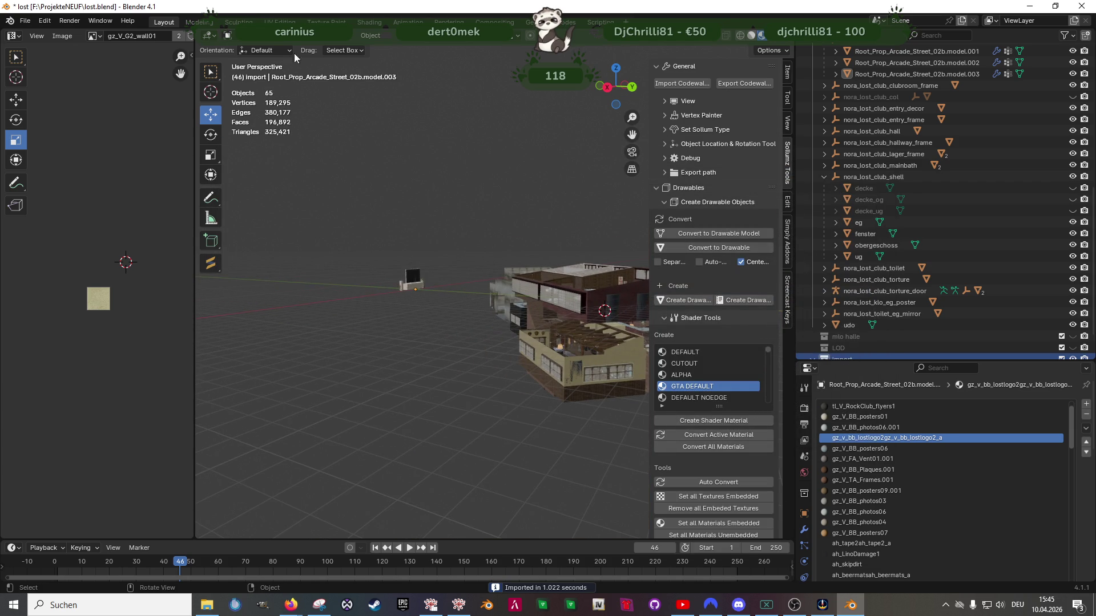
Frame mp_b_str_avunits_01.model and delete the hierarchy of its .col collision child
click(412, 278)
key(KP_Decimal)
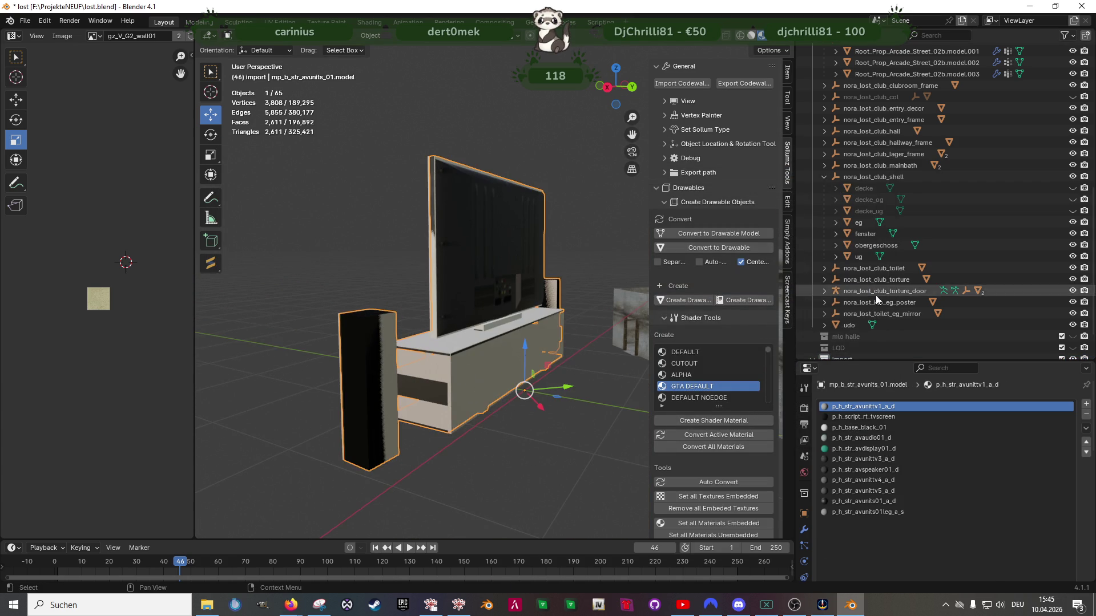
scroll(875, 295, down, 3)
click(823, 337)
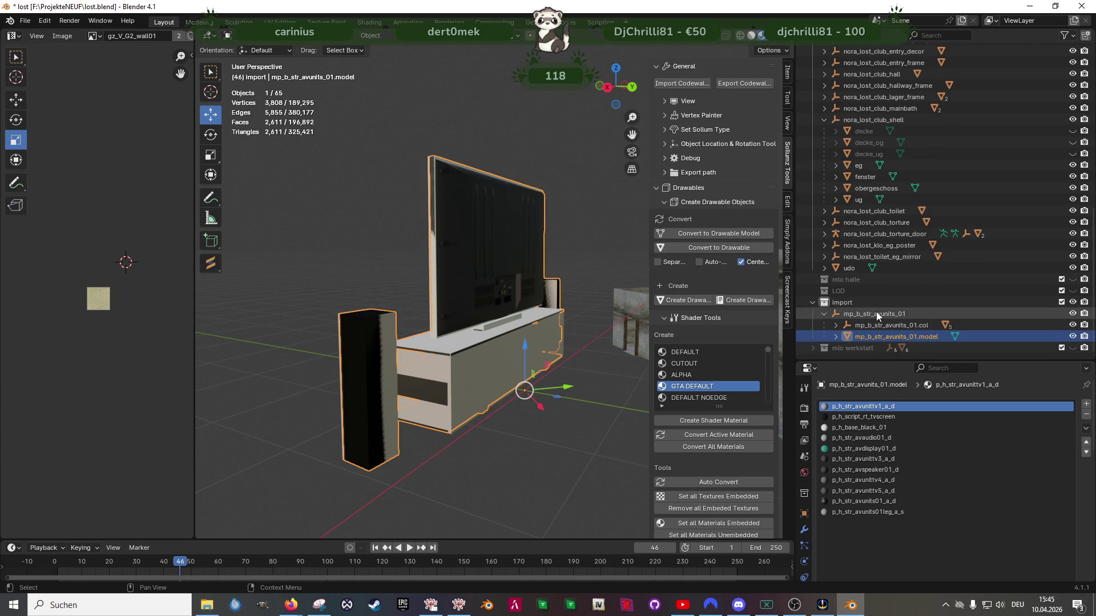
click(901, 327)
right_click(862, 327)
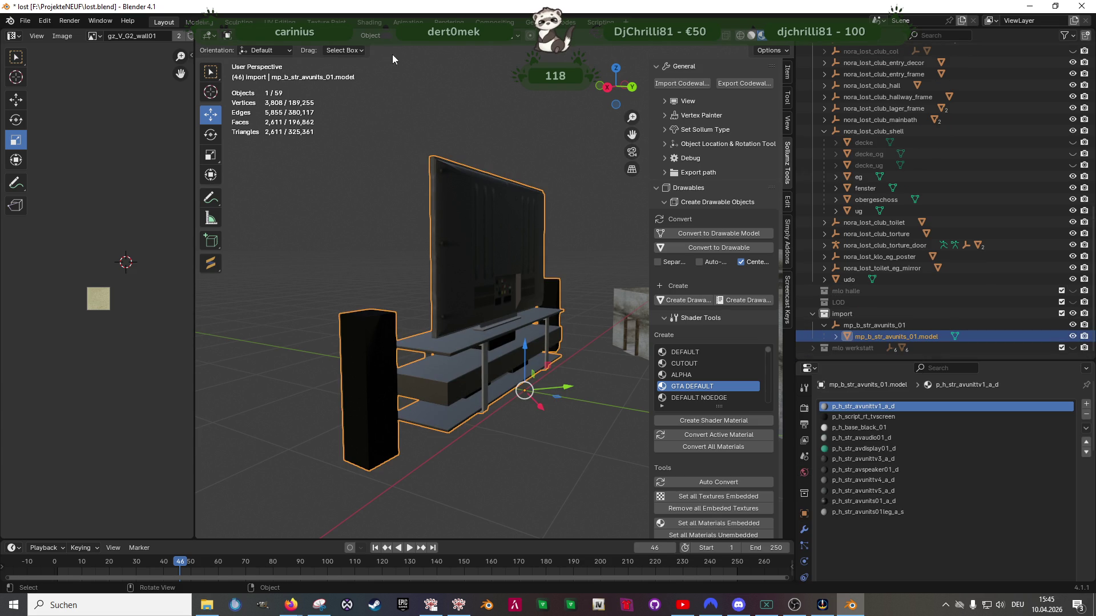
click(374, 36)
Align the TV unit to the transform orientation and convert its mesh triangles to quads
mouse_move(420, 48)
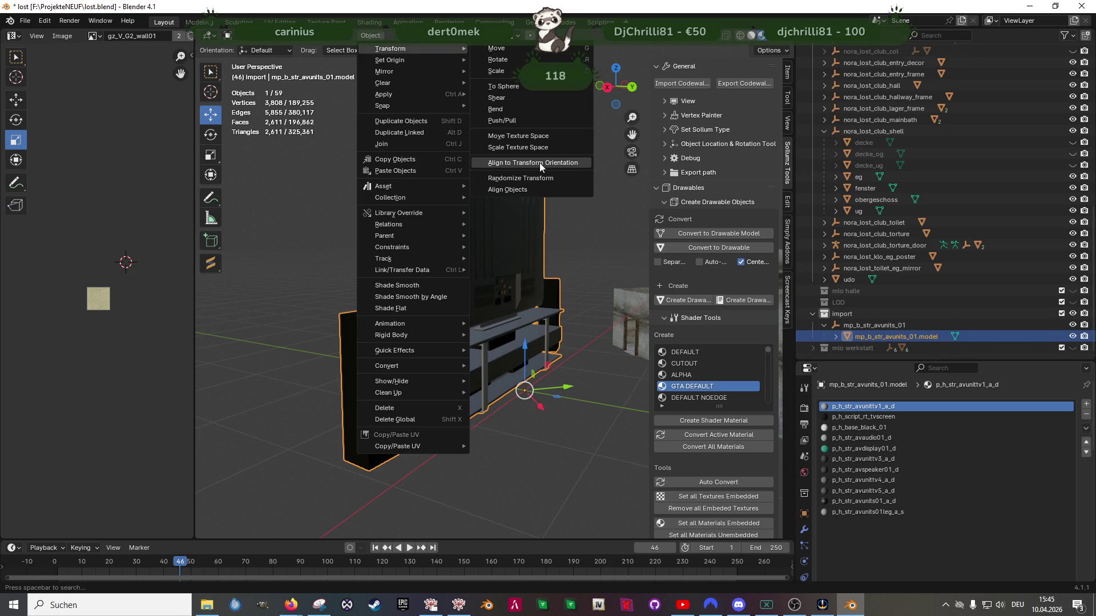
click(540, 162)
mouse_move(520, 303)
middle_down()
mouse_move(544, 324)
mouse_move(531, 326)
middle_up()
key(Tab)
key(alt+j)
Set snapping to Vertex and move the TV unit into the club, lowering it 1.2975 m
key(shift+space)
key(g)
middle_drag(556, 380, 562, 345)
scroll(570, 323, down, 5)
mouse_move(531, 379)
middle_down()
mouse_move(560, 314)
mouse_move(511, 289)
middle_up()
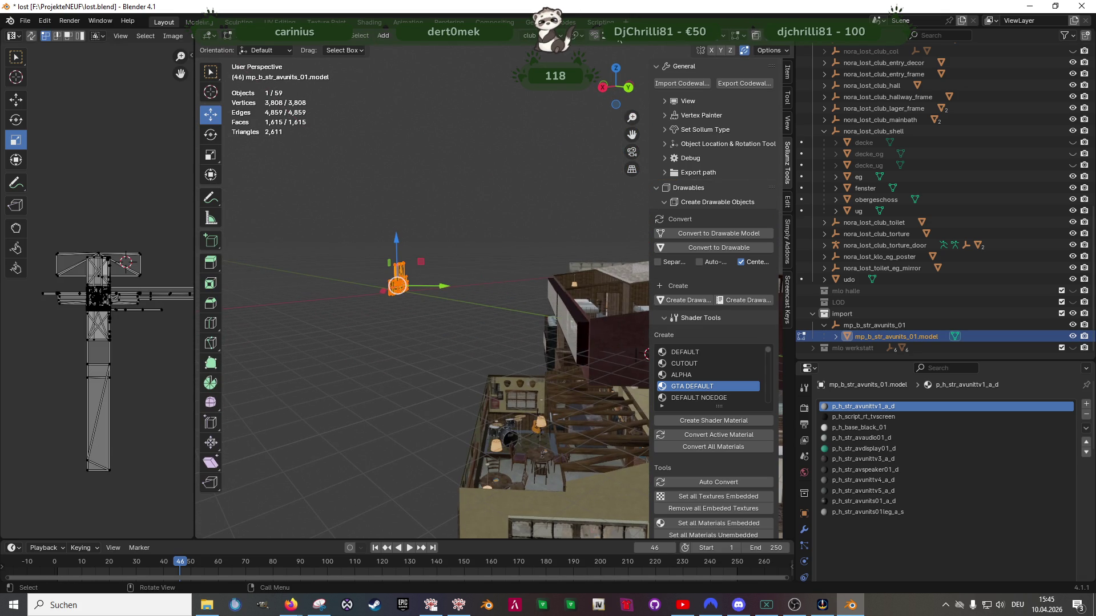
click(617, 41)
click(560, 107)
drag(451, 285, 591, 385)
scroll(484, 229, down, 5)
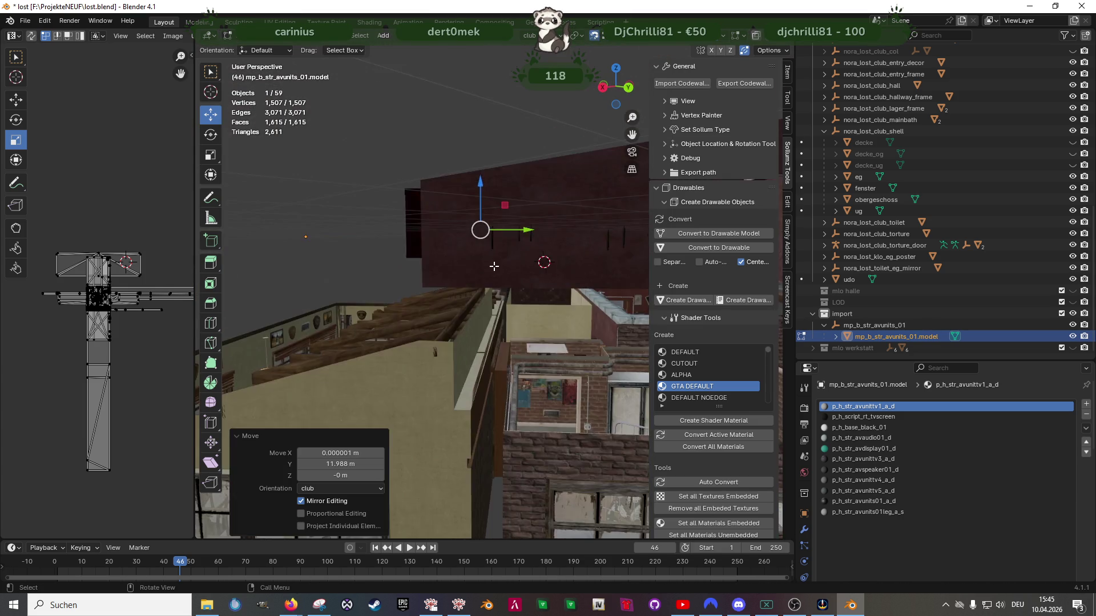
drag(485, 201, 461, 291)
scroll(468, 369, up, 6)
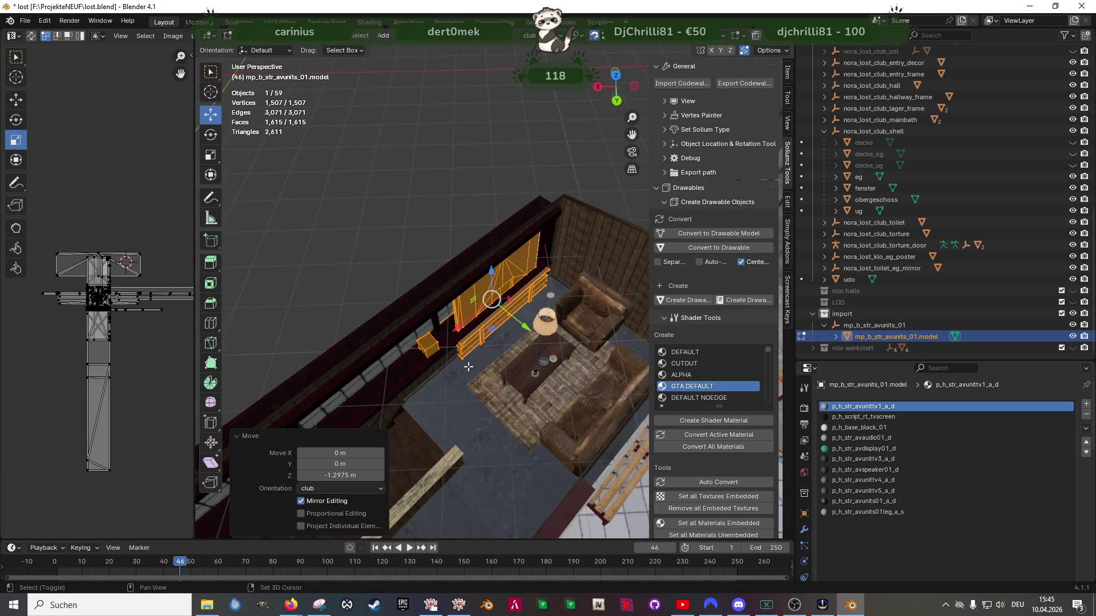
Turn the TV unit 180° and slide it 2.3794 m along Y against the wall
shift+middle_drag(468, 370, 460, 342)
key(shift+space)
key(r)
mouse_move(490, 313)
mouse_down()
mouse_move(555, 228)
mouse_move(537, 256)
mouse_up()
key(shift+space)
key(g)
shift+middle_drag(537, 256, 508, 293)
drag(508, 294, 527, 312)
middle_drag(522, 311, 426, 335)
Slide the TV unit along Y until it sits flush against the wall
key(g)
key(y)
click(455, 315)
scroll(426, 335, up, 4)
Delete the stand shelves and legs via their material slots, plus the leftover stray face
key(alt+a)
click(863, 501)
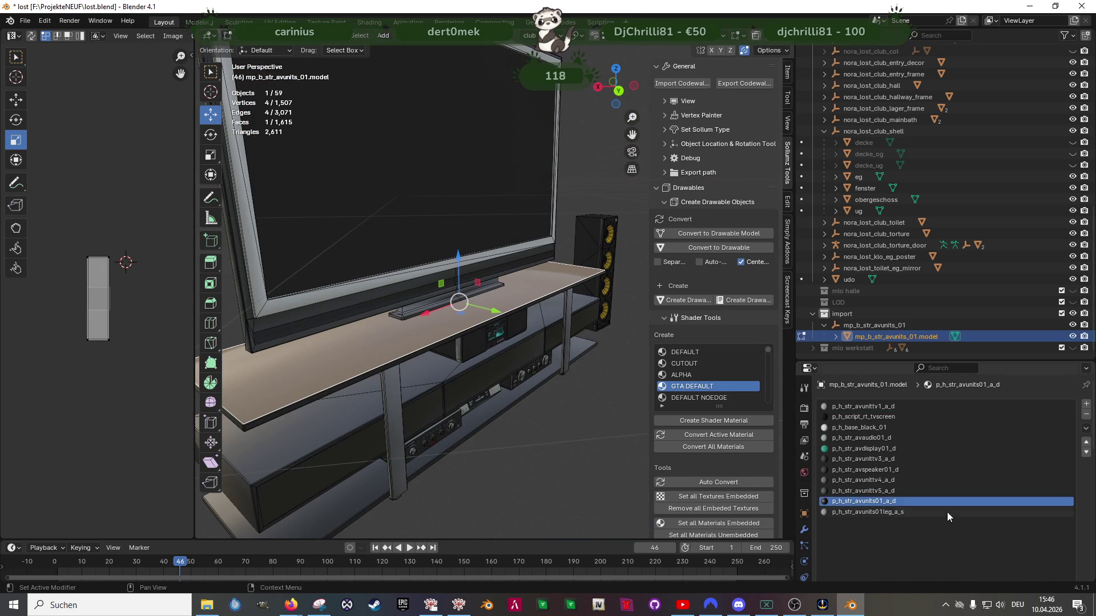
scroll(944, 511, down, 5)
click(953, 494)
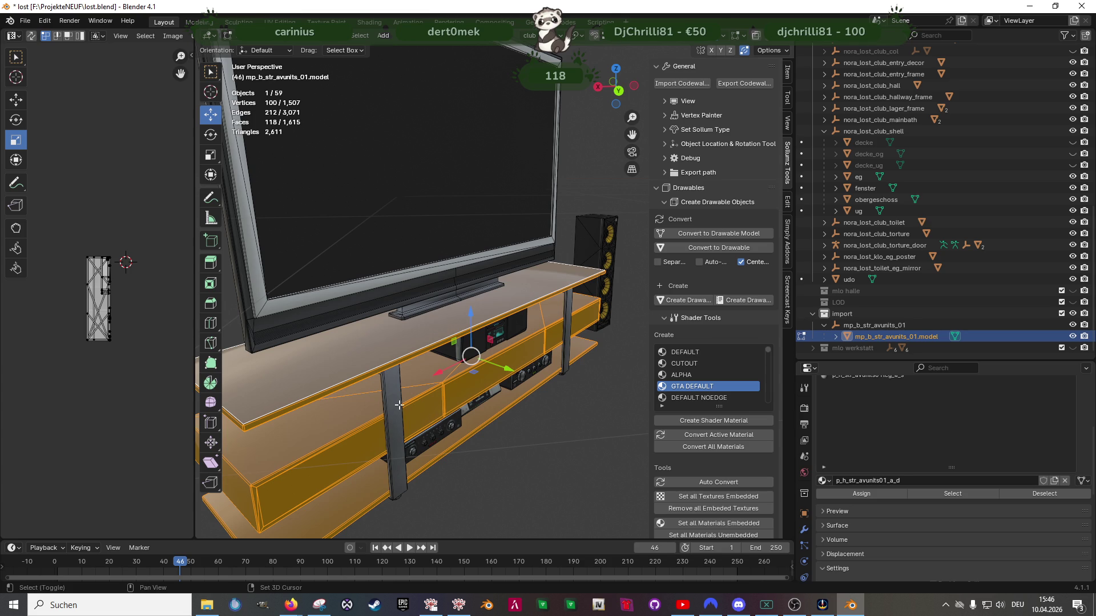
click(857, 376)
click(952, 492)
mouse_move(491, 365)
middle_down()
mouse_move(514, 377)
mouse_move(510, 338)
mouse_move(445, 273)
mouse_move(399, 325)
mouse_move(277, 349)
mouse_move(472, 362)
mouse_move(413, 303)
mouse_move(416, 291)
mouse_move(460, 357)
mouse_move(423, 416)
middle_up()
key(x)
click(510, 338)
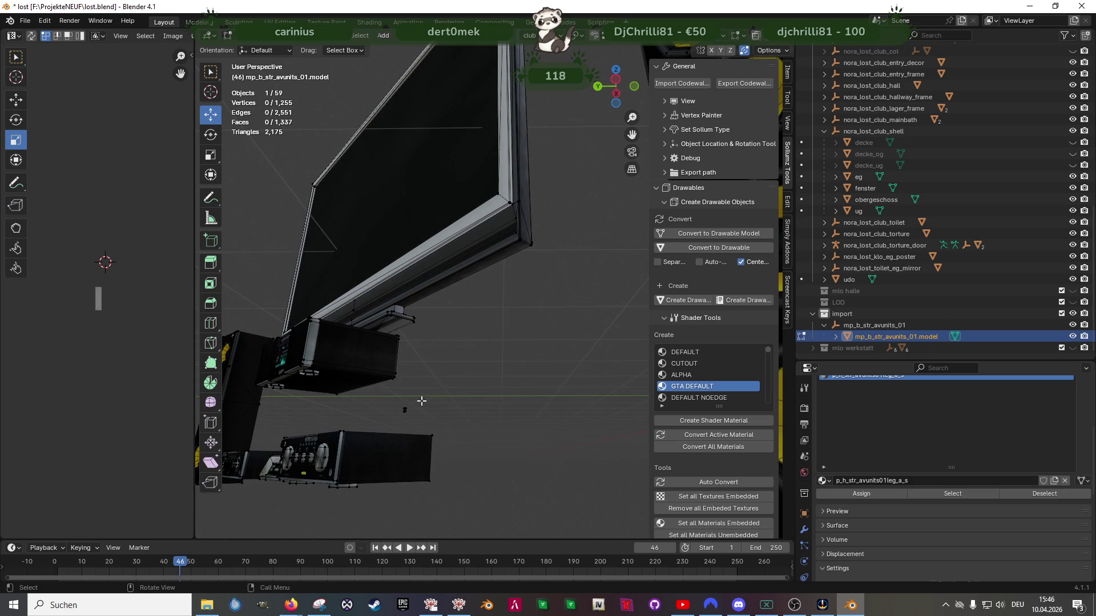
key(Delete)
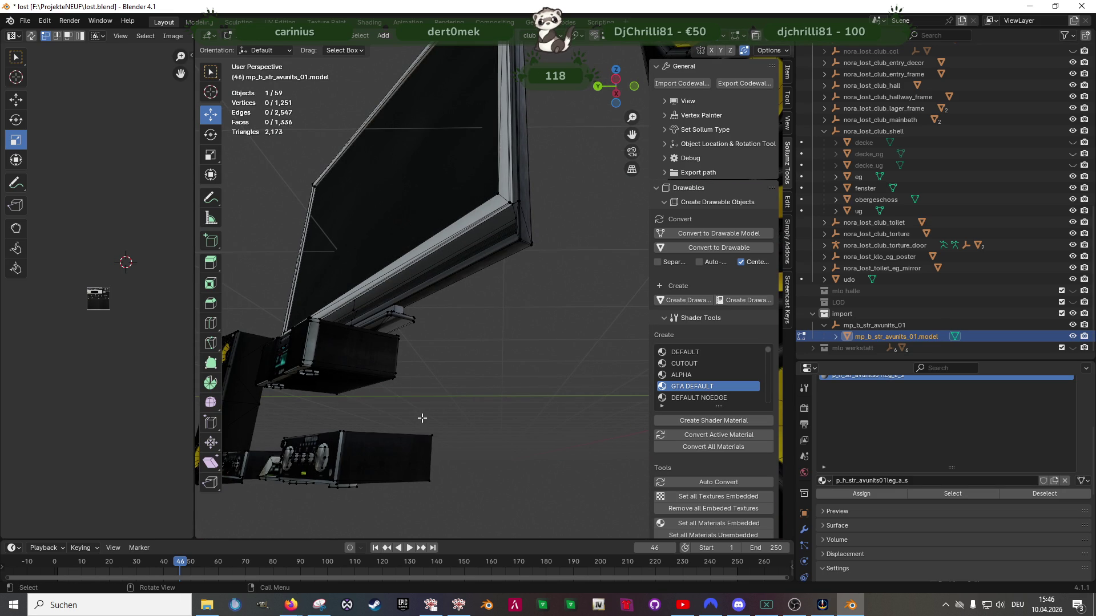
Switch to wireframe and box-select all the TV screen and frame vertices
mouse_move(453, 349)
middle_down()
mouse_move(475, 224)
mouse_move(487, 247)
mouse_move(467, 169)
middle_up()
key(shift+z)
drag(467, 169, 511, 349)
middle_drag(511, 349, 480, 348)
shift+drag(473, 333, 460, 324)
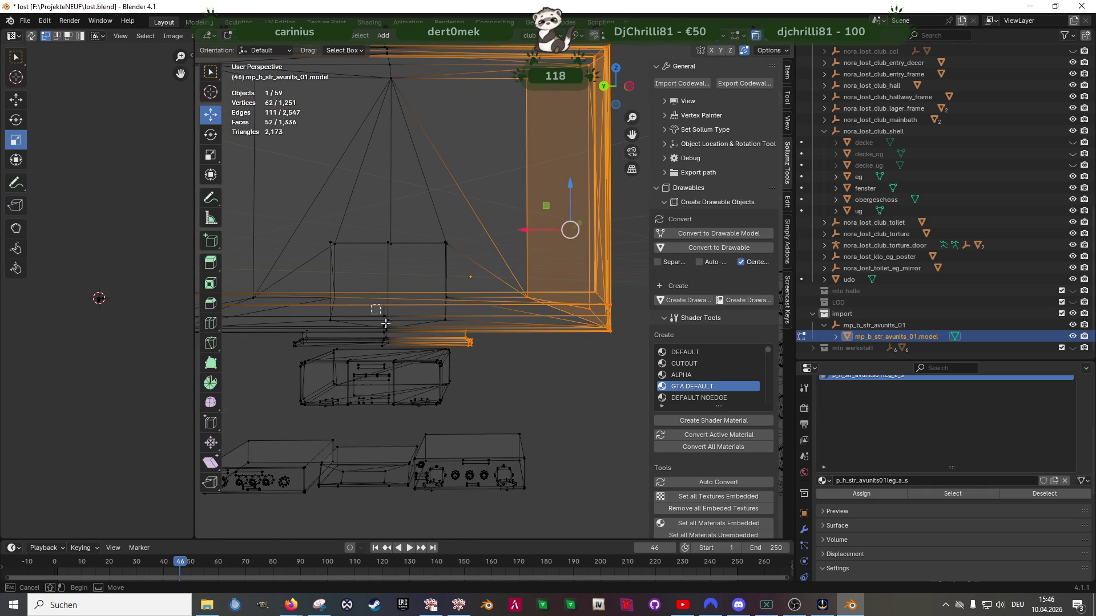
shift+drag(402, 348, 402, 349)
mouse_move(318, 231)
shift+mouse_down()
mouse_move(460, 313)
mouse_move(475, 336)
shift+mouse_up()
shift+middle_drag(475, 335, 376, 295)
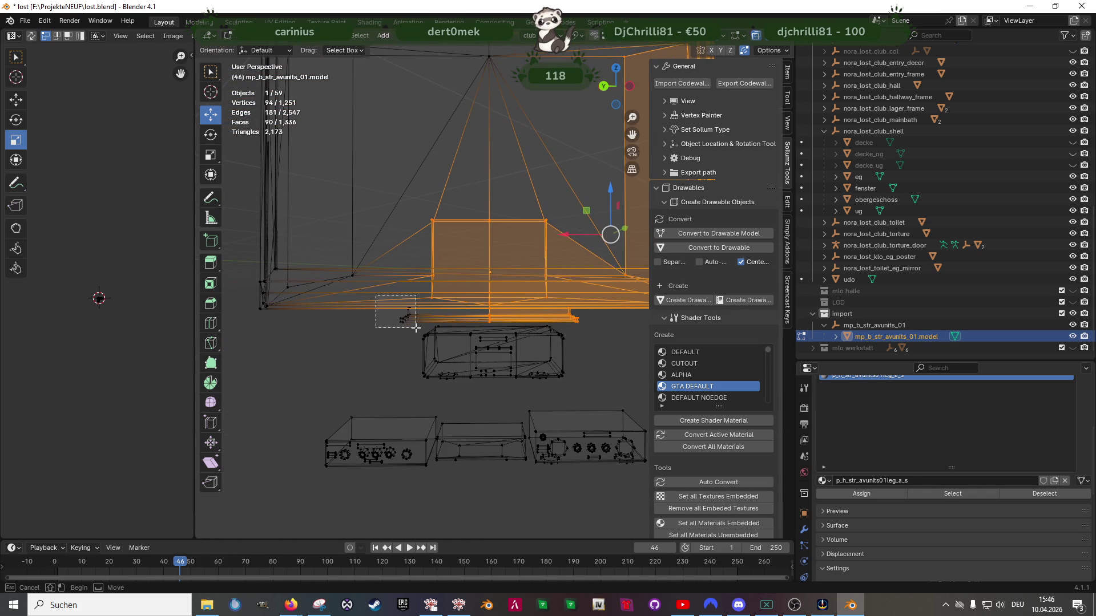
shift+drag(416, 328, 416, 328)
middle_drag(416, 327, 386, 315)
mouse_move(330, 97)
shift+mouse_down()
mouse_move(528, 197)
mouse_move(637, 281)
shift+mouse_up()
shift+drag(318, 227, 421, 336)
mouse_move(421, 336)
middle_down()
mouse_move(478, 284)
mouse_move(530, 303)
middle_up()
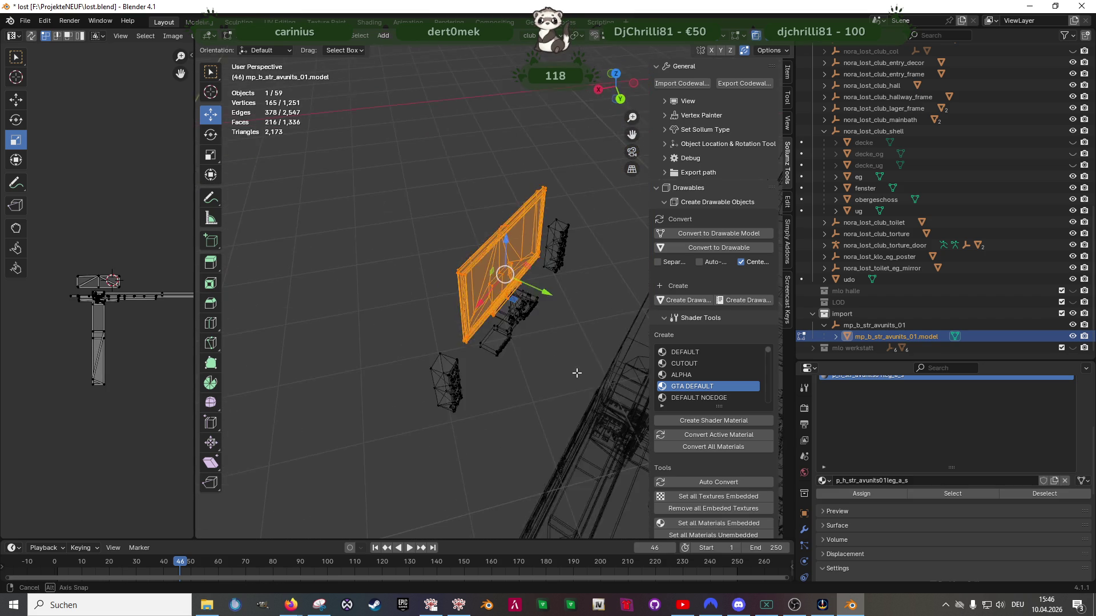
Shift the TV screen along Y and scale it down to 0.575
key(g)
key(y)
click(582, 339)
key(shift+space)
key(s)
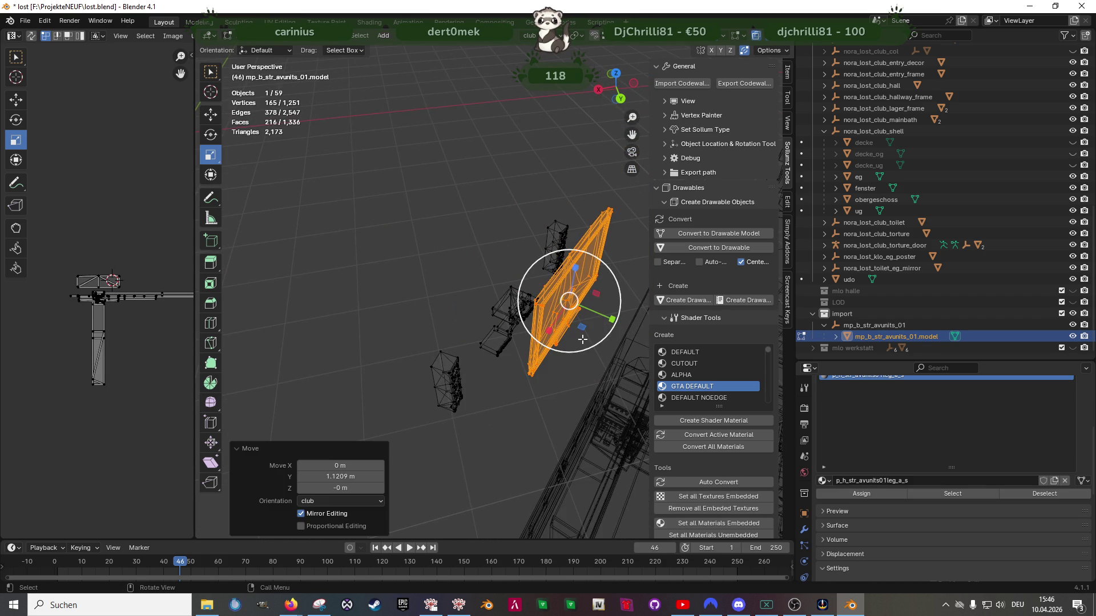
middle_drag(595, 283, 594, 240)
key(s)
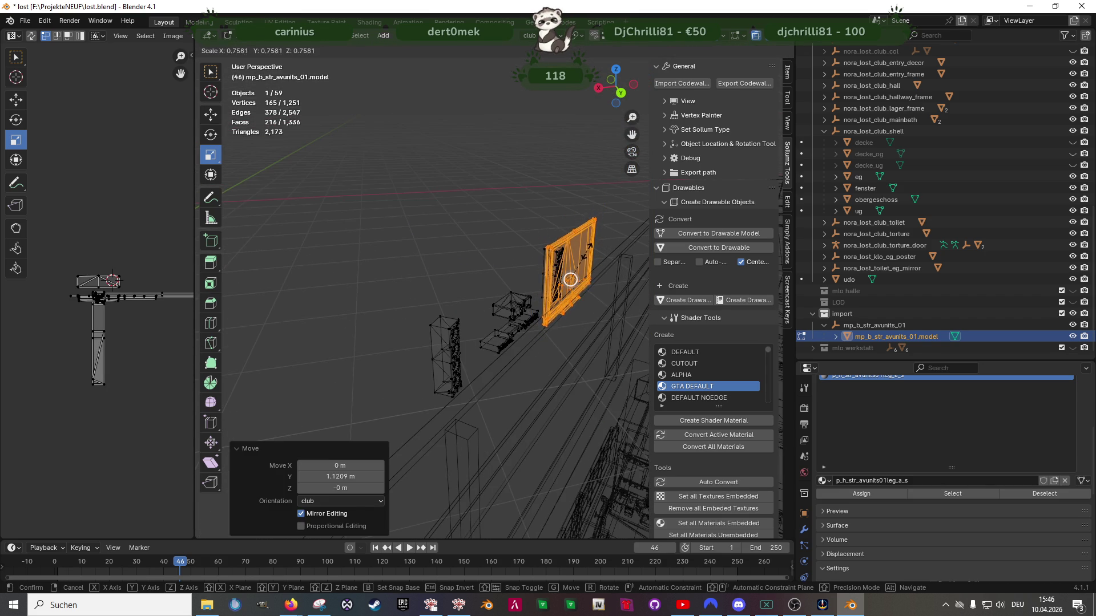
click(584, 258)
key(shift+space)
key(g)
middle_drag(583, 258, 554, 287)
Move the TV screen onto the club wall along Y and lower the frame along Z
key(g)
key(y)
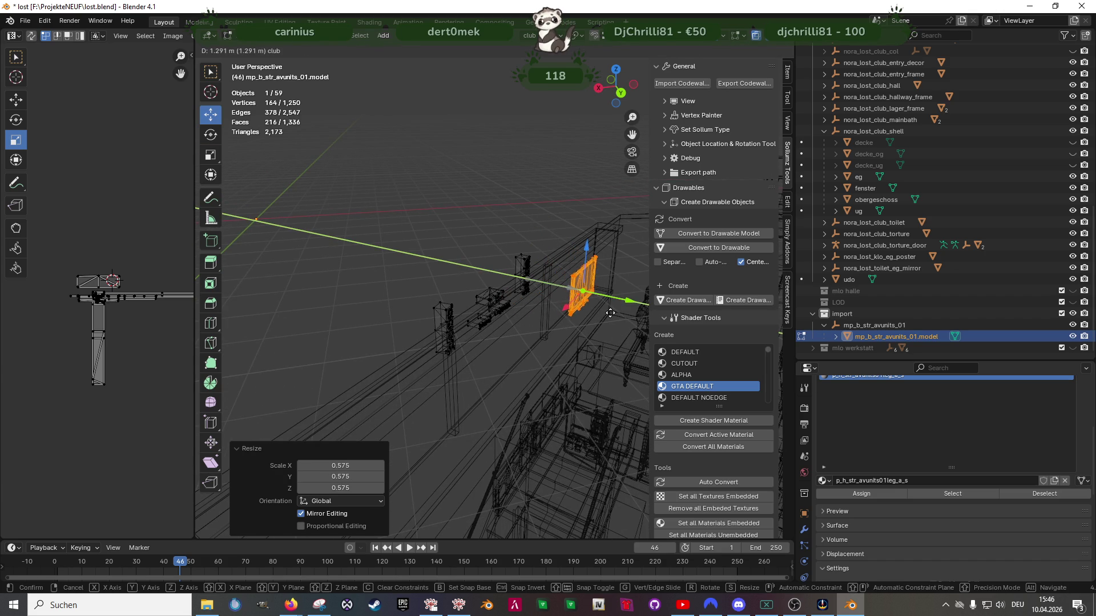
click(615, 313)
key(KP_Decimal)
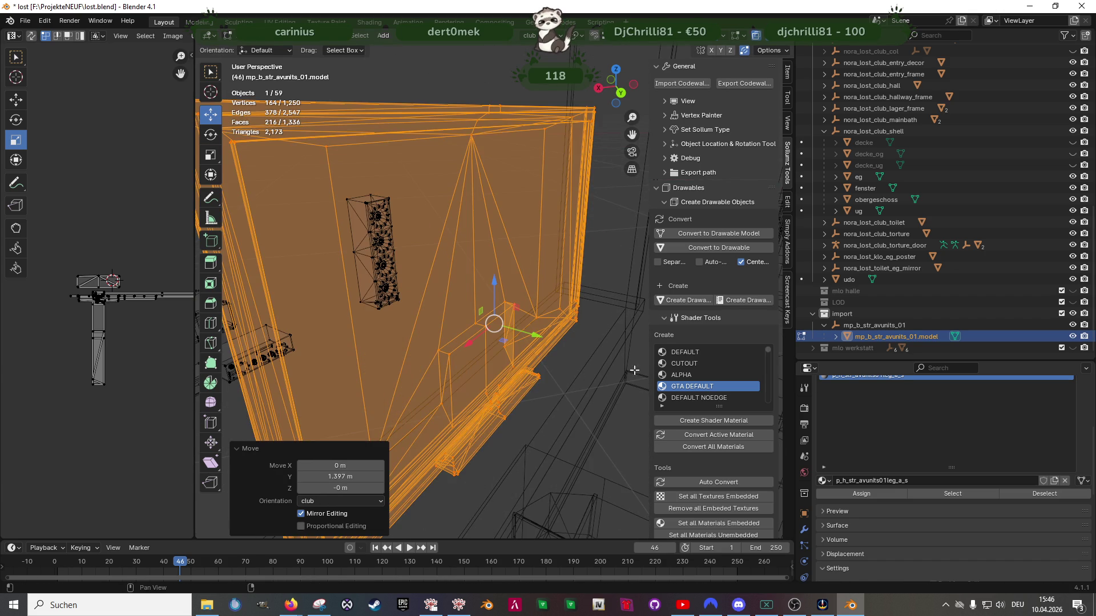
middle_drag(508, 445, 466, 476)
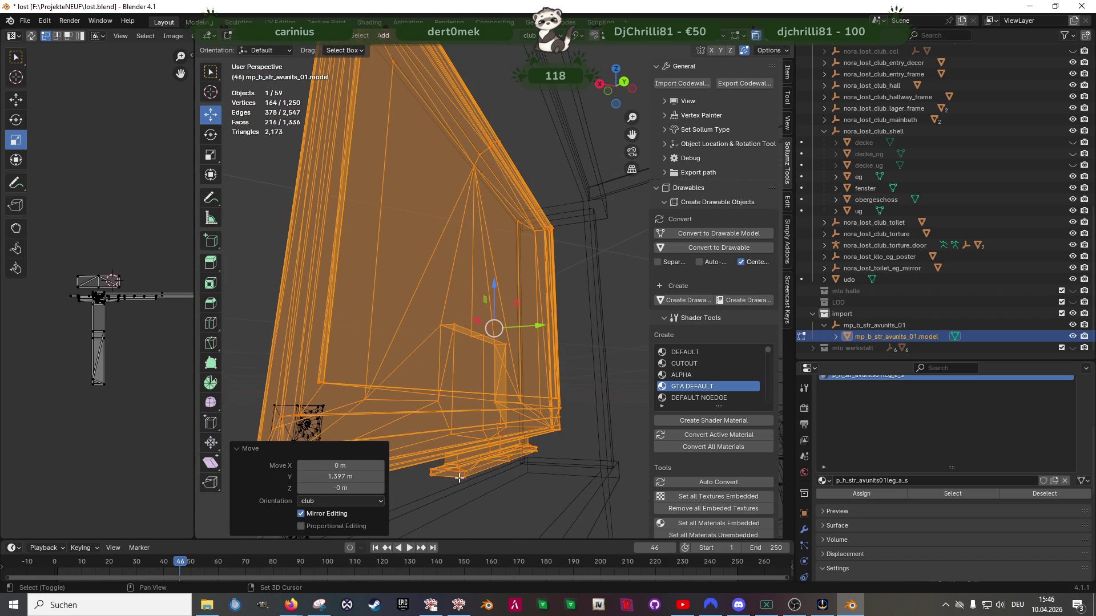
shift+click(457, 480)
drag(495, 288, 495, 351)
middle_drag(494, 351, 543, 493)
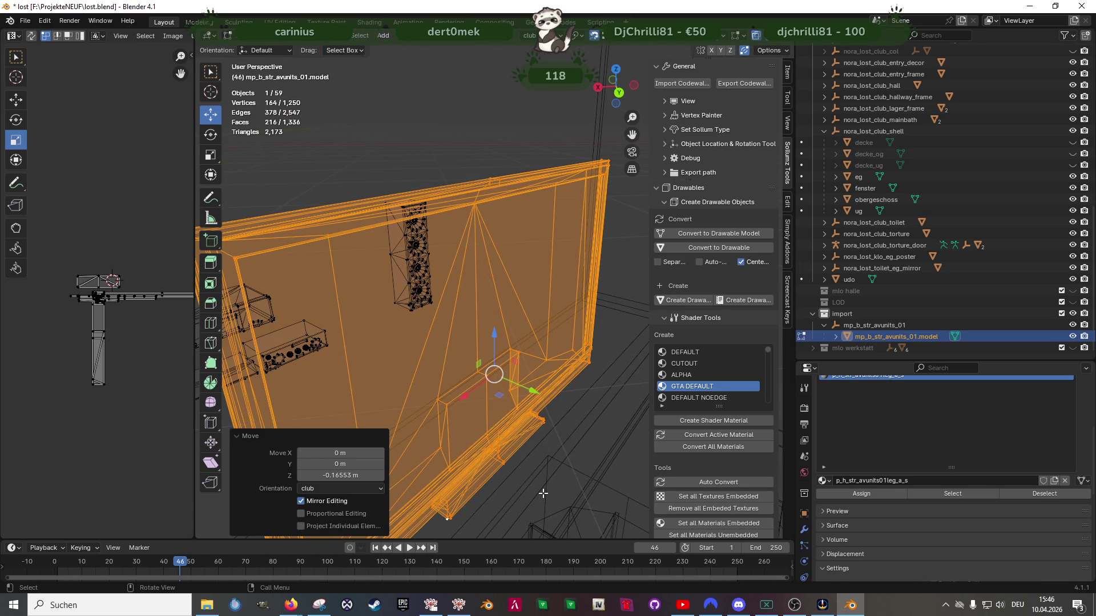
key(shift+space)
key(k)
key(shift+space)
key(g)
key(shift+z)
middle_drag(543, 493, 476, 358)
Slide the frame along X, turn it 7.45° and set it against the wall
drag(476, 359, 521, 272)
key(shift+space)
key(r)
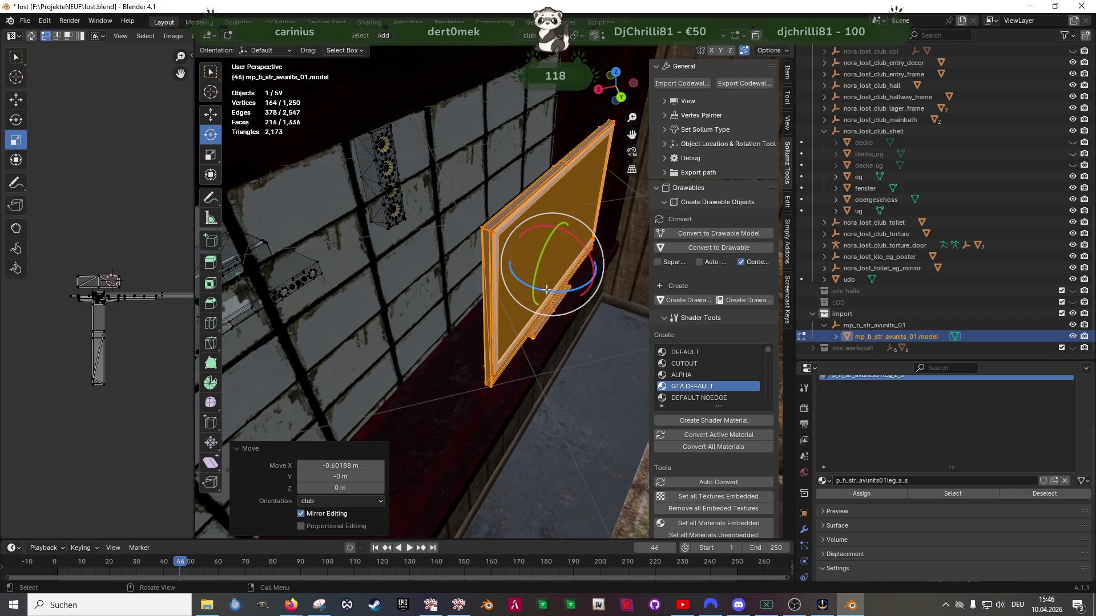
middle_drag(522, 272, 531, 323)
drag(531, 322, 556, 315)
key(shift+space)
key(g)
middle_drag(556, 315, 476, 334)
key(g)
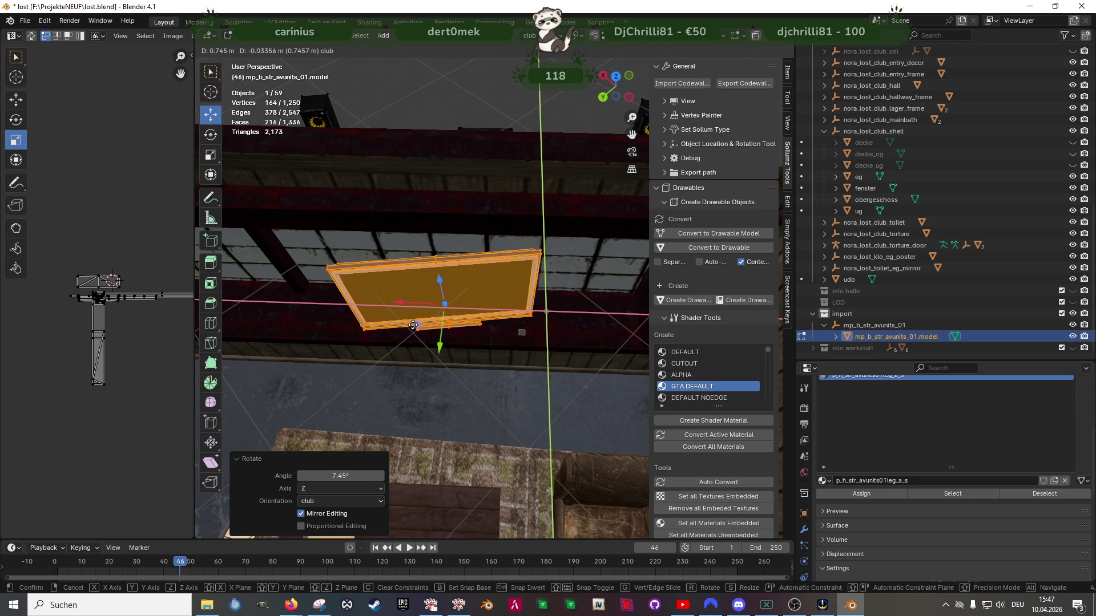
click(430, 363)
mouse_move(430, 362)
middle_down()
mouse_move(489, 362)
mouse_move(514, 262)
mouse_move(403, 284)
mouse_move(499, 303)
middle_up()
Nudge the frame along Y and rotate it -1.9° to square it with the wall
key(g)
key(y)
click(539, 264)
scroll(403, 284, up, 5)
scroll(499, 303, down, 6)
middle_drag(487, 345, 496, 358)
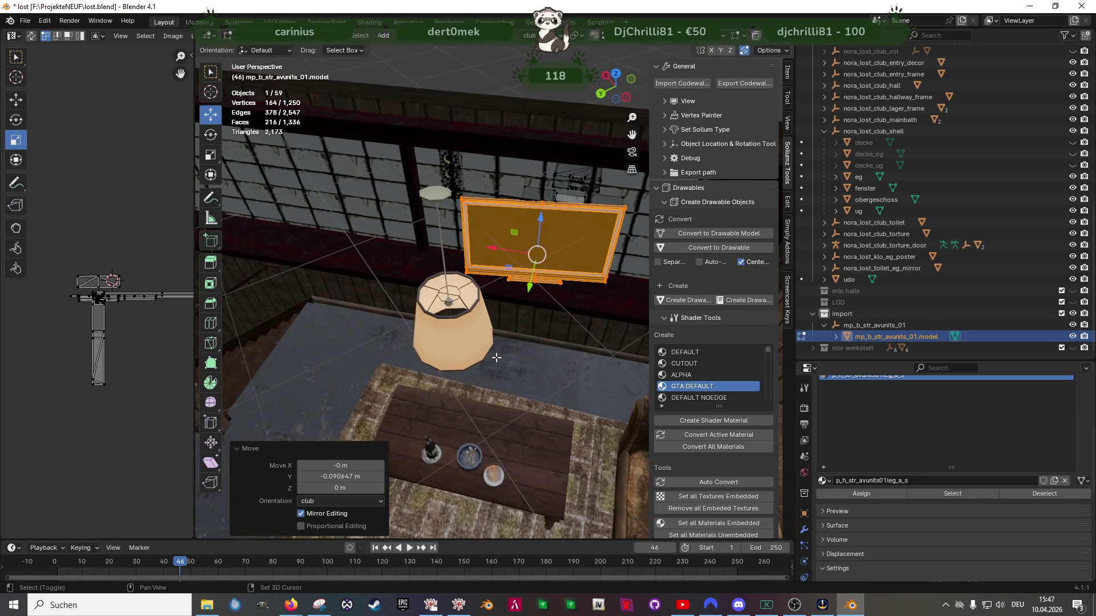
key(shift+space)
key(r)
drag(548, 287, 540, 290)
key(shift+space)
key(g)
mouse_move(540, 291)
middle_down()
mouse_move(540, 310)
mouse_move(516, 308)
middle_up()
drag(513, 301, 489, 336)
mouse_move(521, 367)
middle_down()
mouse_move(567, 327)
mouse_move(516, 259)
mouse_move(518, 342)
mouse_move(565, 342)
mouse_move(484, 320)
mouse_move(416, 333)
mouse_move(494, 379)
mouse_move(460, 366)
mouse_move(448, 384)
mouse_move(455, 299)
mouse_move(465, 343)
mouse_move(497, 367)
mouse_move(435, 386)
mouse_move(500, 385)
middle_up()
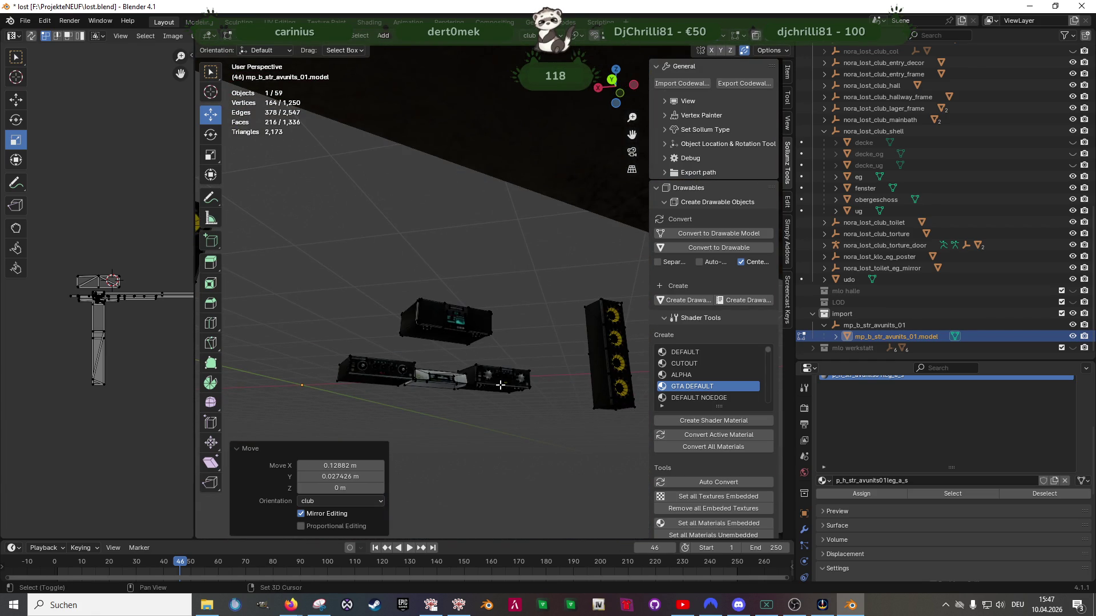
Select the lower row of three AV boxes and move them along Y toward the shelf
key(shift+z)
drag(318, 338, 558, 457)
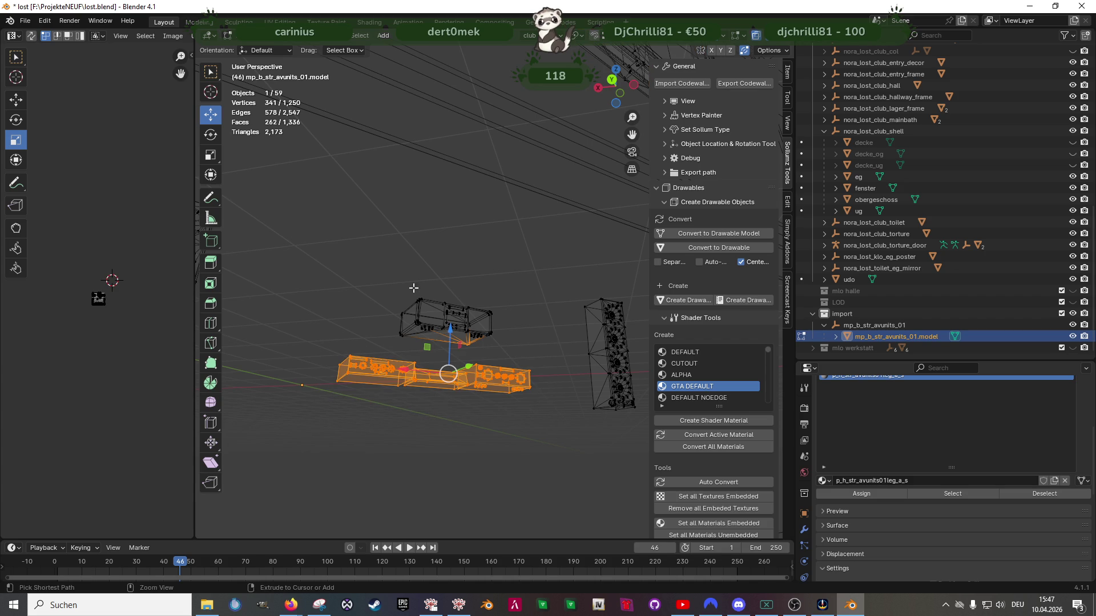
key(shift+z)
mouse_move(414, 295)
middle_down()
mouse_move(526, 377)
mouse_move(455, 369)
middle_up()
key(g)
key(y)
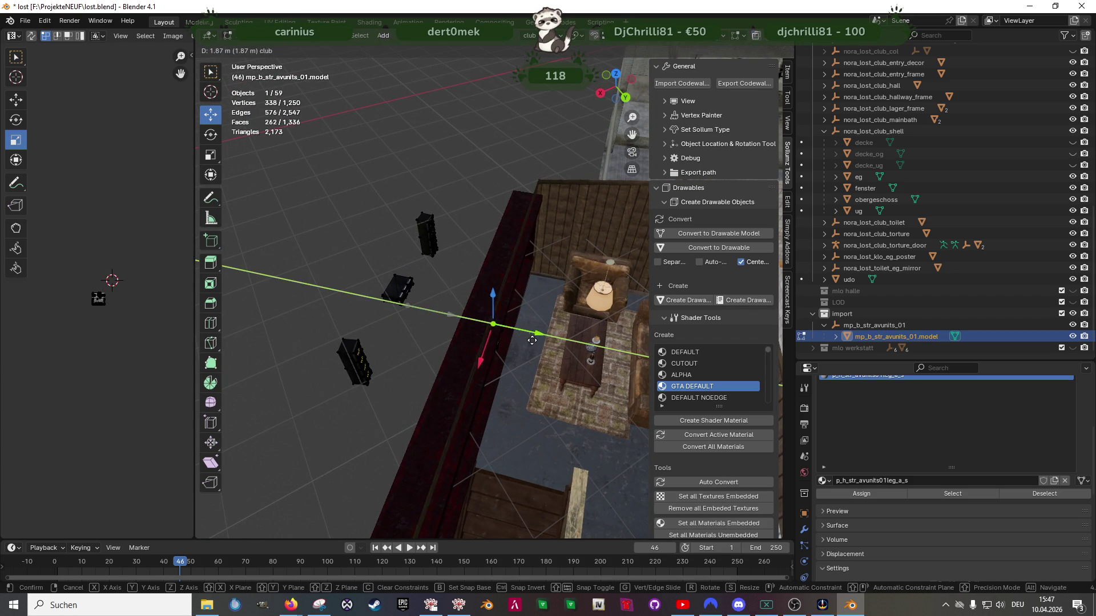
click(570, 346)
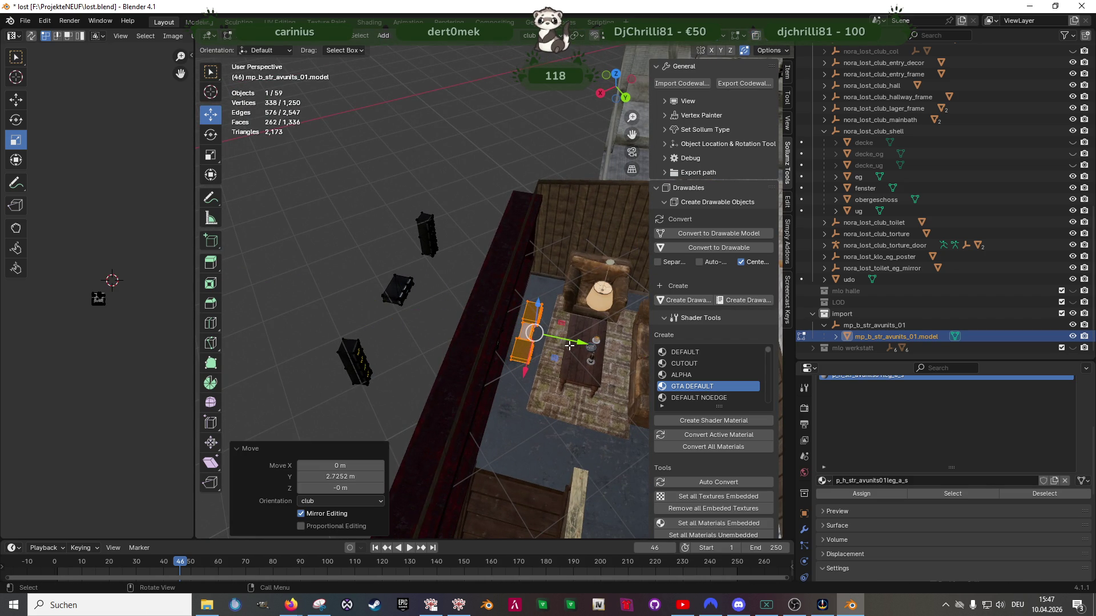
Raise the boxes 0.68 m onto the shelf below the TV and push them back against the wall
key(KP_Decimal)
mouse_move(569, 346)
middle_down()
mouse_move(521, 323)
mouse_move(524, 342)
middle_up()
scroll(542, 331, down, 3)
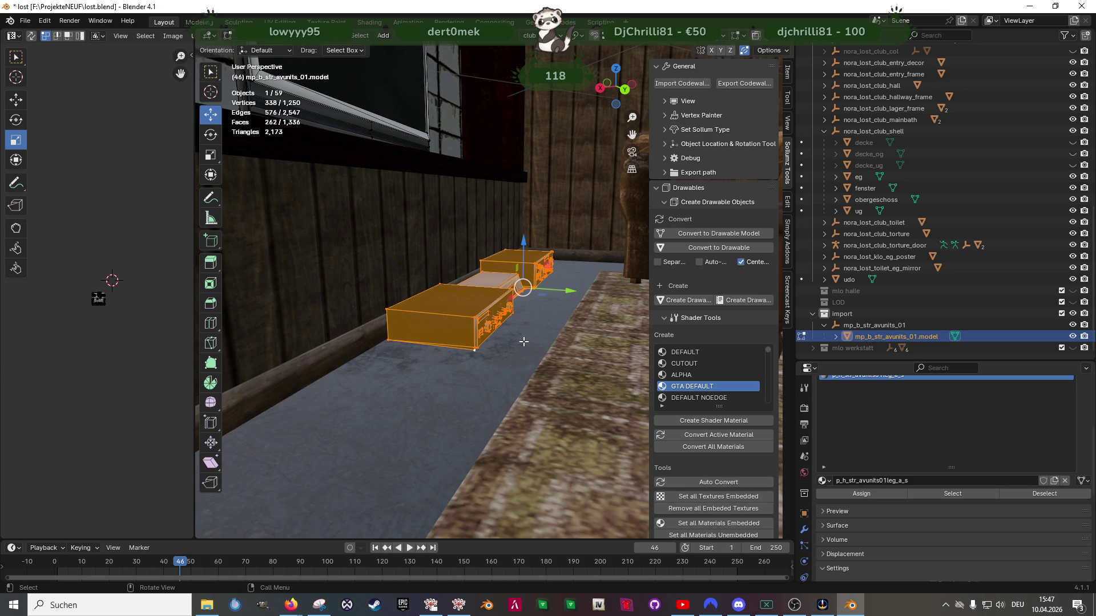
middle_drag(522, 338, 520, 318)
drag(520, 318, 517, 188)
mouse_move(517, 188)
middle_down()
mouse_move(521, 318)
mouse_move(497, 367)
mouse_move(447, 399)
mouse_move(383, 400)
middle_up()
middle_drag(435, 369, 379, 259)
mouse_move(379, 260)
mouse_down()
mouse_move(531, 307)
mouse_move(526, 314)
mouse_up()
mouse_move(526, 315)
middle_down()
mouse_move(428, 311)
mouse_move(491, 299)
mouse_move(483, 286)
middle_up()
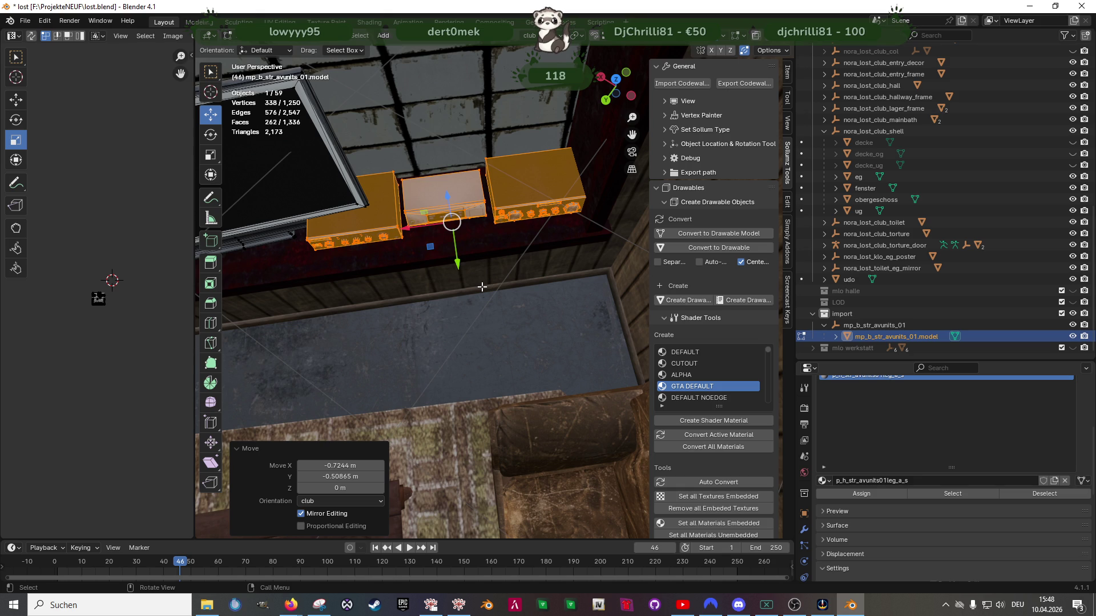
key(a)
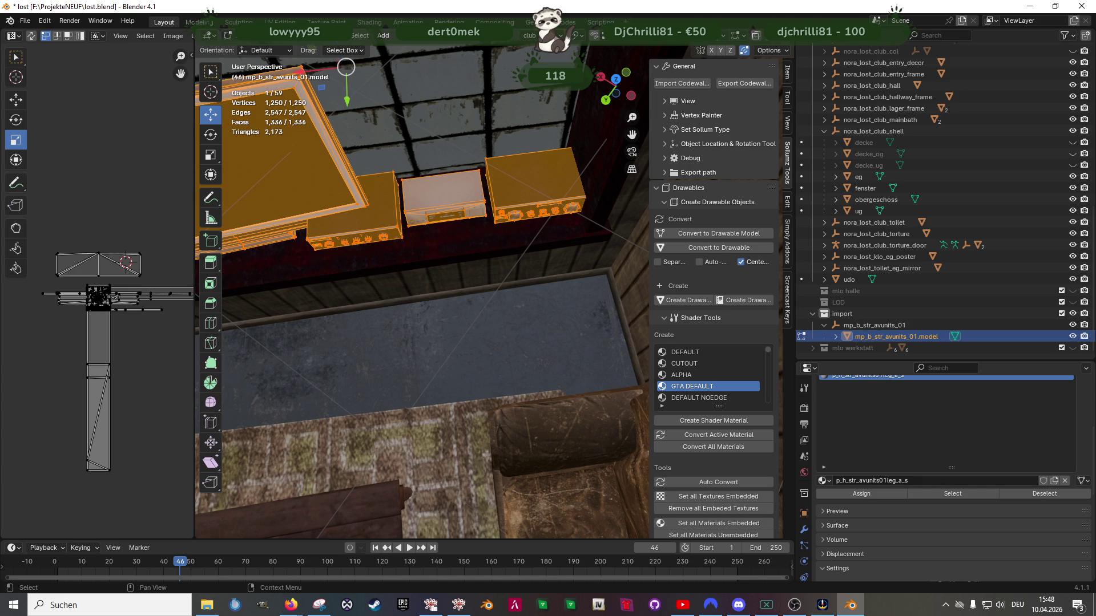
key(alt+Tab)
key(alt+Tab)
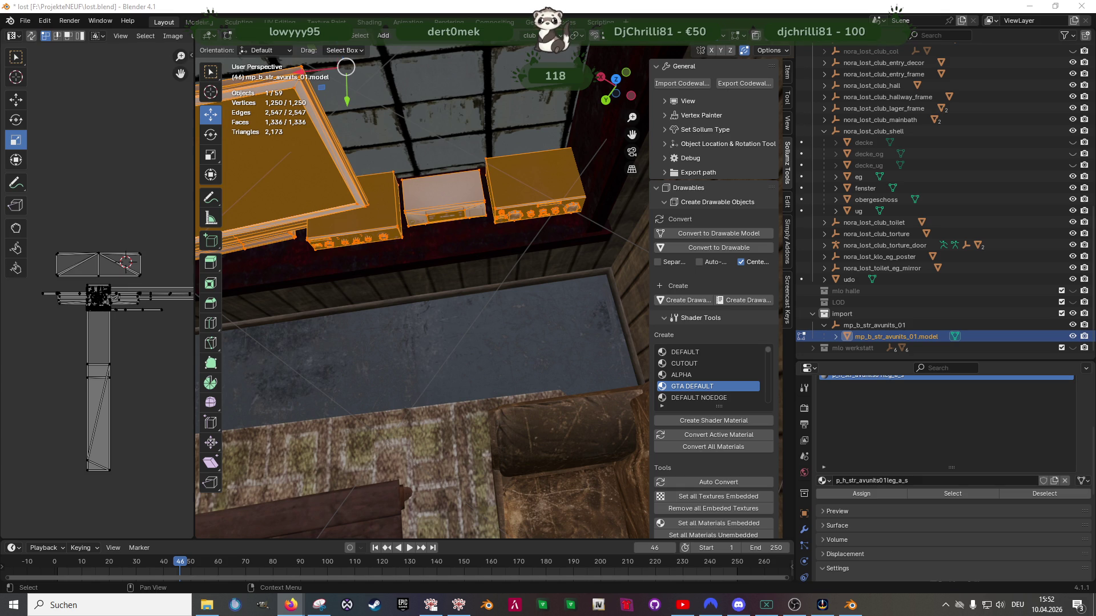
key(alt+Tab)
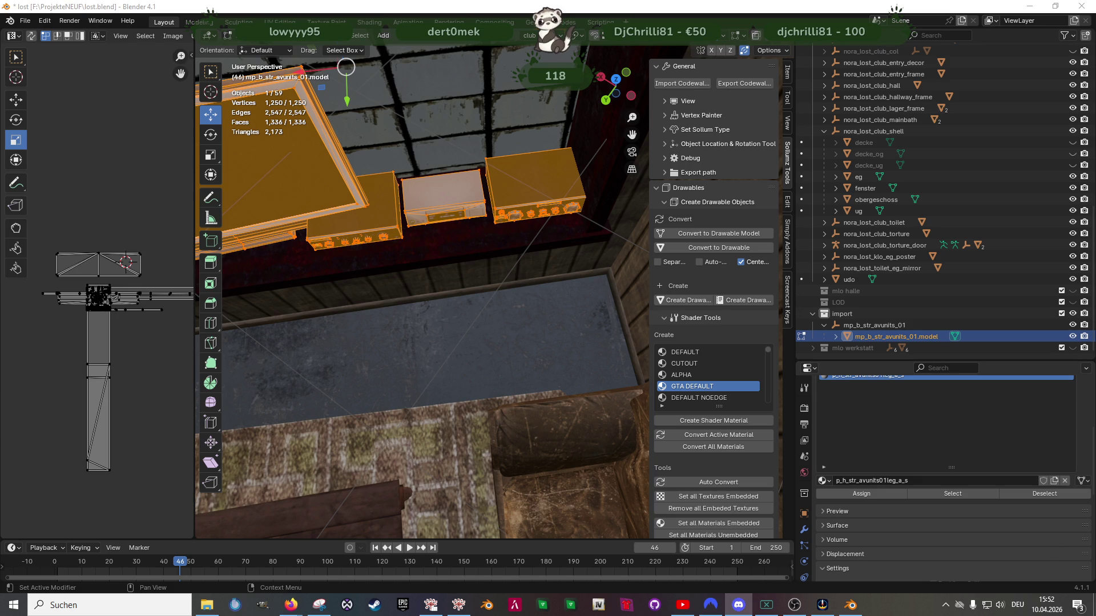
key(alt+Tab)
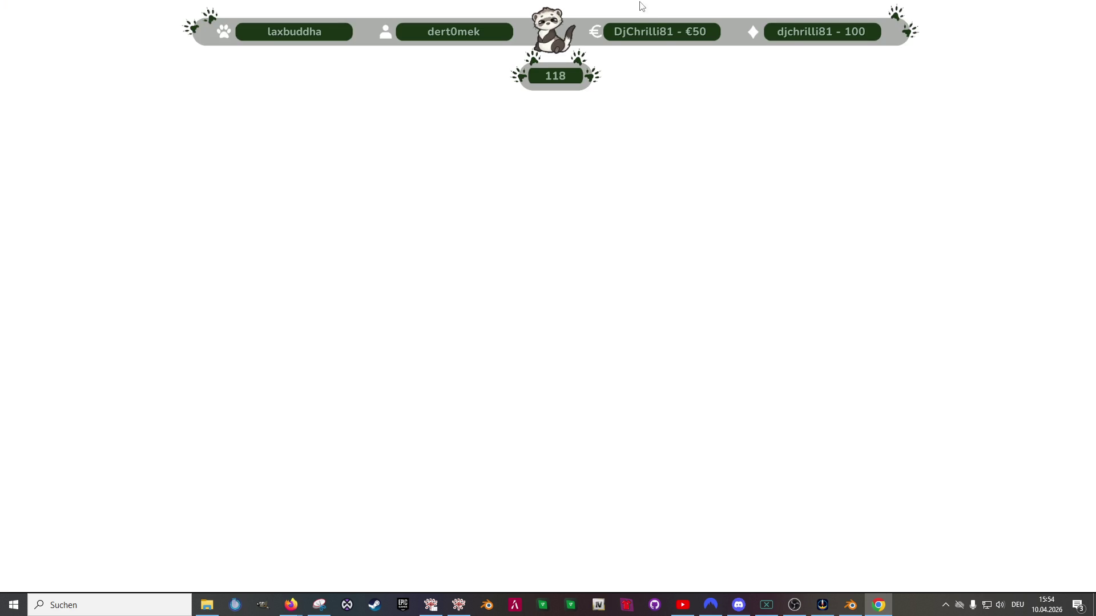
Restore the maximized browser window and switch back to Blender
double_click(699, 9)
key(alt+Tab)
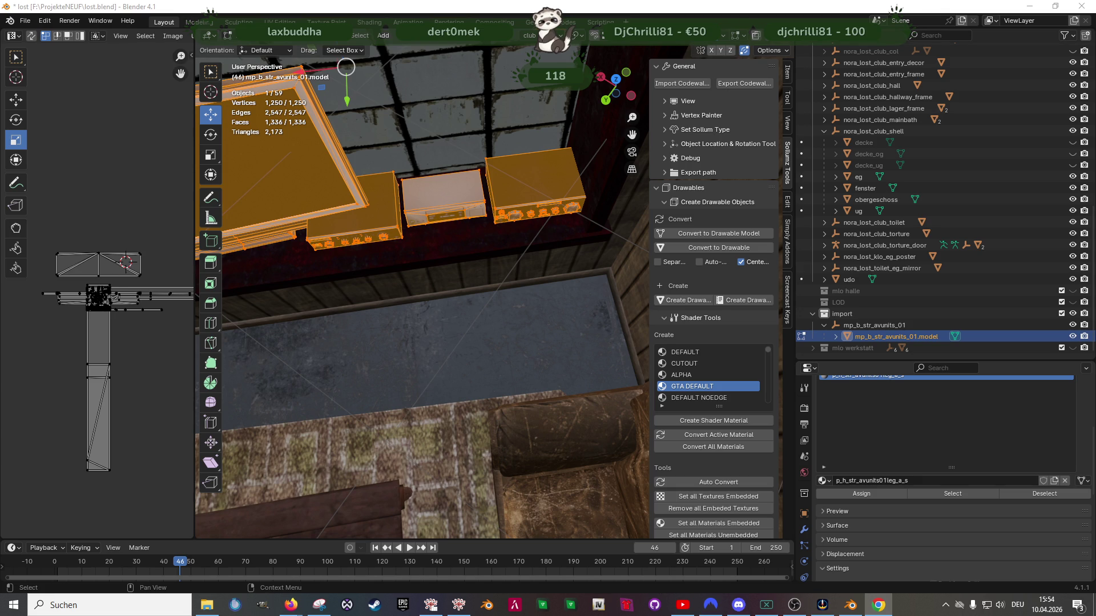
Return to Blender's club scene and zoom out the viewport
key(alt+Tab)
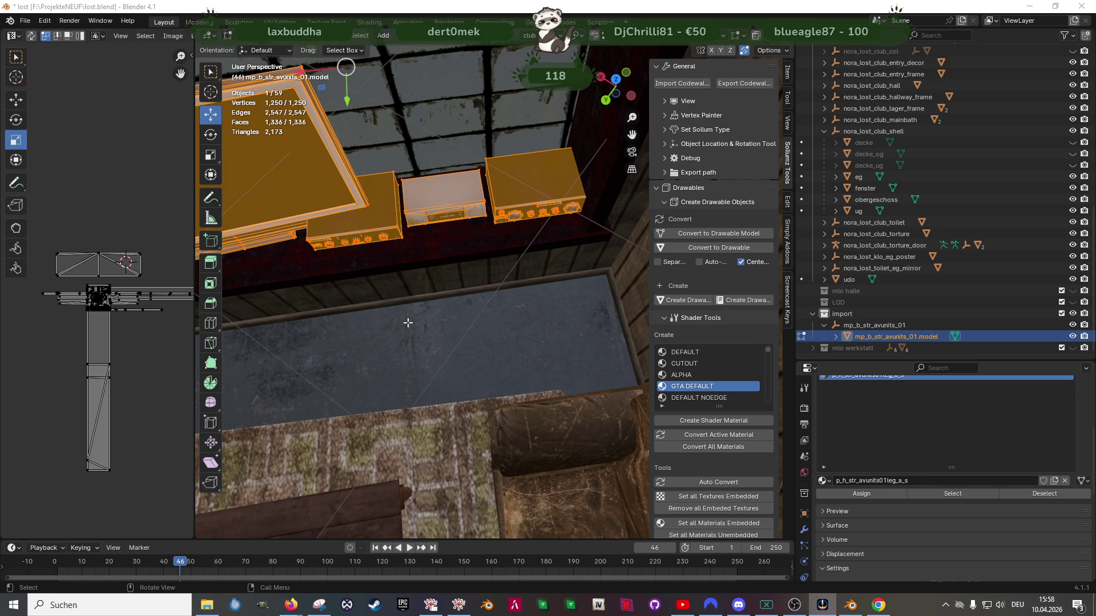
scroll(453, 296, down, 3)
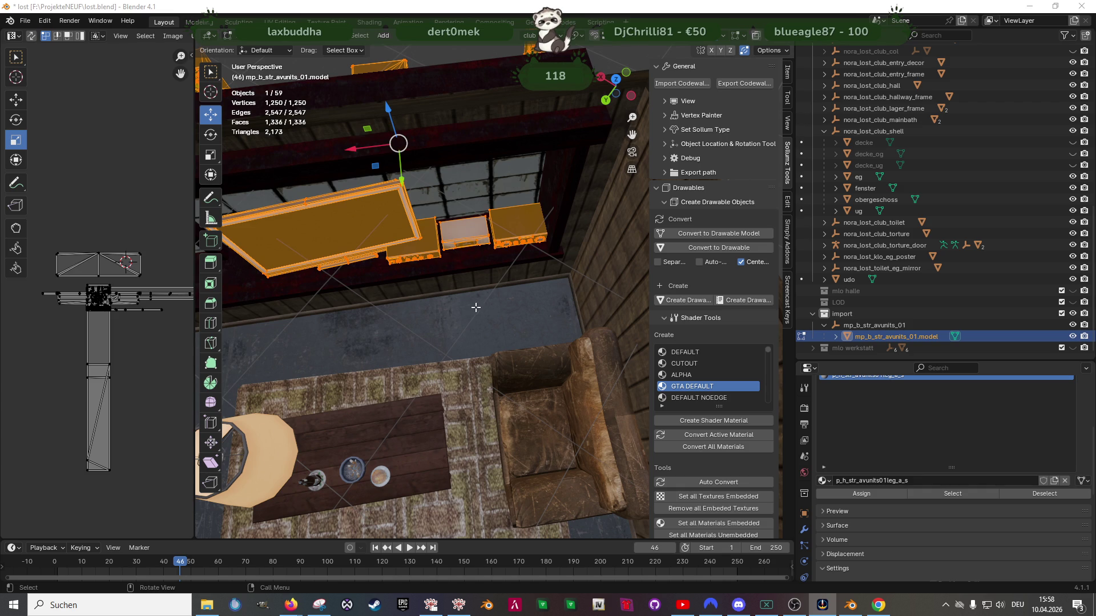
Orbit to a top-down view of the wall and zoom to check the TV and three AV boxes
mouse_move(421, 261)
middle_down()
mouse_move(474, 306)
mouse_move(488, 283)
mouse_move(524, 303)
middle_up()
scroll(528, 301, up, 2)
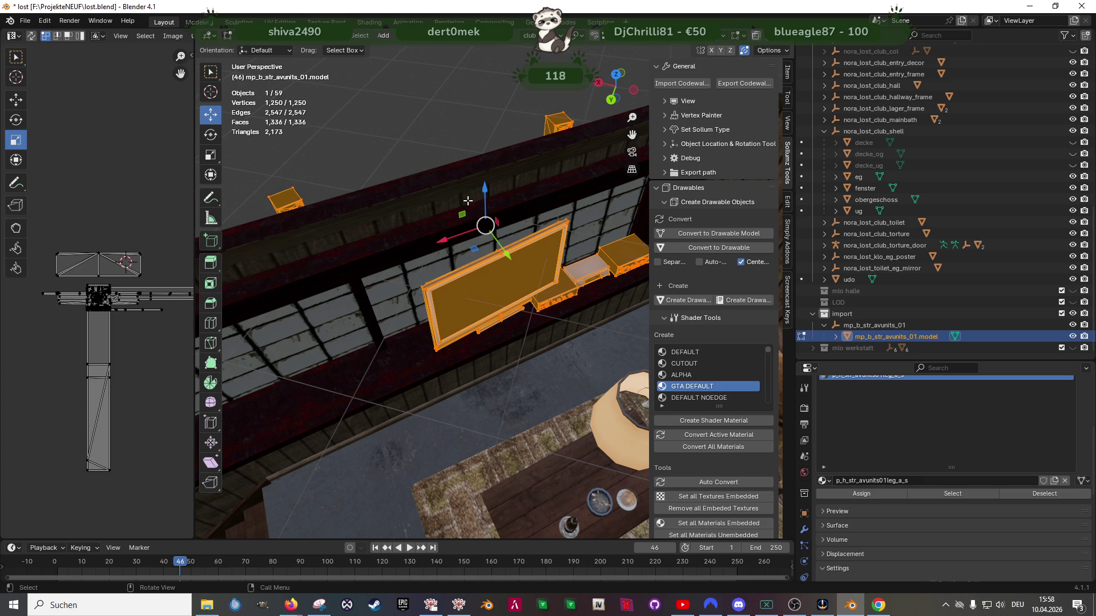
scroll(437, 315, down, 2)
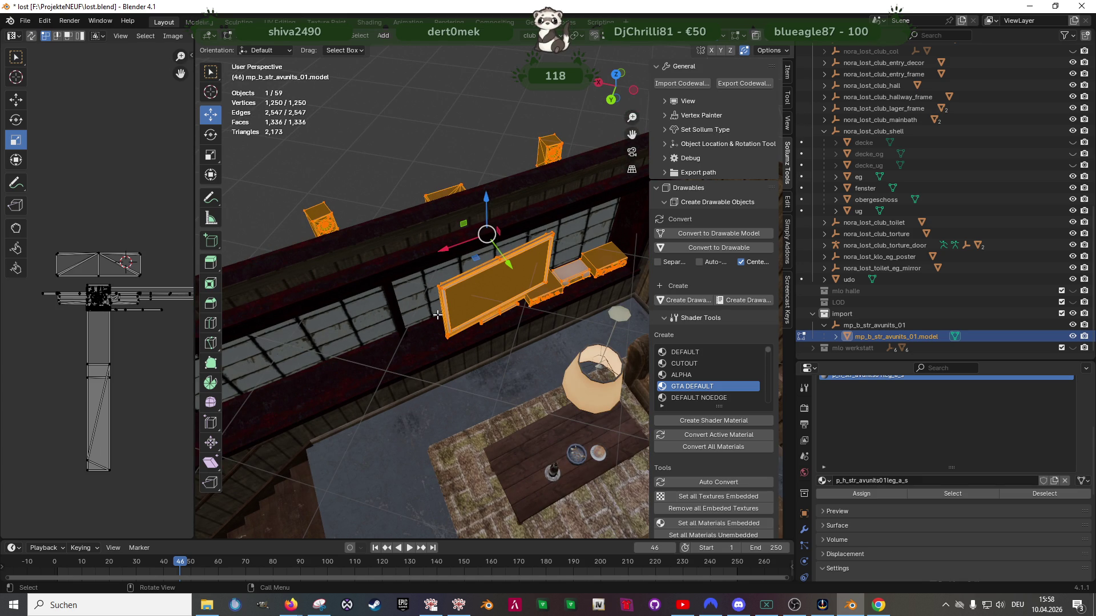
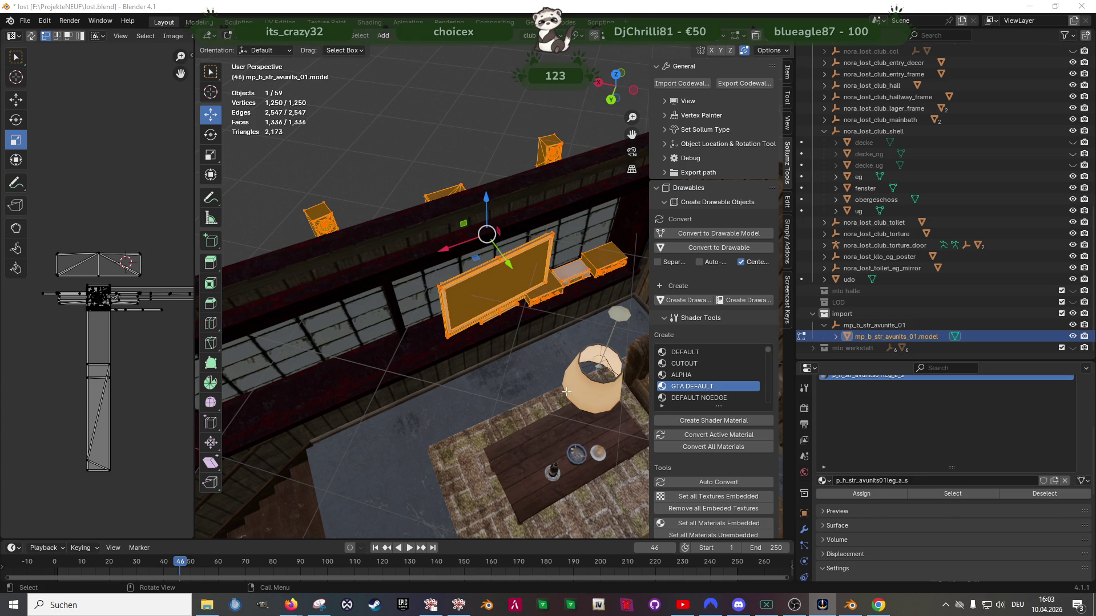
Orbit in front of the picture-frame wall, turn on X-ray, and select only the three amplifier boxes
mouse_move(520, 352)
middle_down()
mouse_move(571, 377)
mouse_move(545, 326)
middle_up()
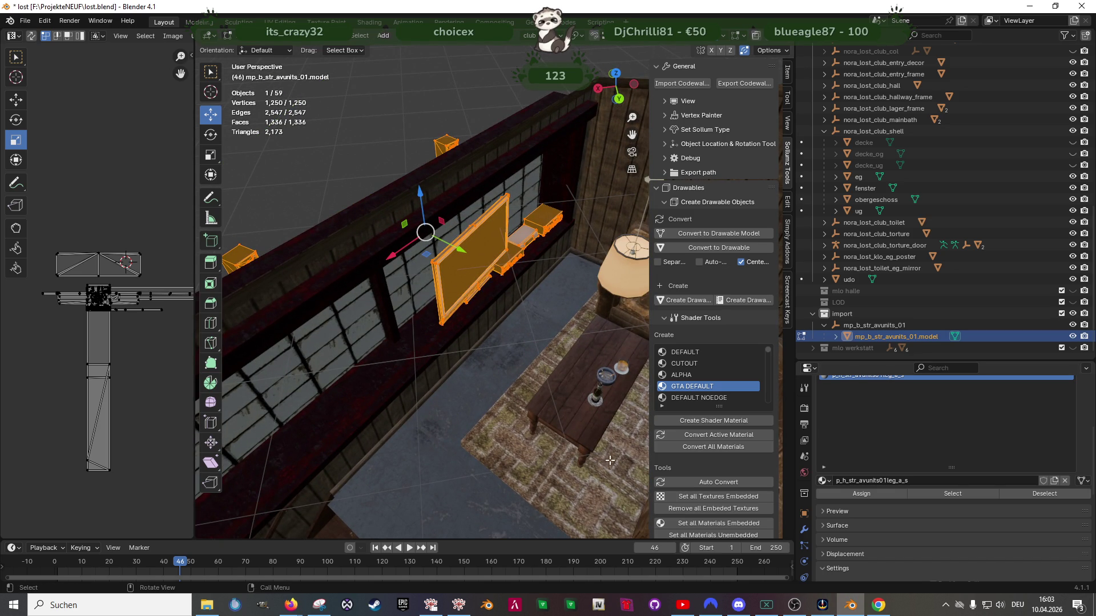
scroll(521, 355, up, 2)
mouse_move(521, 355)
middle_down()
mouse_move(494, 331)
mouse_move(482, 342)
mouse_move(423, 321)
mouse_move(489, 330)
mouse_move(502, 315)
mouse_move(511, 330)
mouse_move(455, 331)
mouse_move(523, 388)
mouse_move(540, 386)
mouse_move(465, 372)
middle_up()
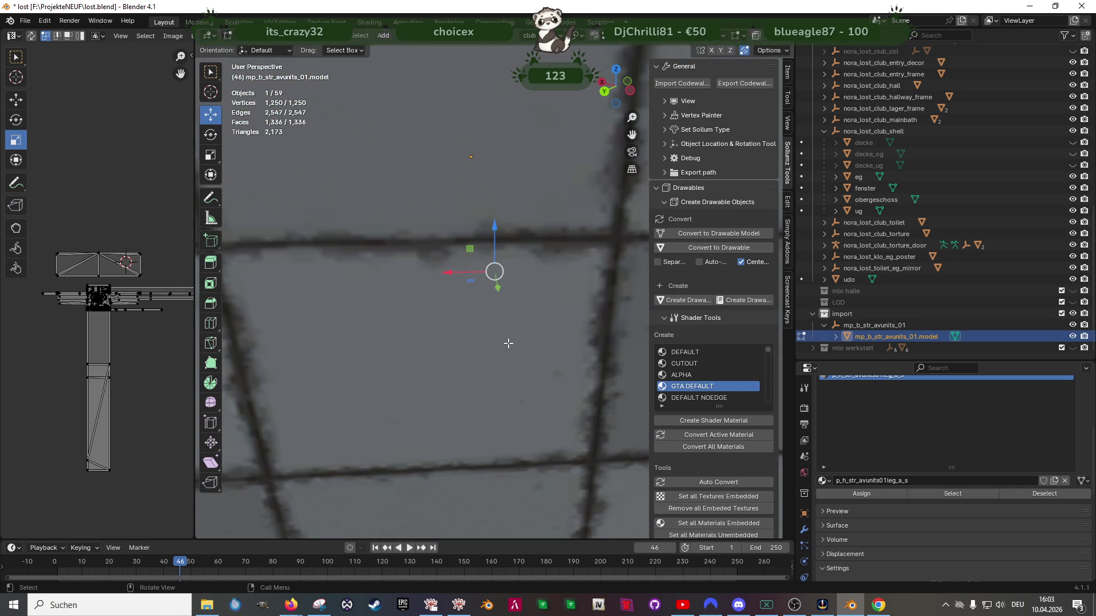
mouse_move(496, 342)
middle_down()
mouse_move(463, 343)
mouse_move(505, 326)
mouse_move(472, 321)
mouse_move(453, 357)
mouse_move(517, 283)
mouse_move(520, 325)
mouse_move(534, 331)
mouse_move(503, 361)
middle_up()
scroll(516, 285, up, 3)
key(alt+z)
key(ctrl+z)
scroll(533, 331, down, 5)
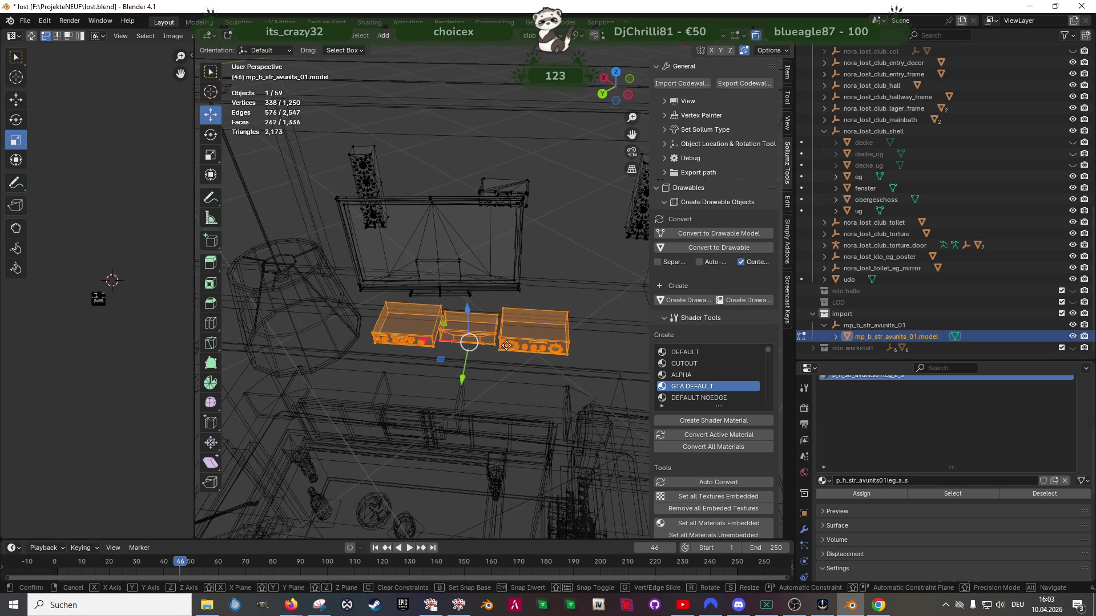
Slide the three amp boxes -1.1035 m along the X axis
key(g)
key(x)
key(Return)
Select the next device on the shelf and move it 0.17889 m along X
middle_drag(481, 355, 479, 332)
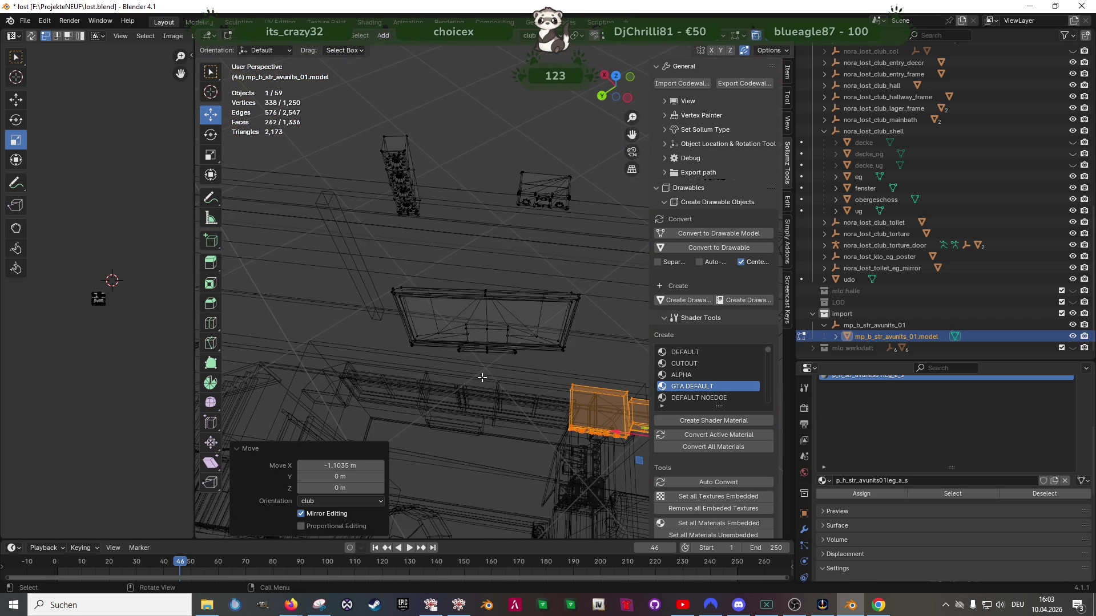
drag(586, 363, 586, 364)
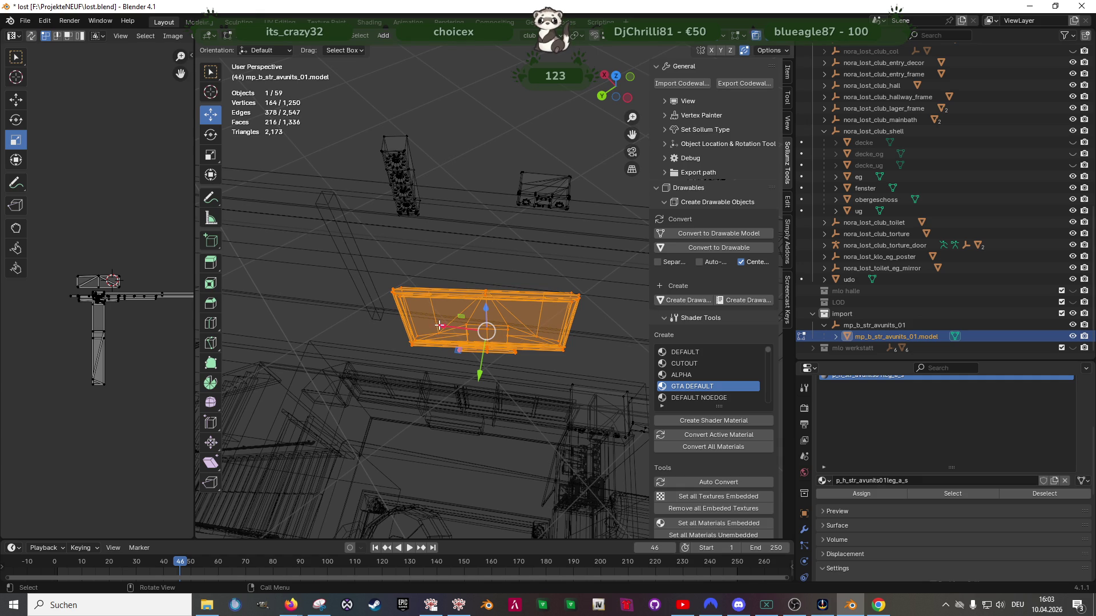
key(g)
key(x)
click(413, 324)
Get a top-down see-through view and select the device mesh
middle_drag(414, 324, 503, 375)
key(shift+z)
scroll(514, 365, up, 6)
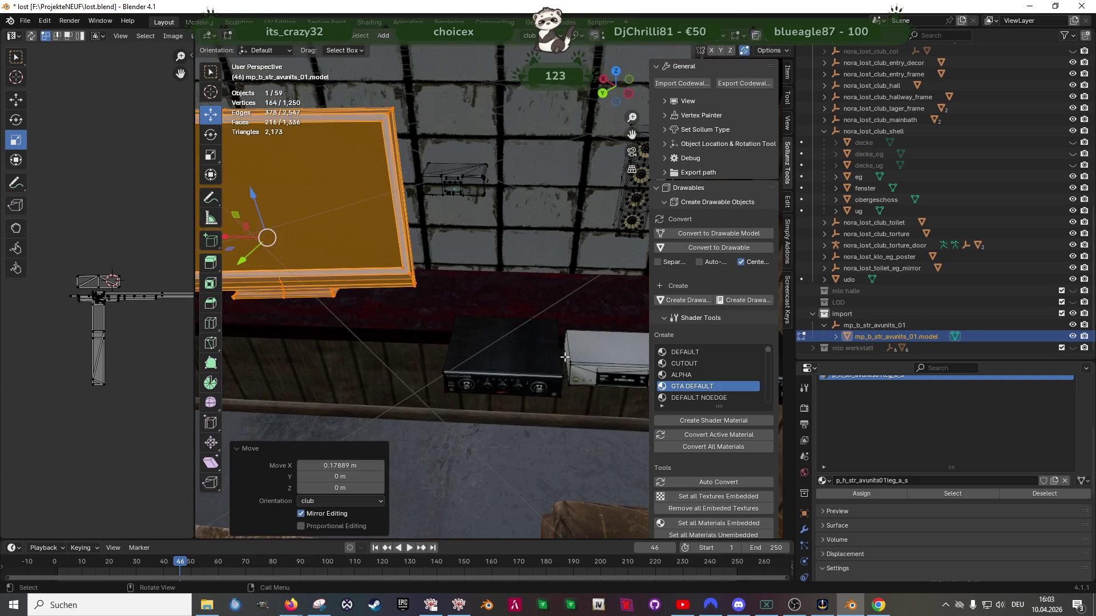
scroll(524, 353, down, 5)
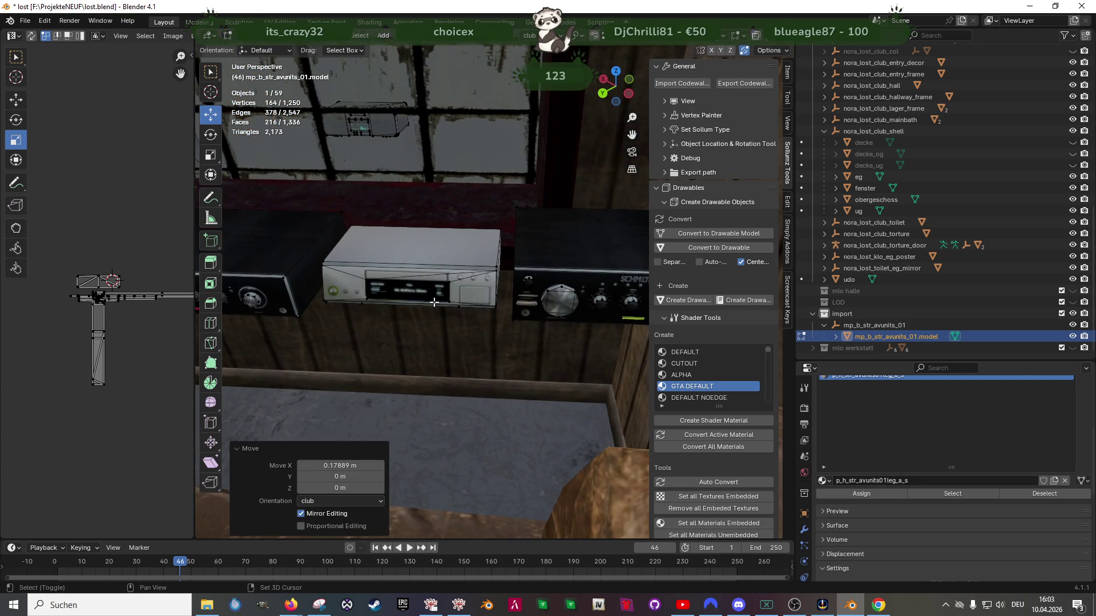
mouse_move(477, 325)
middle_down()
mouse_move(404, 359)
mouse_move(347, 275)
middle_up()
key(shift+z)
mouse_move(348, 275)
mouse_down()
mouse_move(483, 372)
mouse_move(482, 444)
mouse_move(472, 444)
mouse_up()
Select the device's vertex groups and move them -0.598 m along Y
scroll(479, 368, up, 4)
scroll(477, 347, down, 5)
mouse_move(475, 292)
mouse_down()
mouse_move(519, 371)
mouse_move(537, 375)
mouse_up()
shift+middle_drag(537, 375, 485, 372)
drag(473, 287, 537, 370)
mouse_move(537, 370)
middle_down()
mouse_move(502, 354)
mouse_move(489, 399)
middle_up()
drag(481, 386, 481, 300)
Select the box-shaped device and frame it in the view
middle_drag(482, 300, 357, 282)
mouse_move(357, 282)
mouse_down()
mouse_move(440, 369)
mouse_move(469, 375)
mouse_up()
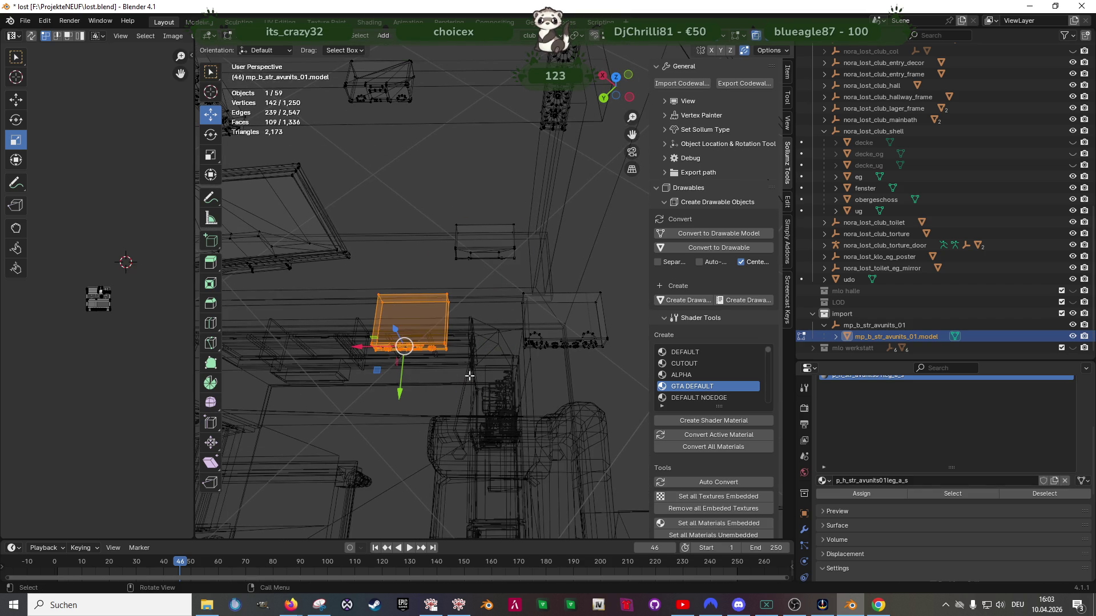
key(KP_Decimal)
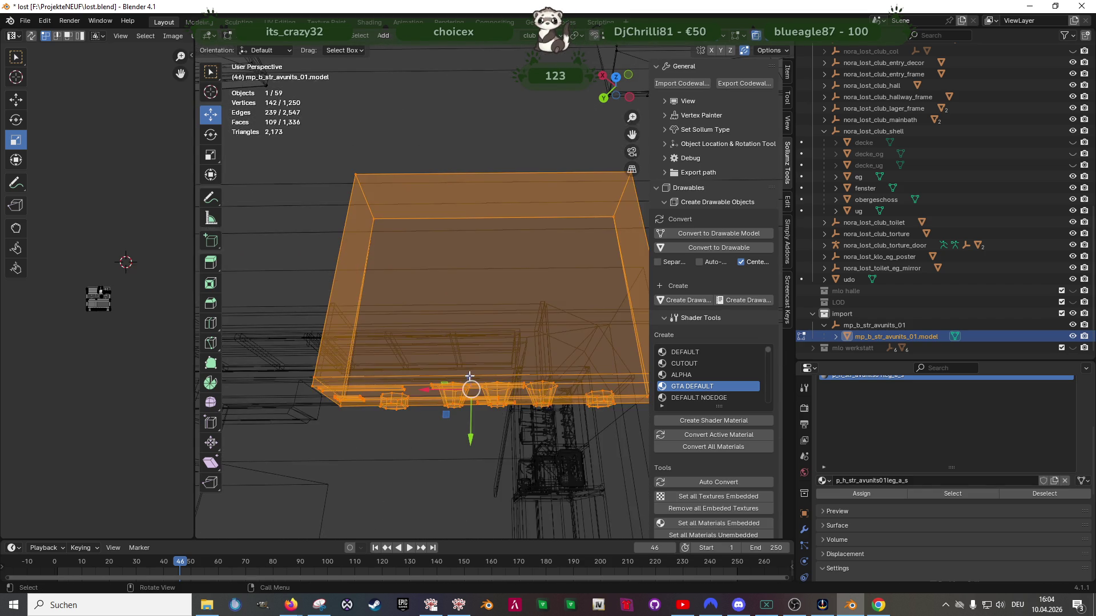
Raise the amplifier box 0.14648 m along Z
scroll(469, 376, down, 3)
middle_drag(469, 376, 521, 276)
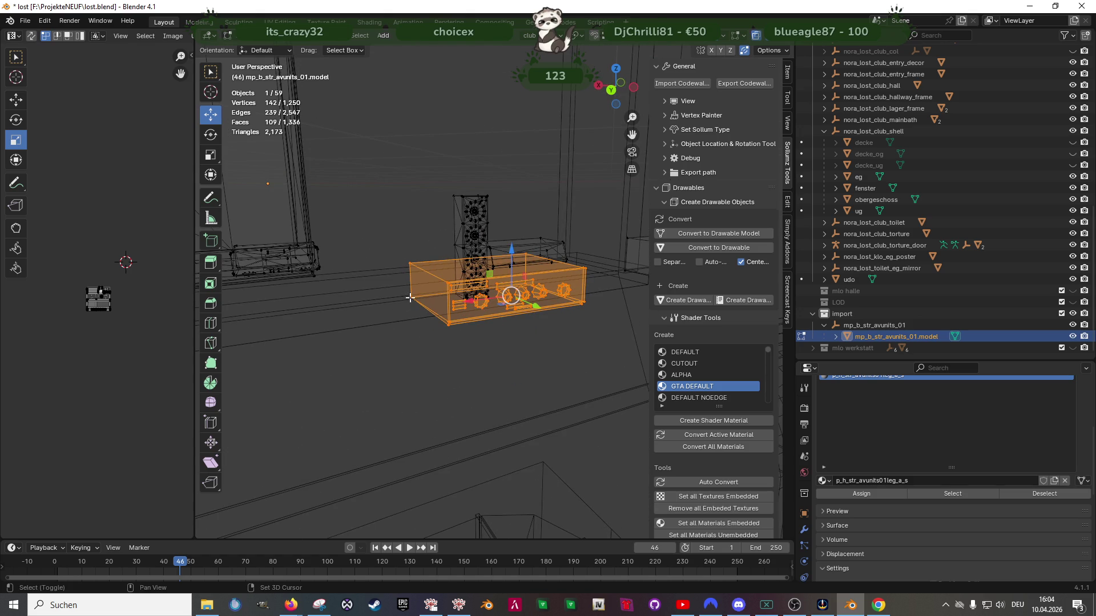
mouse_move(408, 297)
middle_down()
mouse_move(522, 318)
mouse_move(517, 342)
middle_up()
key(g)
key(z)
click(529, 264)
Slide the box along X until it sits on the lower amp, ending at -0.011715 m
middle_drag(530, 264, 359, 319)
drag(355, 323, 588, 317)
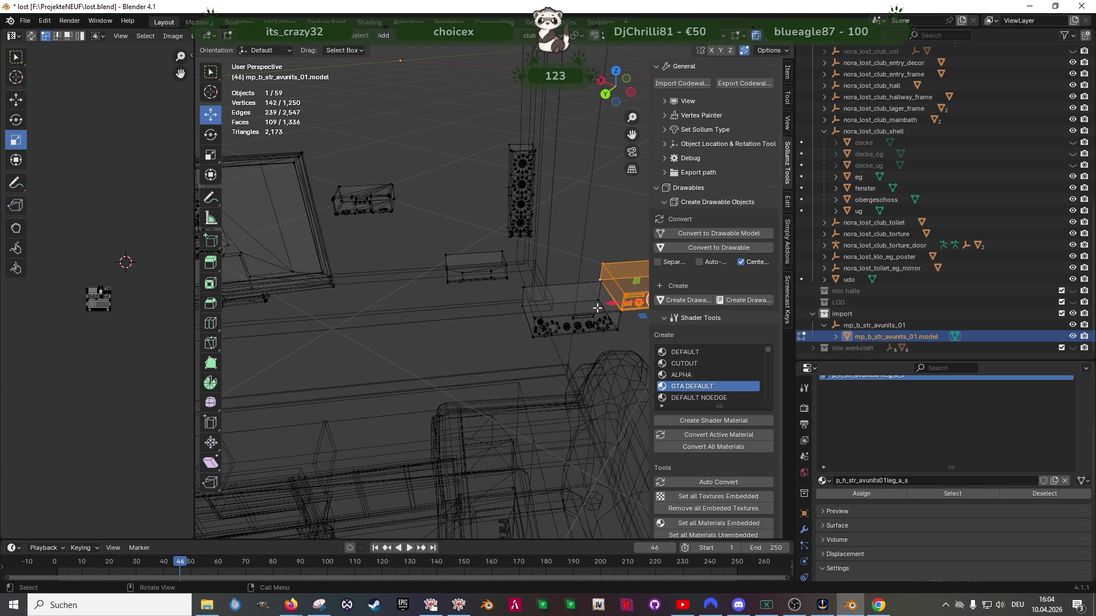
shift+middle_drag(587, 318, 554, 320)
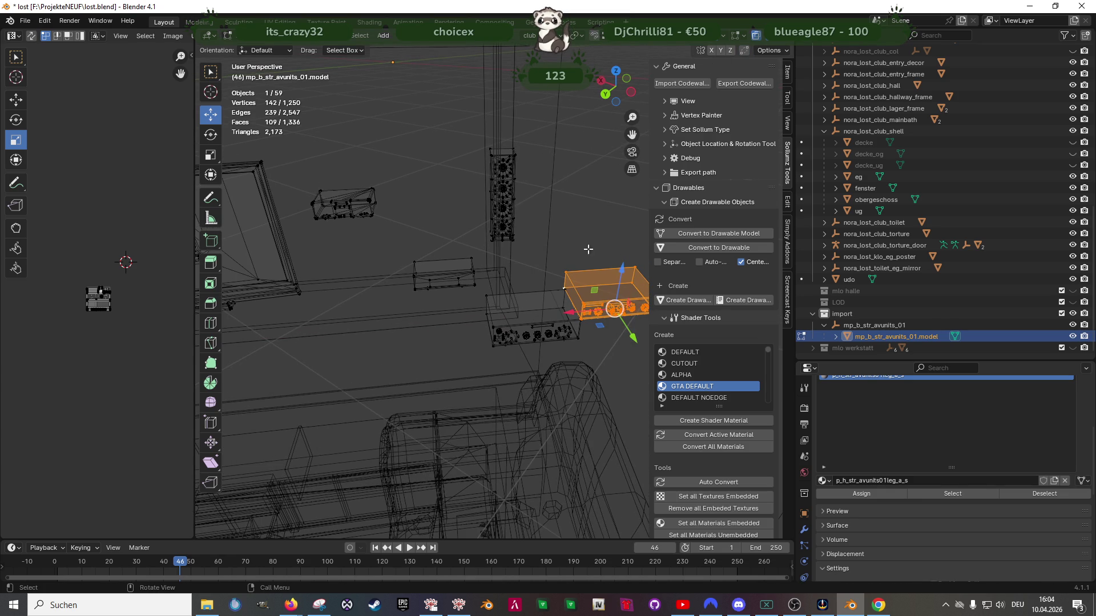
drag(569, 312, 495, 325)
key(KP_Decimal)
key(shift+z)
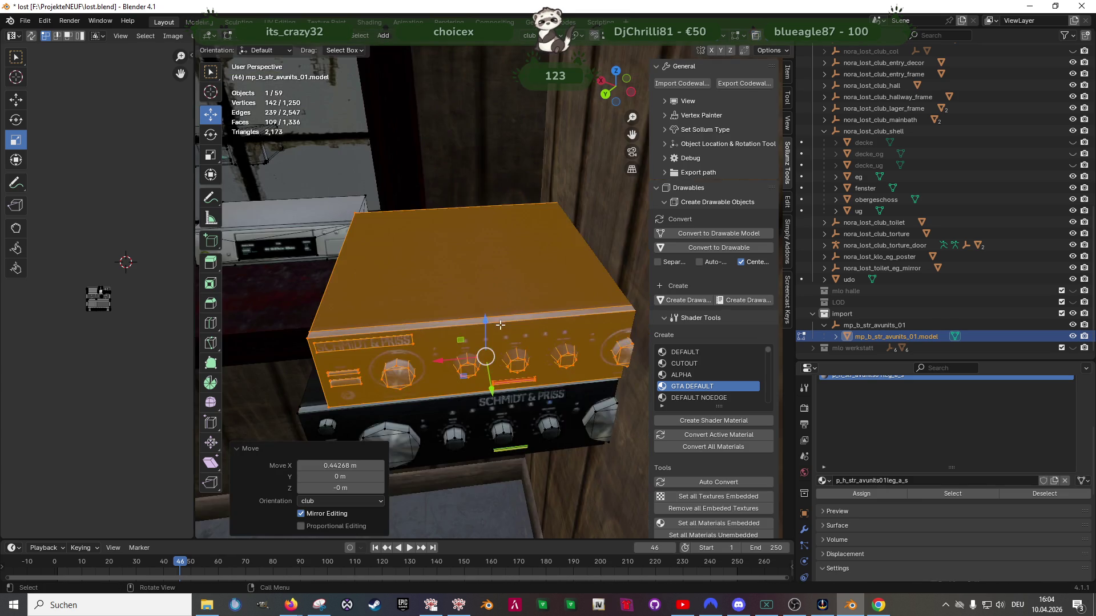
scroll(448, 302, down, 3)
drag(449, 302, 425, 309)
middle_drag(424, 308, 456, 364)
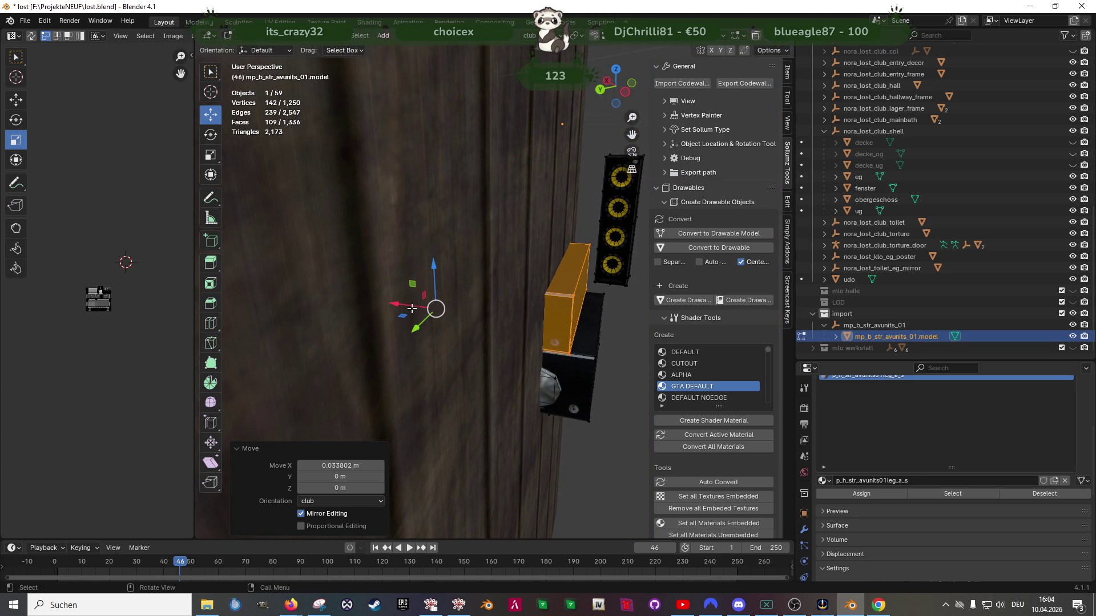
drag(412, 310, 412, 311)
mouse_move(413, 311)
middle_down()
mouse_move(444, 373)
mouse_move(436, 367)
middle_up()
Switch to the Scale tool
key(shift+space)
click(435, 391)
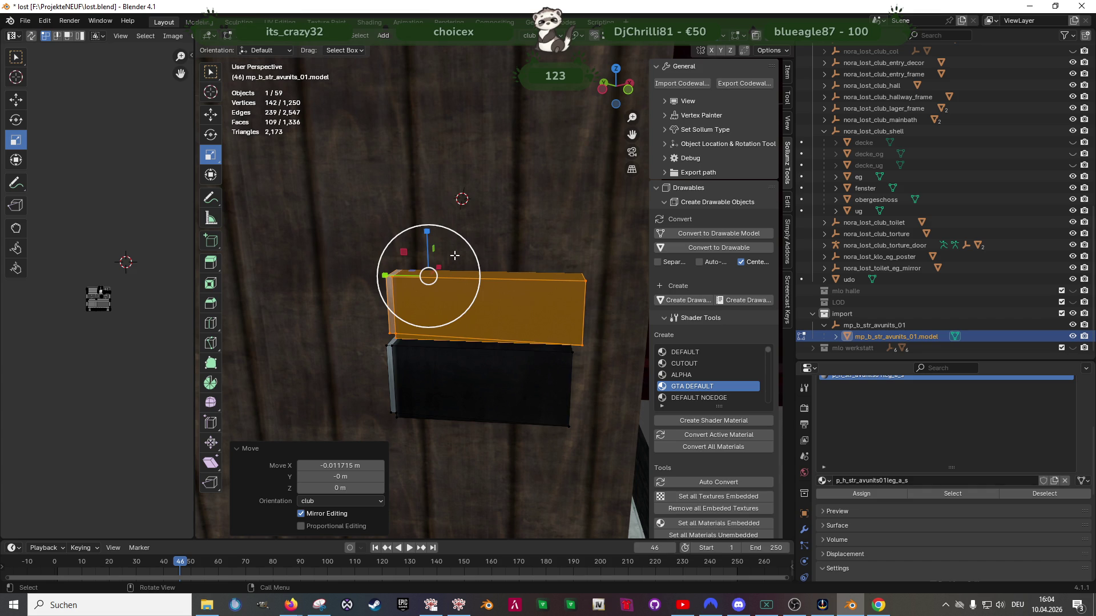
mouse_move(514, 325)
middle_down()
mouse_move(483, 321)
mouse_move(519, 344)
mouse_move(510, 353)
middle_up()
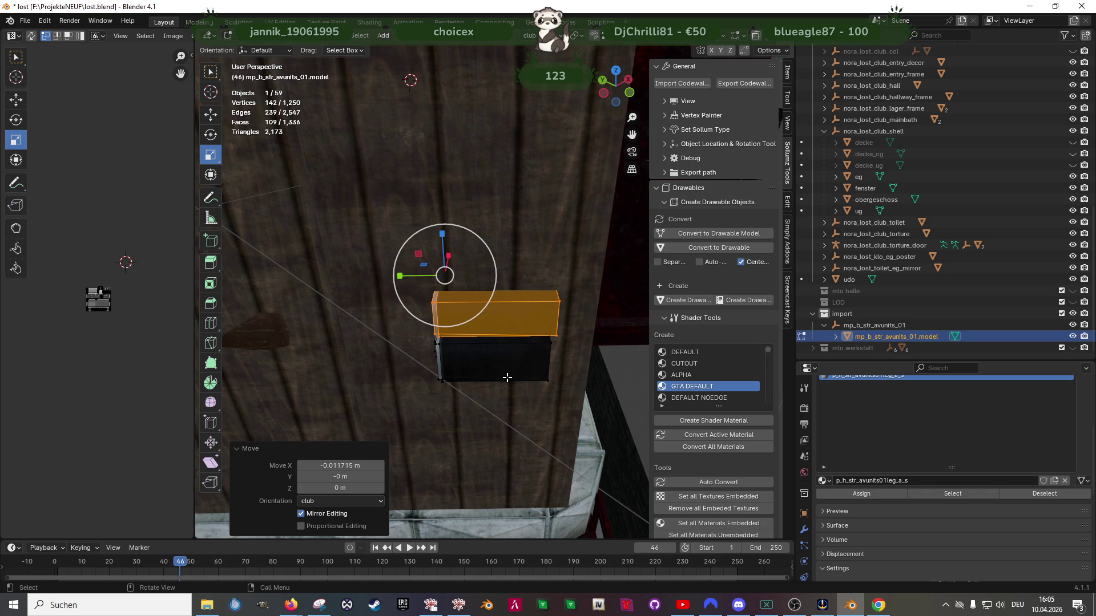
With the Move tool, push the amplifier block further along Y
key(shift+space)
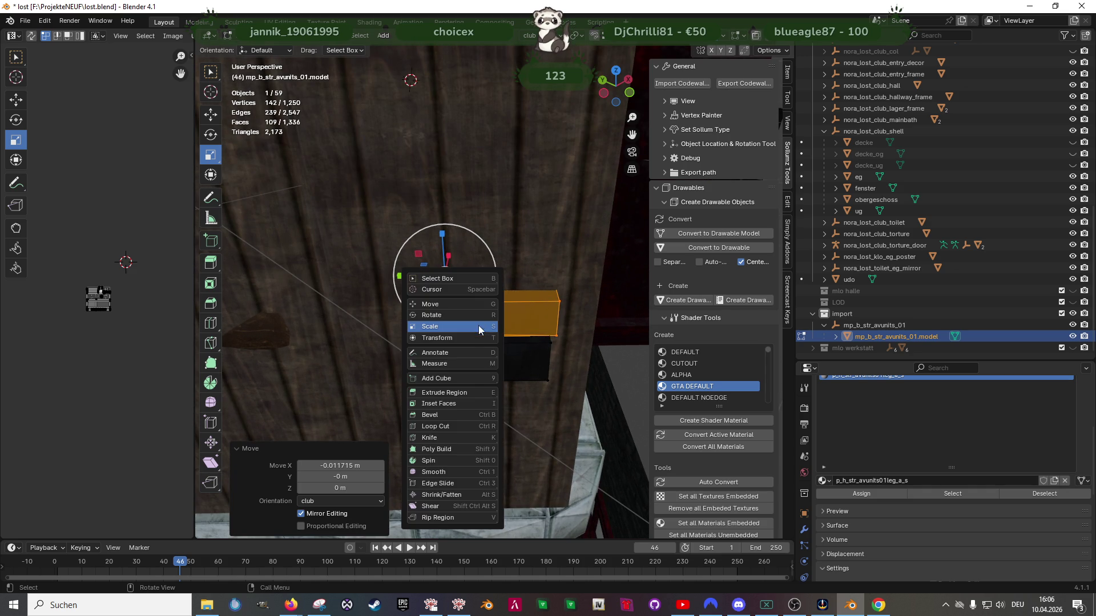
key(g)
drag(415, 278, 540, 280)
scroll(541, 281, down, 5)
drag(342, 289, 400, 288)
Select four vertices of the block and move them 0.05658 m along Y
mouse_move(534, 342)
middle_down()
mouse_move(529, 360)
mouse_move(533, 350)
middle_up()
key(shift+z)
drag(515, 249, 576, 357)
key(shift+z)
key(g)
key(y)
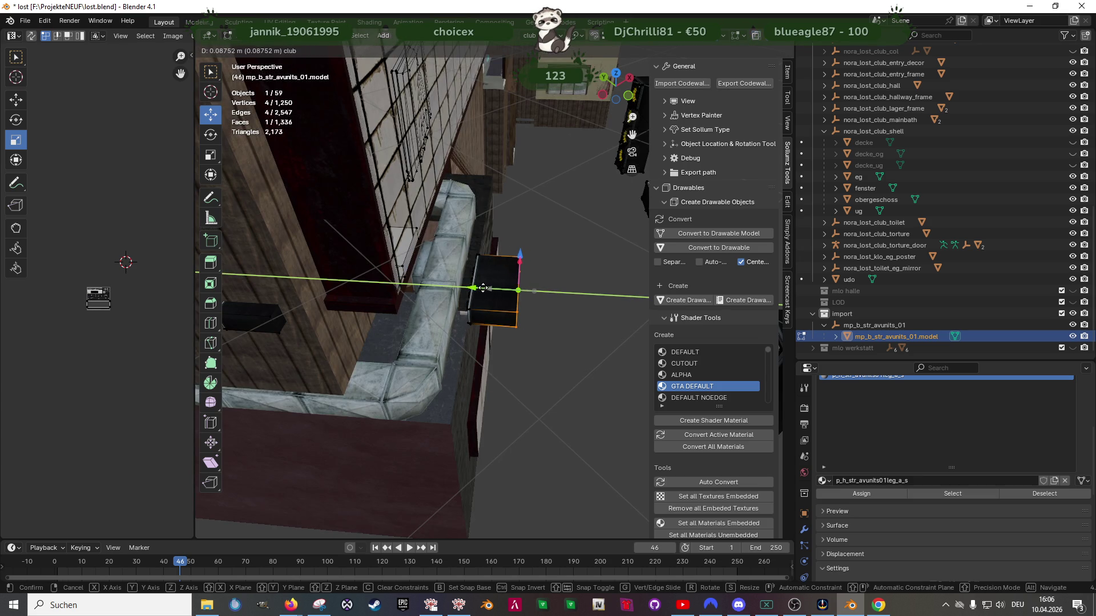
click(479, 290)
Select the whole block and move it 1.3529 m along Y next to the white device
key(shift+z)
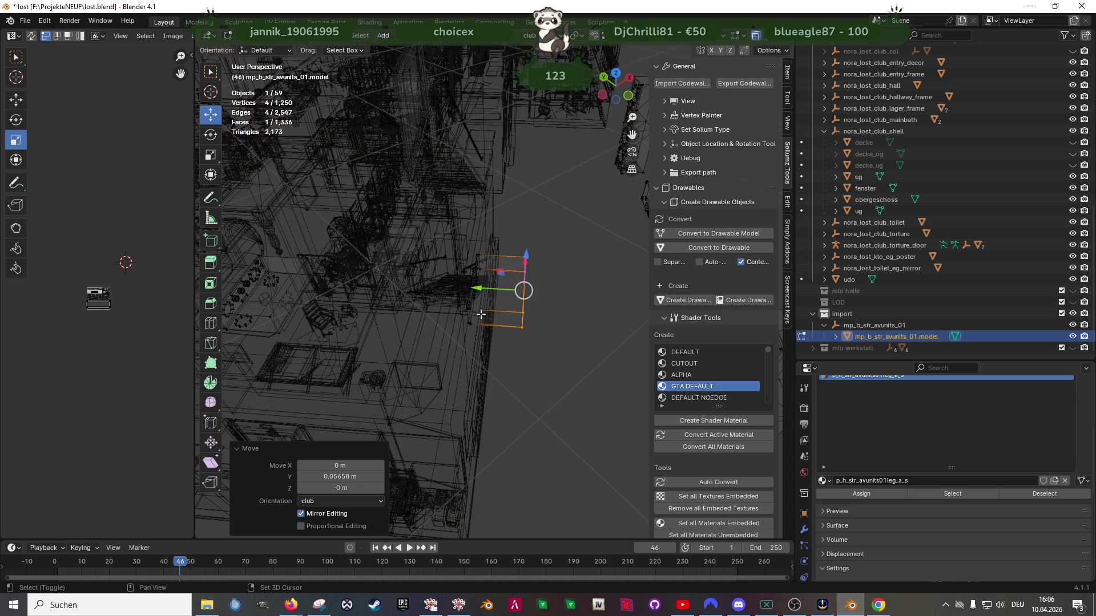
drag(448, 238, 539, 353)
key(shift+z)
middle_drag(514, 359, 530, 341)
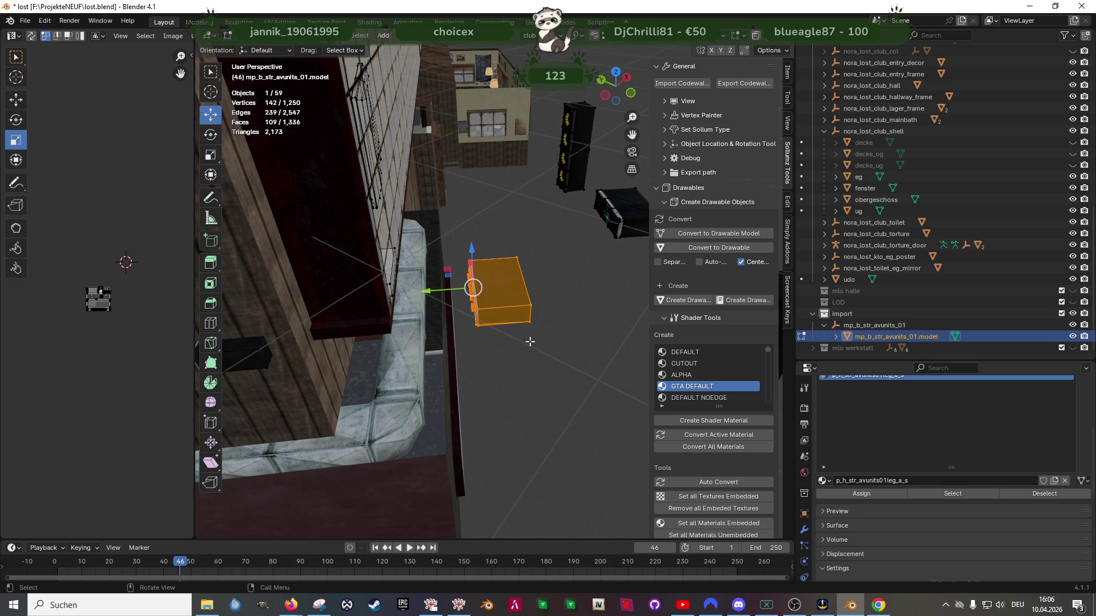
middle_drag(487, 325, 474, 311)
key(g)
key(y)
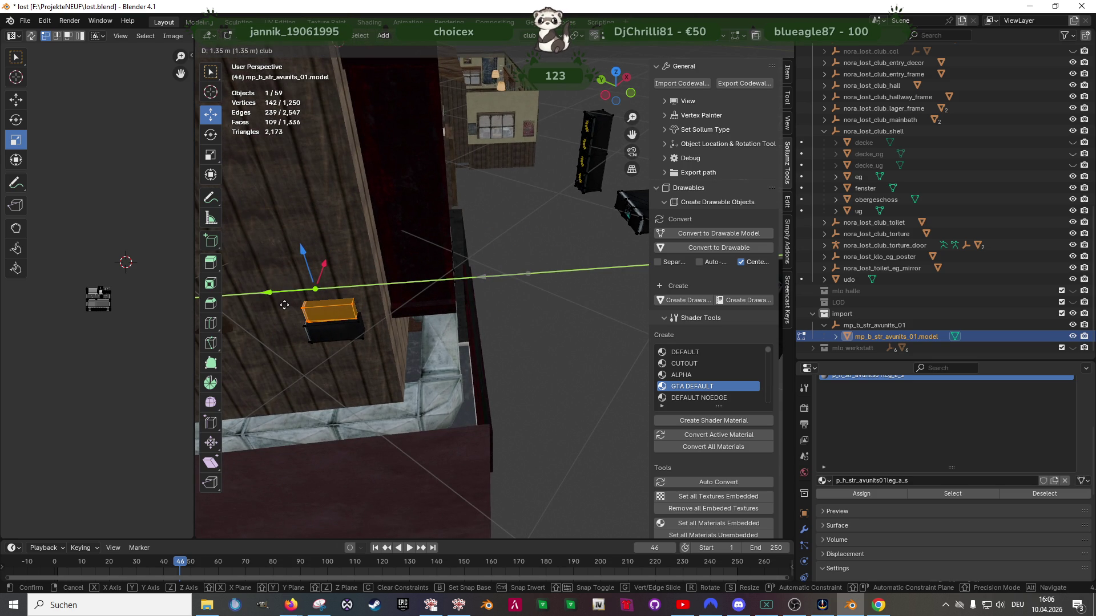
click(283, 304)
scroll(264, 300, up, 2)
scroll(264, 300, up, 3)
mouse_move(359, 274)
middle_down()
mouse_move(451, 276)
mouse_move(562, 315)
mouse_move(577, 306)
mouse_move(498, 306)
mouse_move(456, 290)
mouse_move(477, 311)
mouse_move(407, 290)
middle_up()
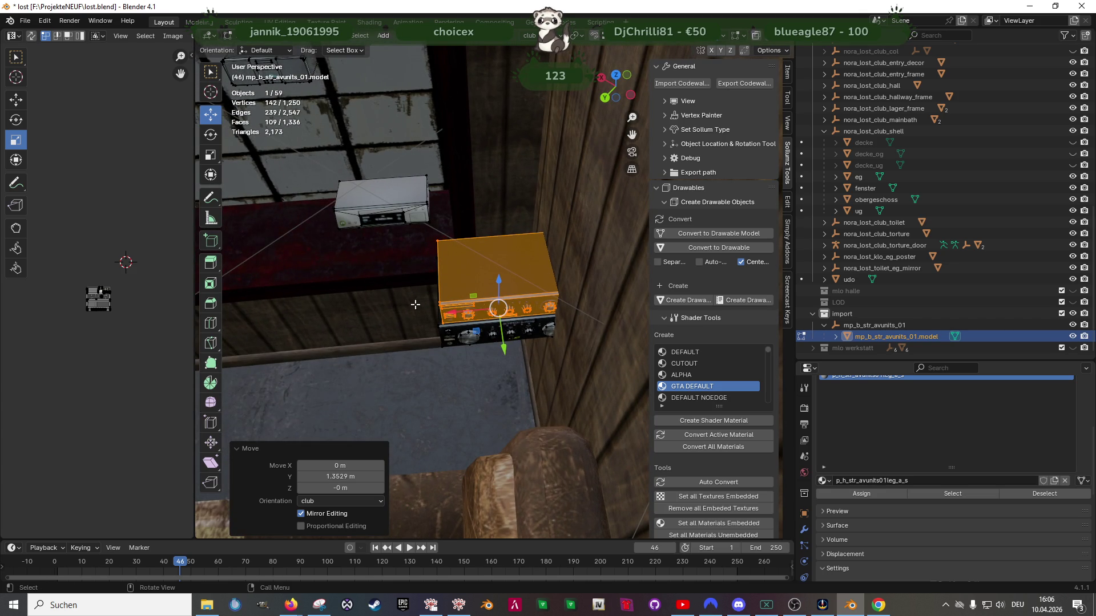
key(shift+z)
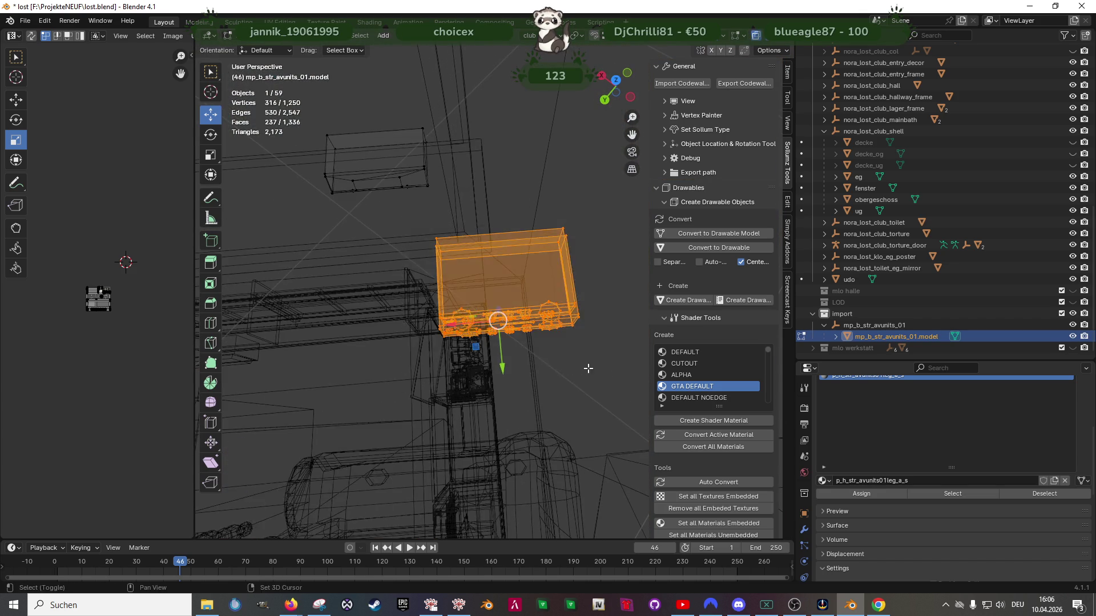
Move the current selection along the Y axis
key(shift+z)
middle_drag(597, 370, 485, 285)
key(g)
key(y)
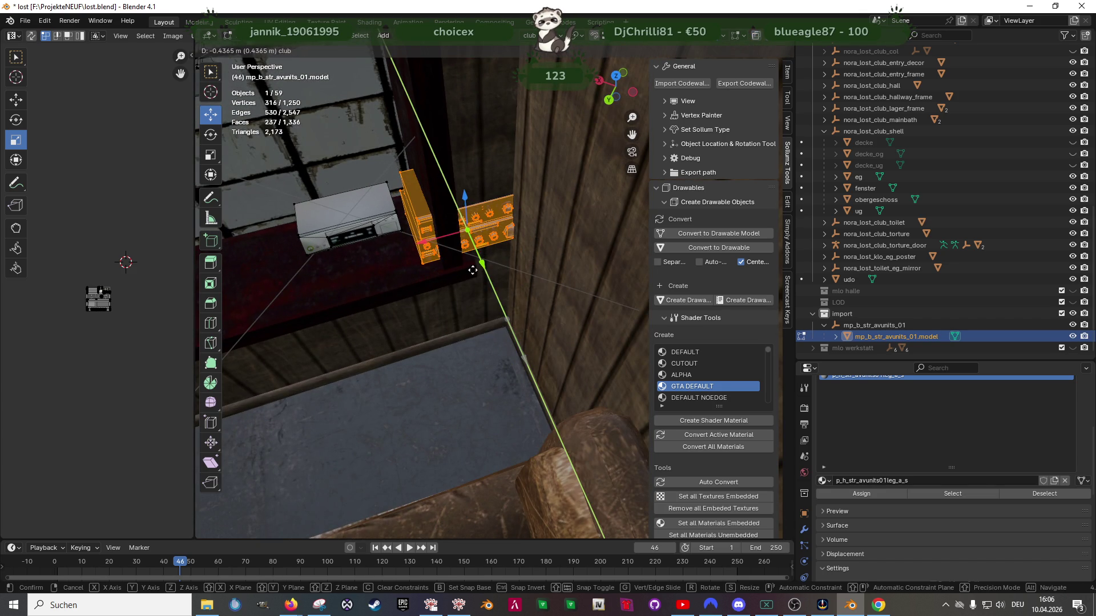
click(473, 270)
Add the left box to the selection and shift the stack 0.459 m along X
key(shift+z)
mouse_move(335, 201)
shift+mouse_down()
mouse_move(477, 294)
mouse_move(469, 277)
shift+mouse_up()
key(shift+z)
mouse_move(472, 261)
middle_down()
mouse_move(535, 266)
mouse_move(531, 228)
mouse_move(521, 237)
mouse_move(534, 236)
mouse_move(543, 211)
mouse_move(416, 289)
mouse_move(441, 290)
mouse_move(445, 240)
middle_up()
key(g)
key(x)
click(514, 263)
Select only the left box and slide it about 0.19 m along Y
key(shift+z)
drag(309, 141, 445, 227)
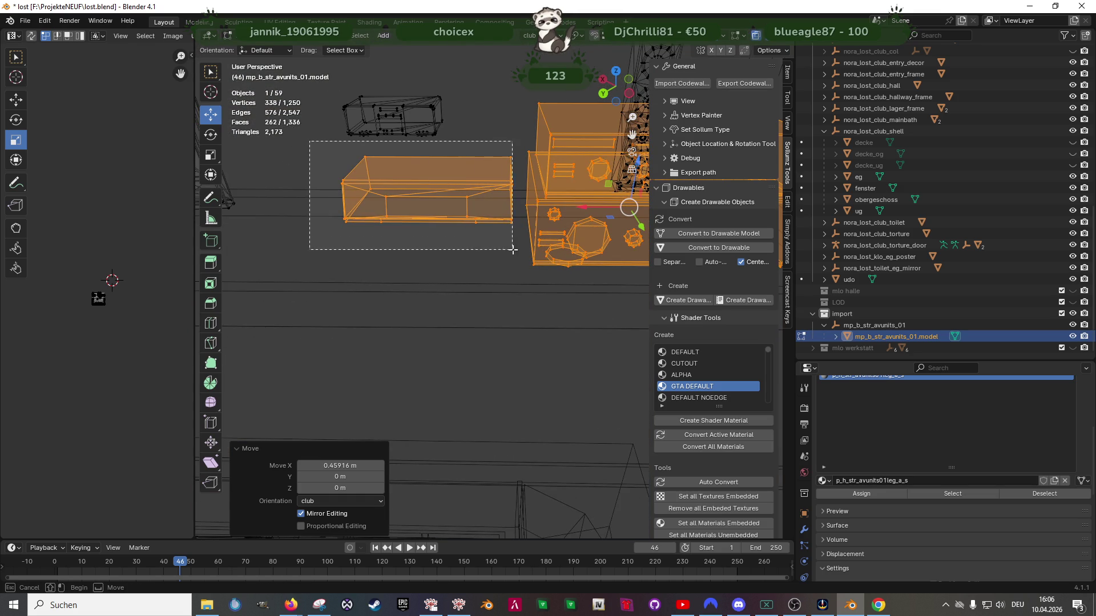
drag(512, 250, 512, 250)
key(shift+z)
middle_drag(512, 249, 472, 286)
key(g)
key(y)
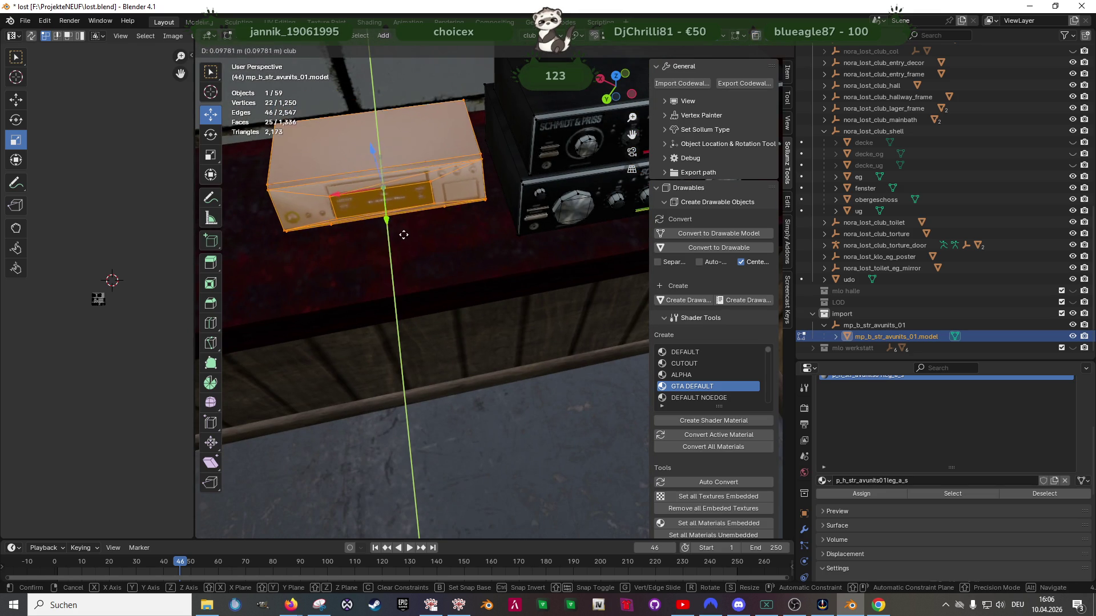
click(405, 256)
mouse_move(414, 289)
middle_down()
mouse_move(482, 309)
mouse_move(403, 337)
mouse_move(332, 314)
middle_up()
click(332, 314)
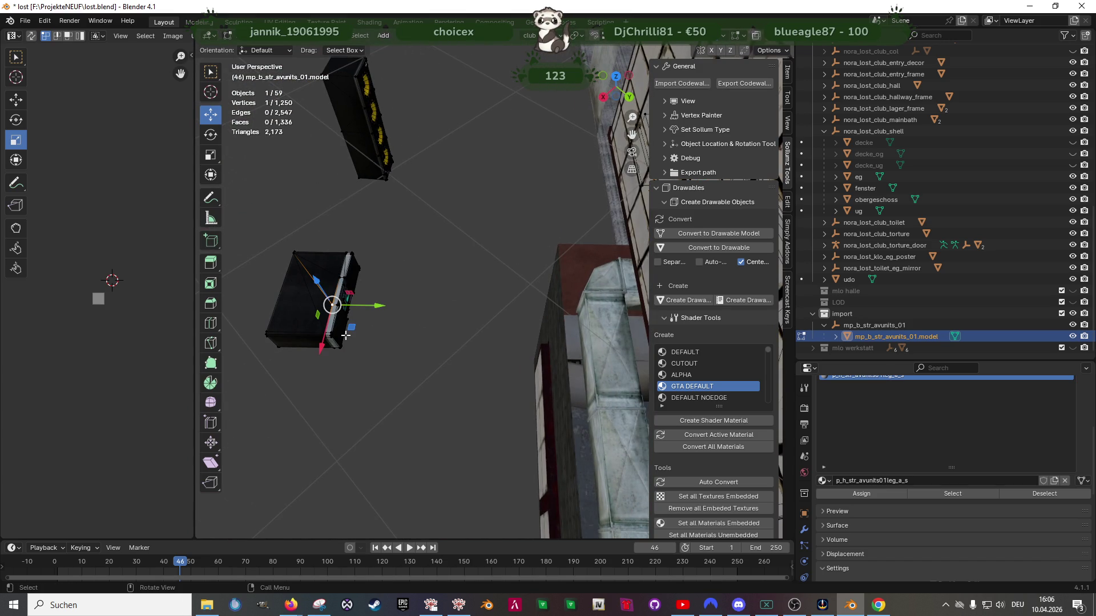
Frame the selected vertex, zoom over the stereo box, then switch to the Forge 'unit' results
key(KP_Decimal)
scroll(449, 364, down, 10)
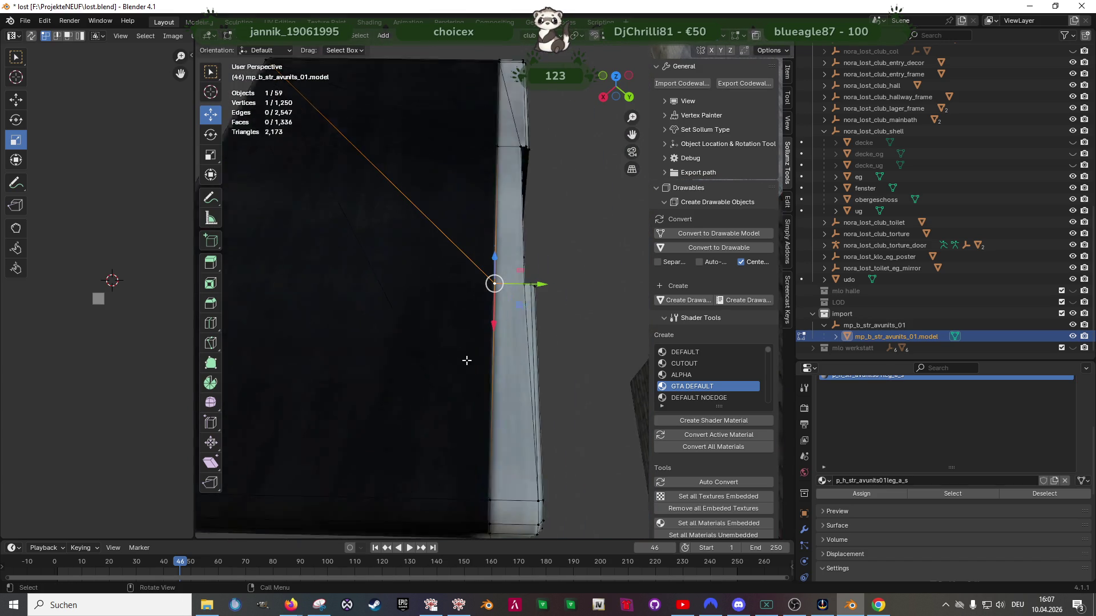
scroll(449, 361, up, 2)
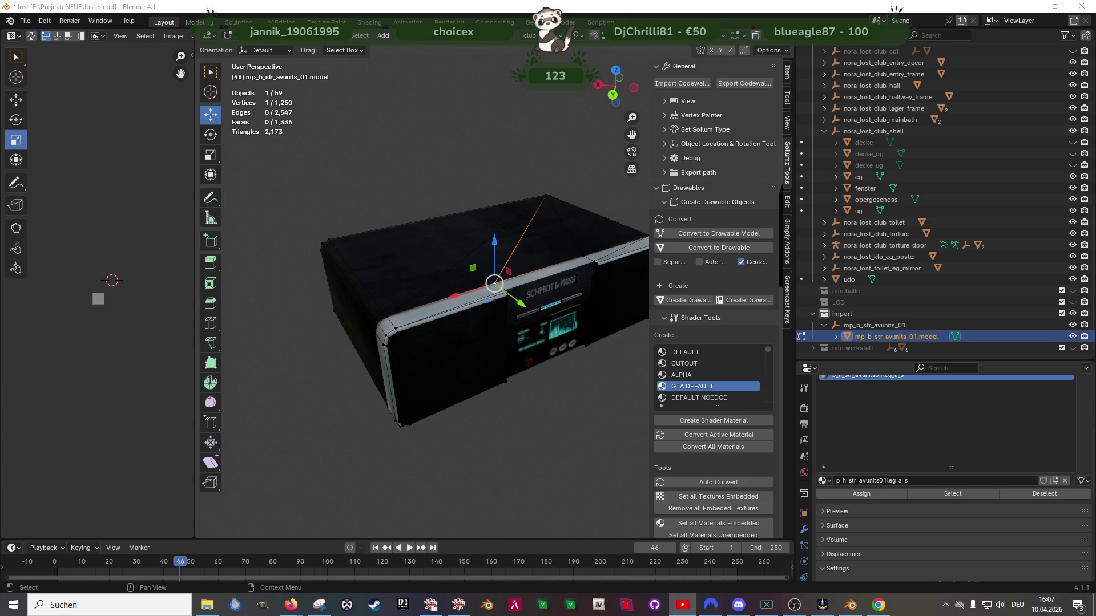
key(alt+Tab)
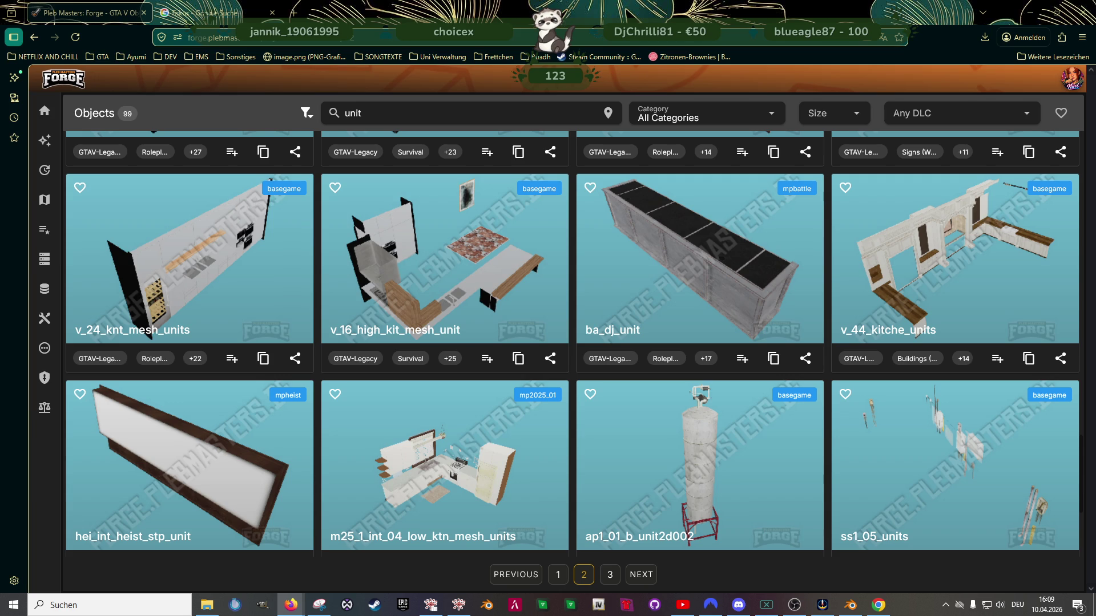
Browse page 2 of the Forge 'unit' results, like ba_dj_unit, then return to Blender
key(alt+Tab)
key(alt+Tab)
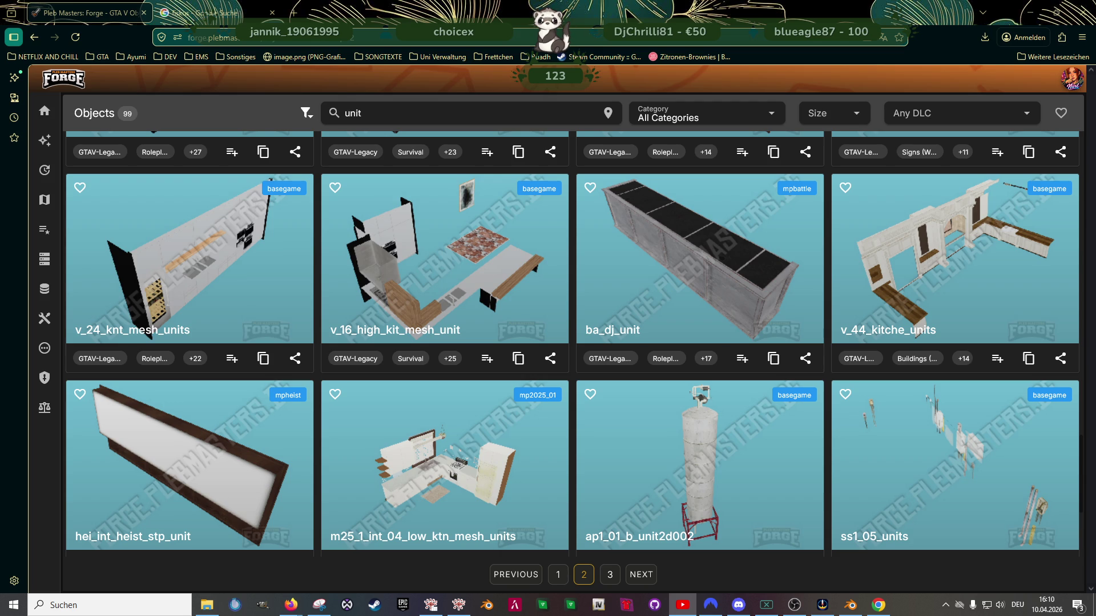
key(alt+Tab)
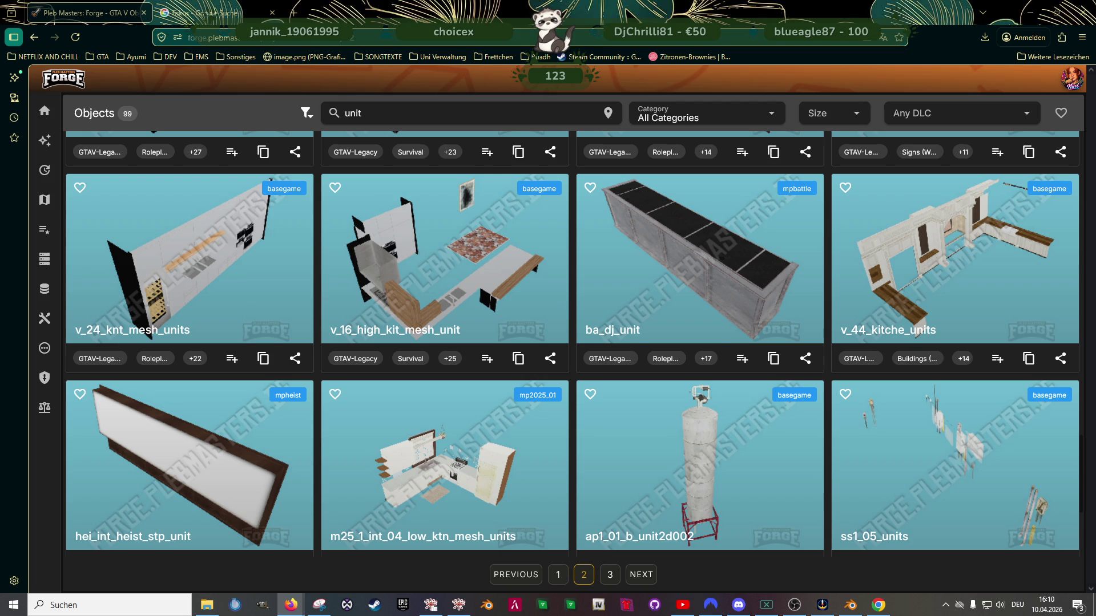
key(alt+Tab)
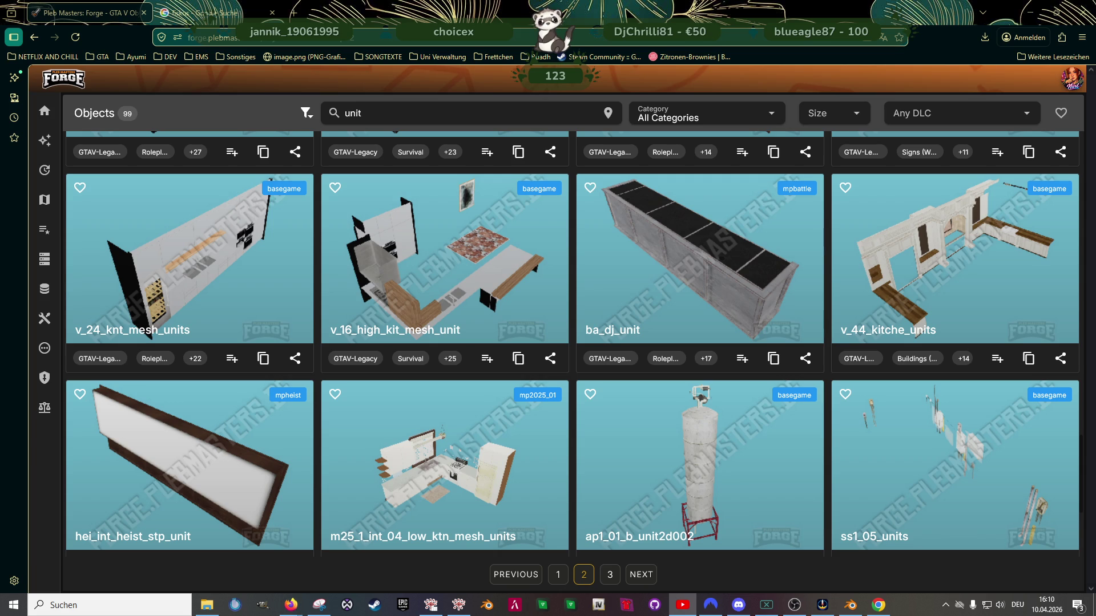
key(alt+Tab)
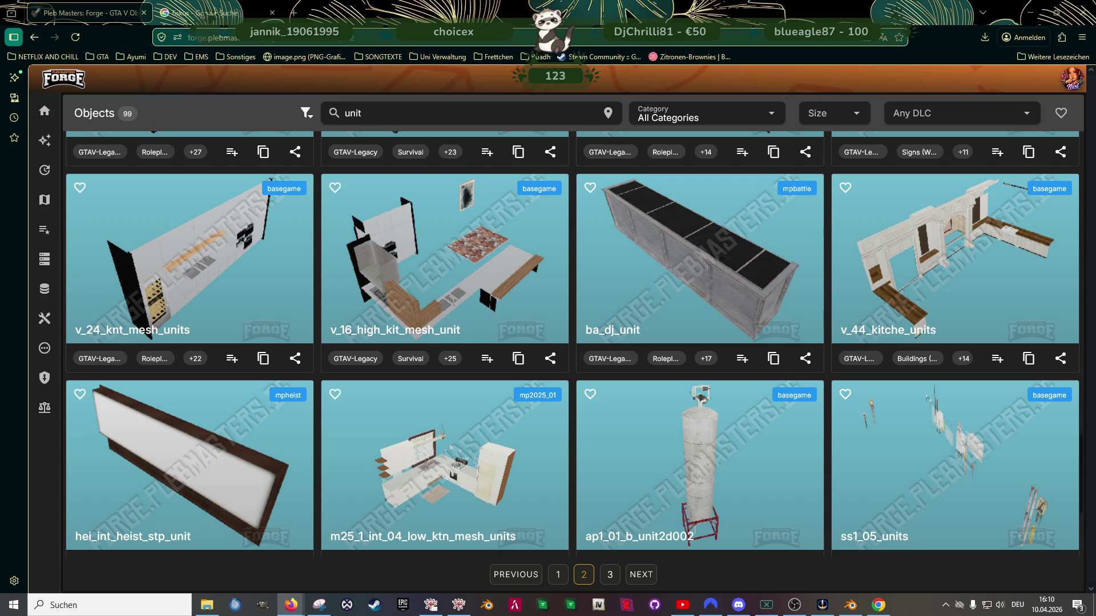
key(alt+Tab)
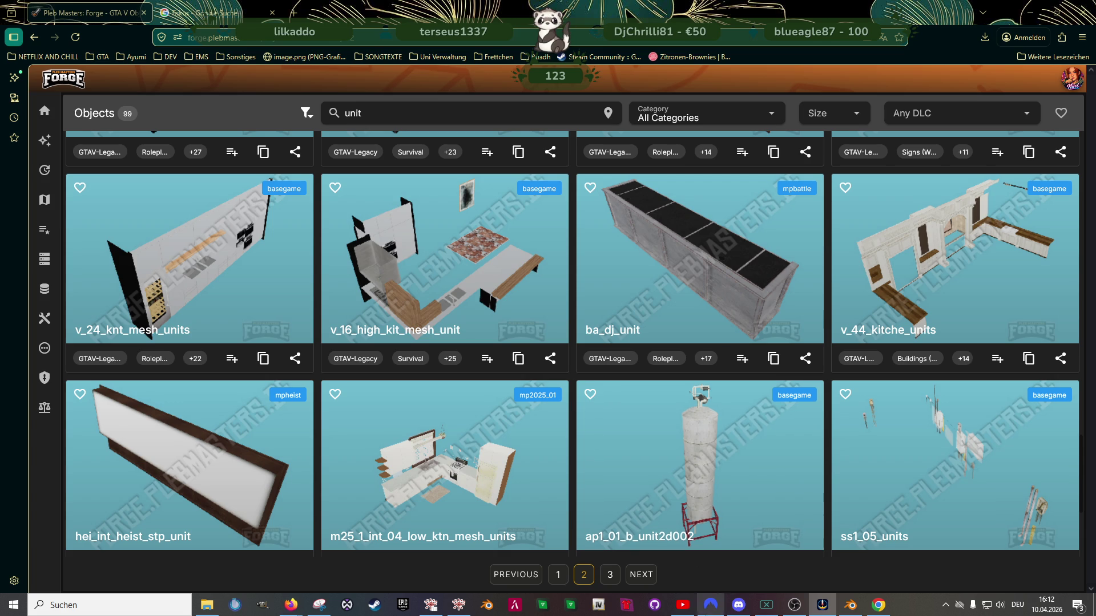
mouse_move(850, 605)
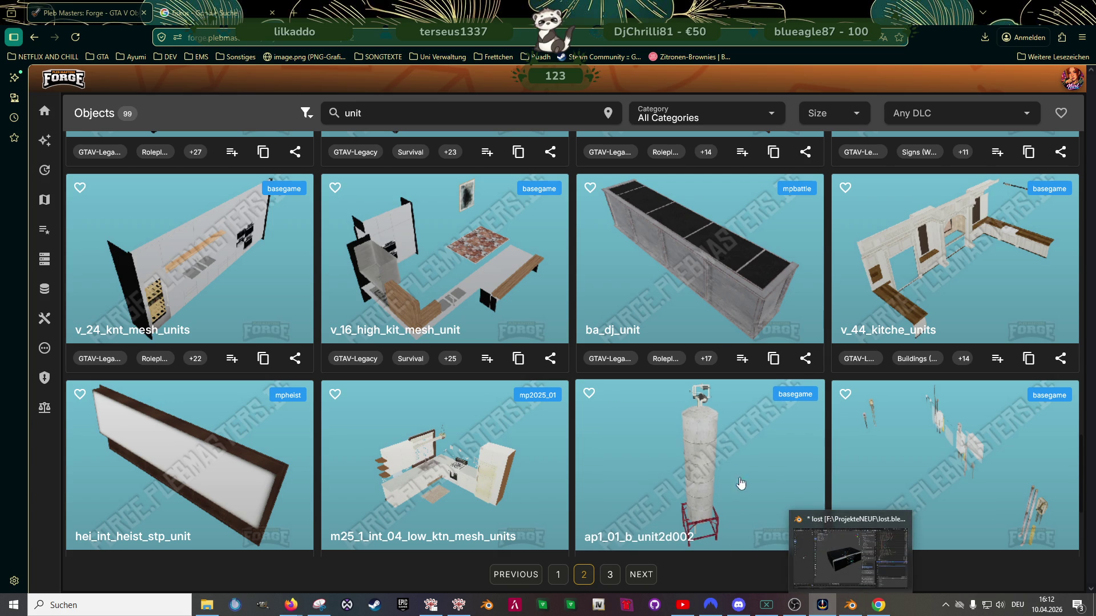
click(850, 605)
Select one box part of the AV unit and slide it along Y to sit below the TV
mouse_move(513, 319)
middle_down()
mouse_move(528, 372)
mouse_move(490, 343)
middle_up()
key(shift+z)
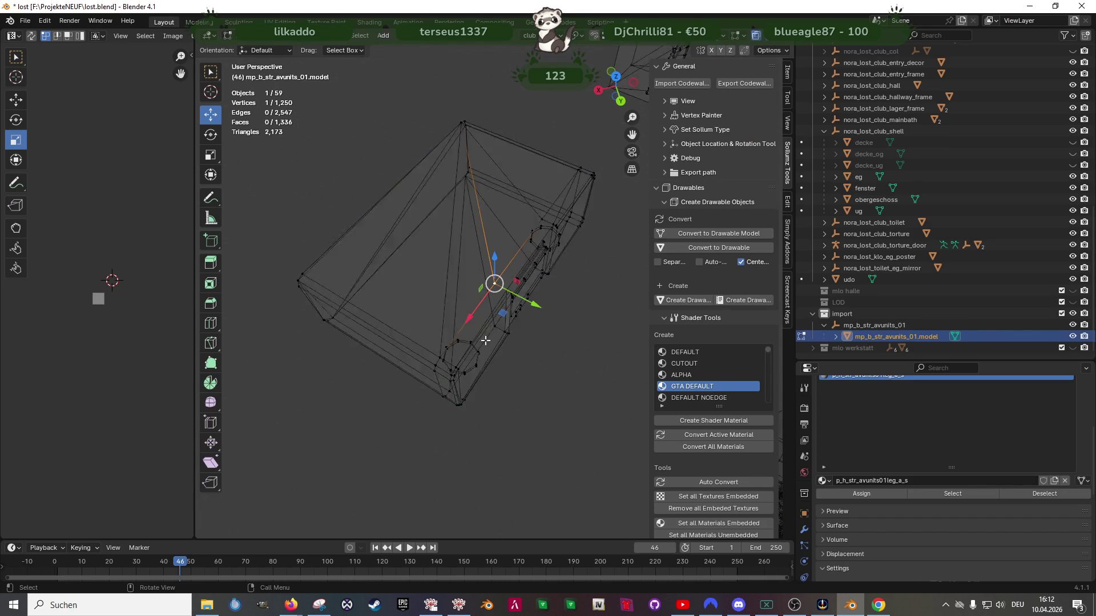
scroll(489, 342, down, 3)
drag(343, 159, 622, 399)
key(shift+z)
scroll(557, 341, down, 2)
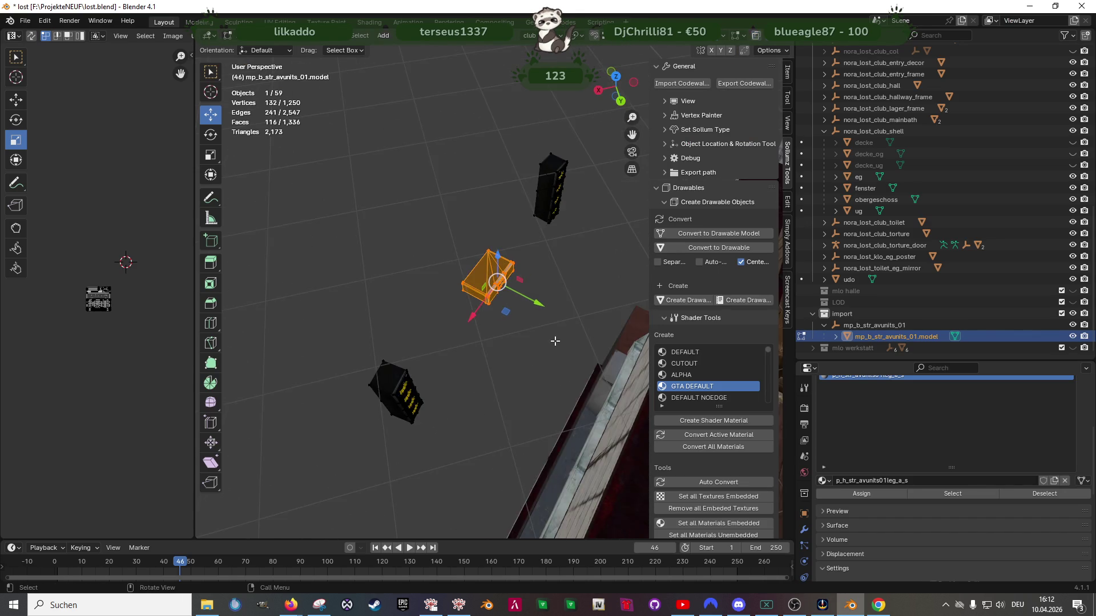
scroll(556, 341, up, 5)
middle_drag(490, 361, 478, 299)
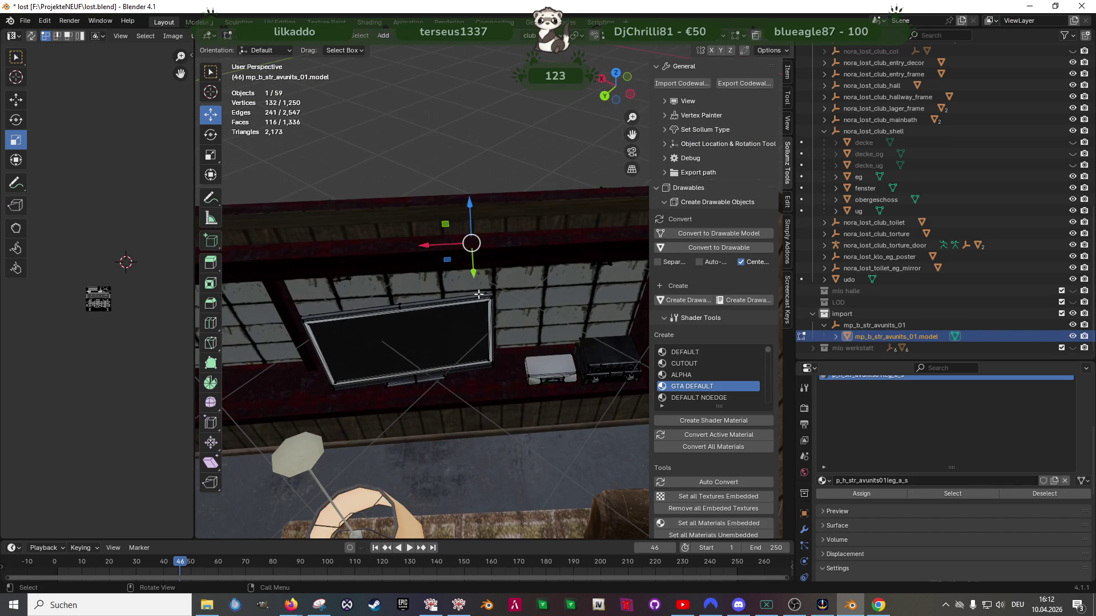
key(g)
key(y)
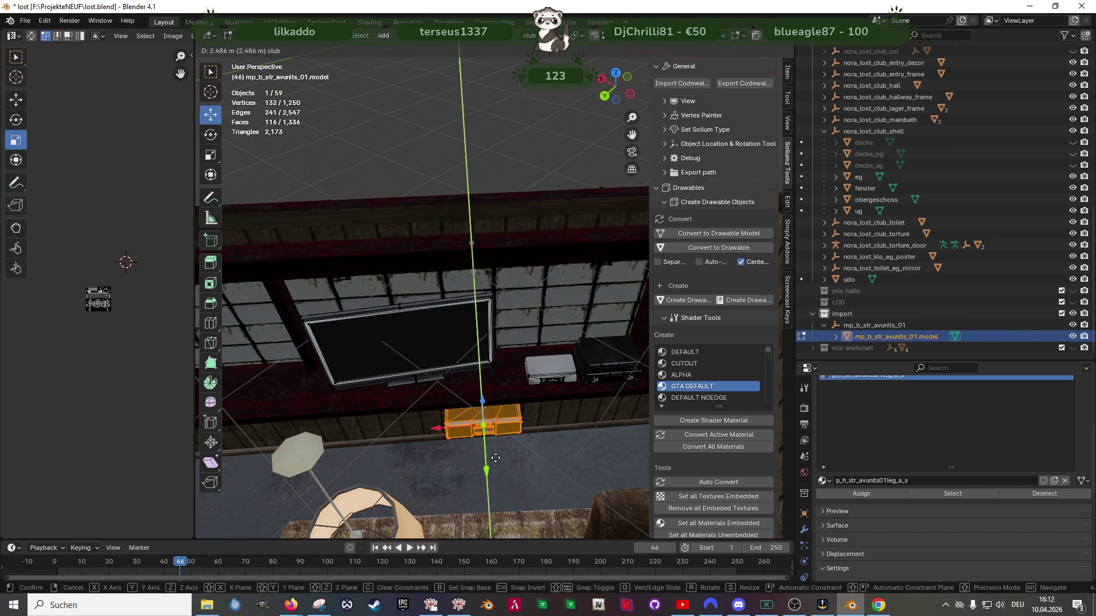
click(491, 451)
Select the small box's vertices, shift it along X and lower it slightly along Z
key(KP_Decimal)
middle_drag(463, 307, 514, 321)
key(shift+z)
drag(455, 249, 480, 272)
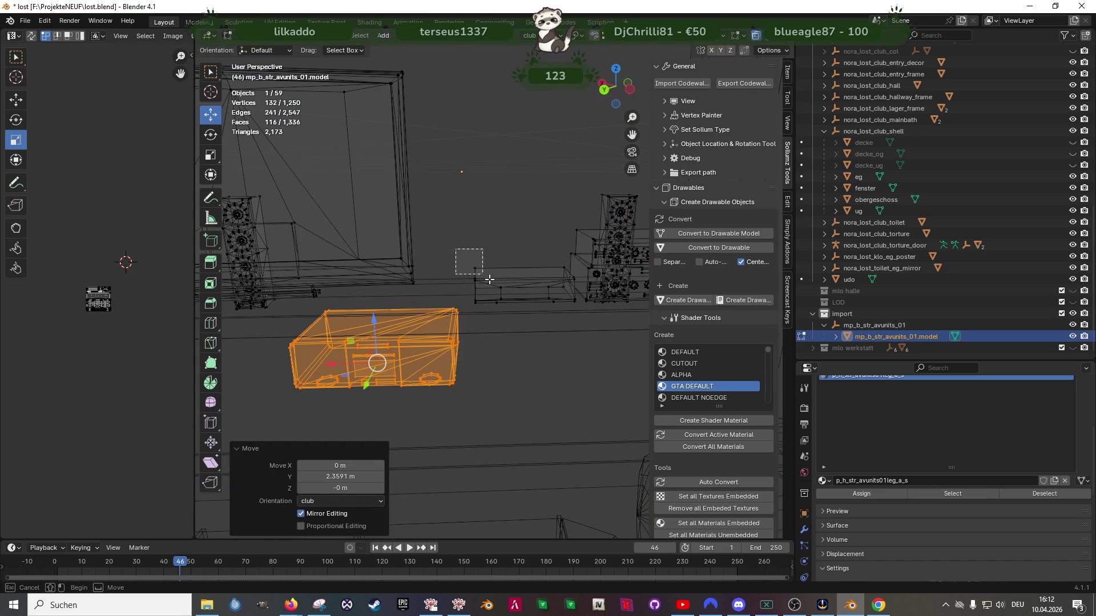
drag(529, 308, 531, 309)
key(KP_Decimal)
drag(464, 254, 515, 312)
key(shift+z)
key(g)
key(x)
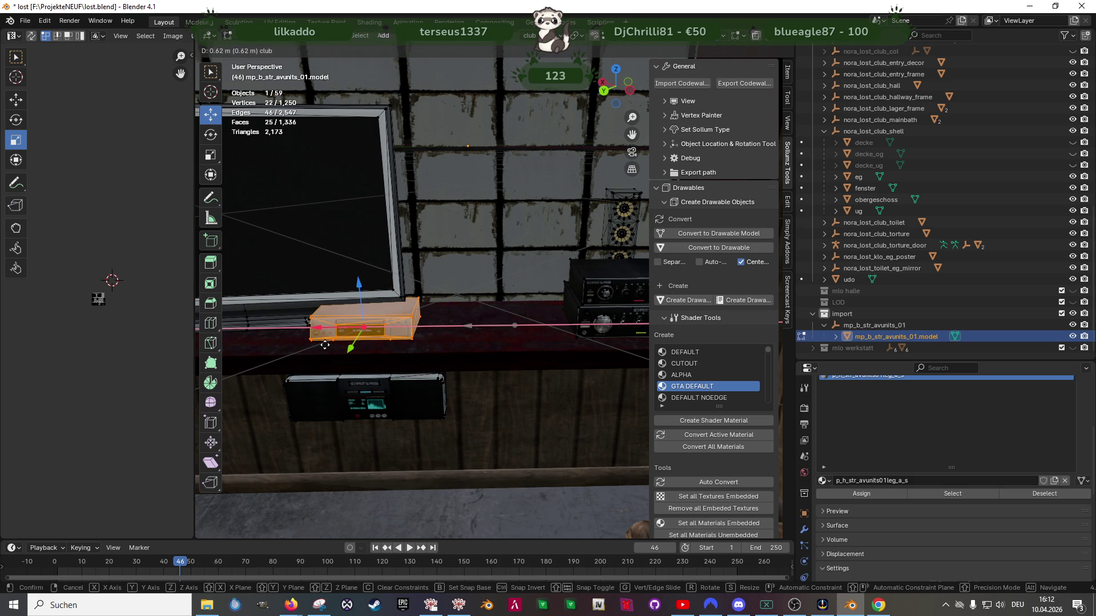
click(342, 320)
key(z)
click(362, 317)
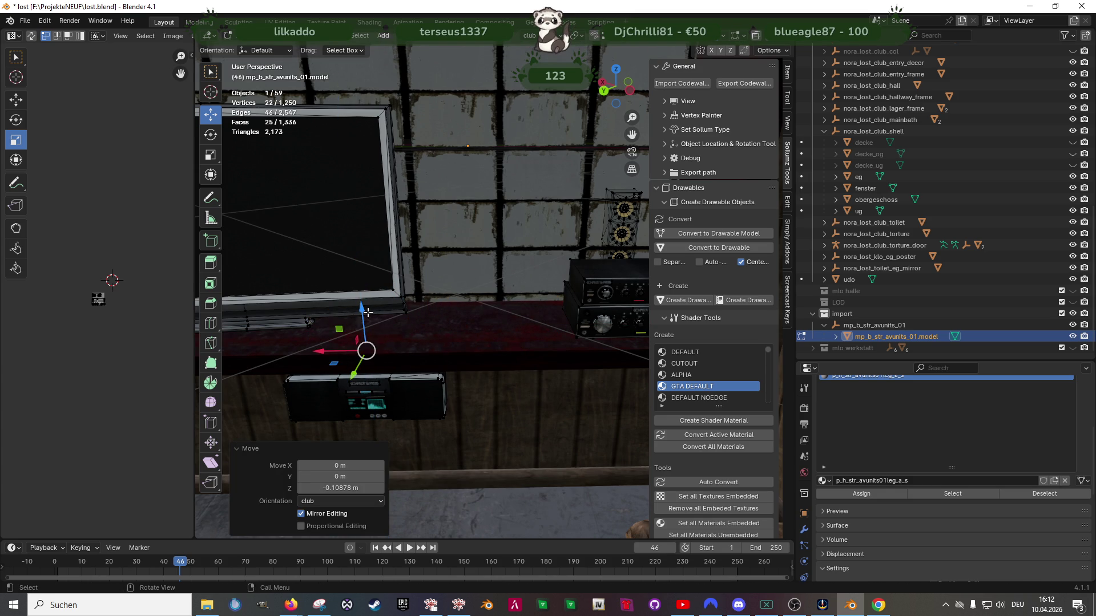
Fine-tune the small box's position with slight nudges along Z, Y and X
key(shift+z)
key(KP_Decimal)
mouse_move(439, 343)
middle_down()
mouse_move(506, 351)
mouse_move(417, 250)
middle_up()
shift+click(509, 352)
shift+click(510, 351)
scroll(510, 351, down, 2)
mouse_move(417, 249)
mouse_down()
mouse_move(418, 286)
mouse_move(417, 249)
mouse_up()
mouse_move(417, 249)
middle_down()
mouse_move(467, 349)
mouse_move(474, 342)
mouse_move(409, 331)
mouse_move(405, 316)
middle_up()
mouse_move(405, 316)
mouse_down()
mouse_move(394, 323)
mouse_move(402, 296)
mouse_up()
mouse_move(403, 297)
middle_down()
mouse_move(361, 278)
mouse_move(416, 335)
mouse_move(314, 313)
middle_up()
Select the left and right halves of the AV cabinet together
drag(313, 313, 526, 428)
middle_drag(526, 428, 501, 409)
shift+drag(440, 306, 564, 416)
scroll(553, 399, down, 2)
scroll(553, 394, up, 2)
scroll(550, 387, up, 2)
scroll(545, 380, down, 3)
mouse_move(542, 379)
middle_down()
mouse_move(504, 365)
mouse_move(513, 394)
mouse_move(464, 384)
mouse_move(563, 405)
mouse_move(492, 399)
middle_up()
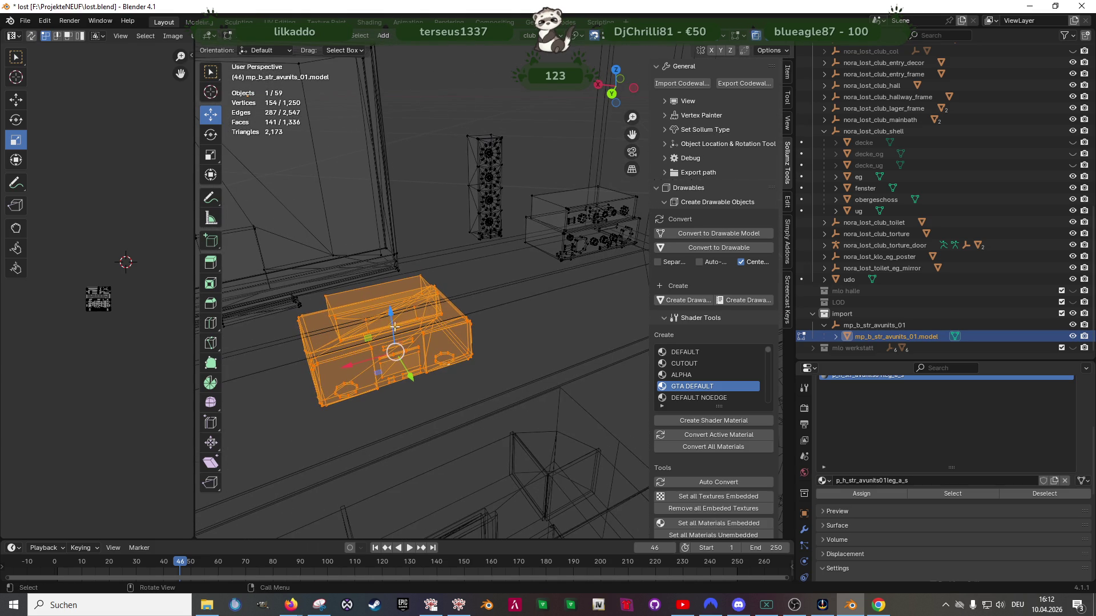
Raise the cabinet along Z and then shift it along X
key(g)
key(z)
click(526, 244)
middle_drag(527, 244, 435, 274)
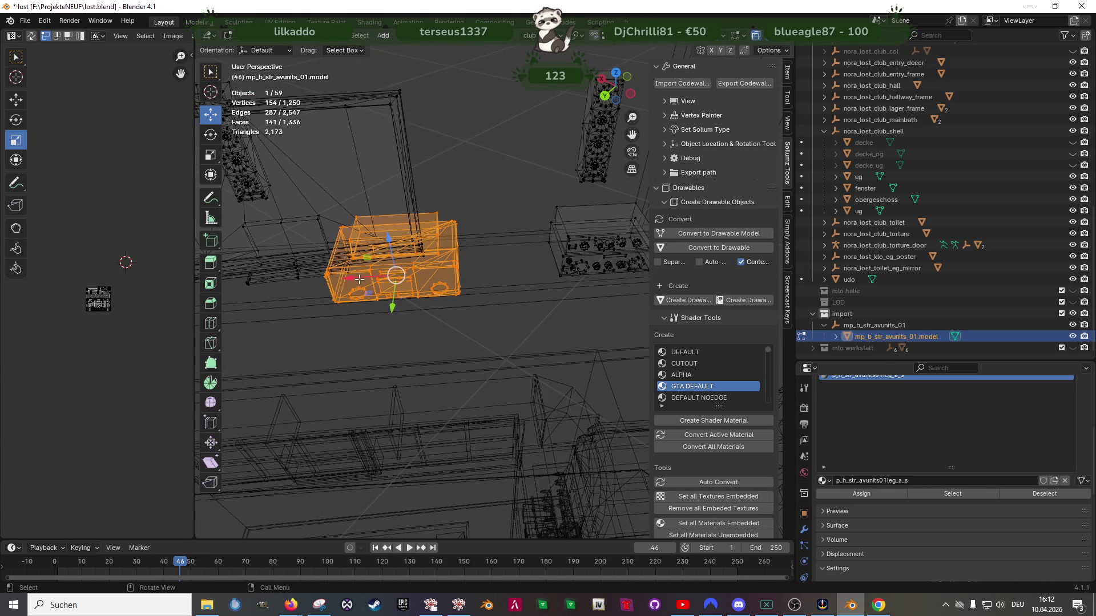
key(g)
key(x)
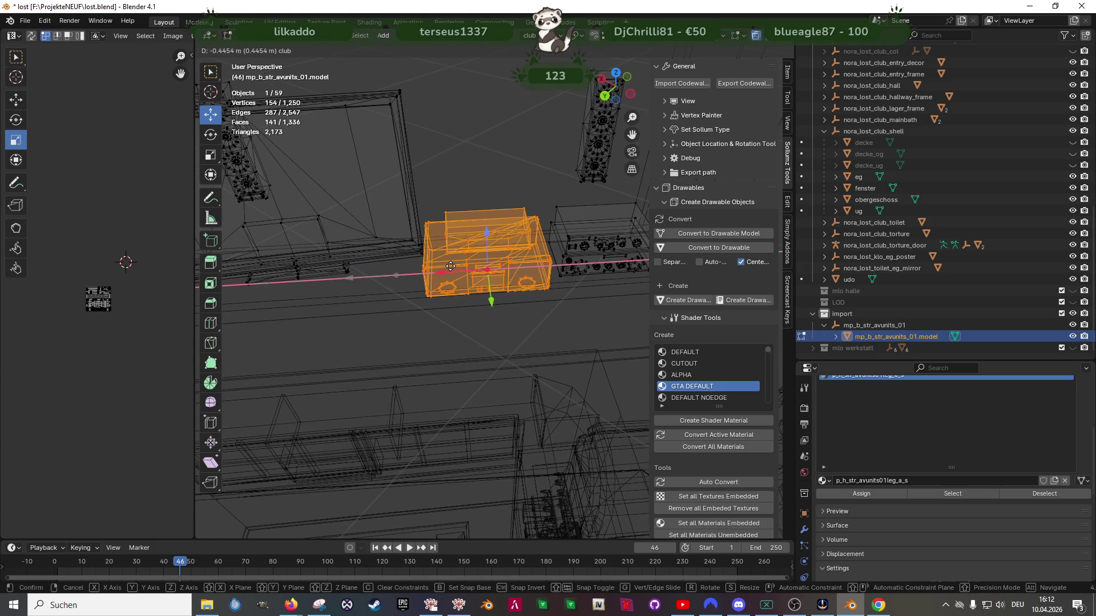
click(486, 274)
In textured view, nudge the cabinet slightly along Y and about -0.048 m along X
key(shift+z)
scroll(487, 278, up, 3)
mouse_move(487, 278)
middle_down()
mouse_move(426, 357)
mouse_move(378, 321)
middle_up()
key(g)
key(y)
click(376, 336)
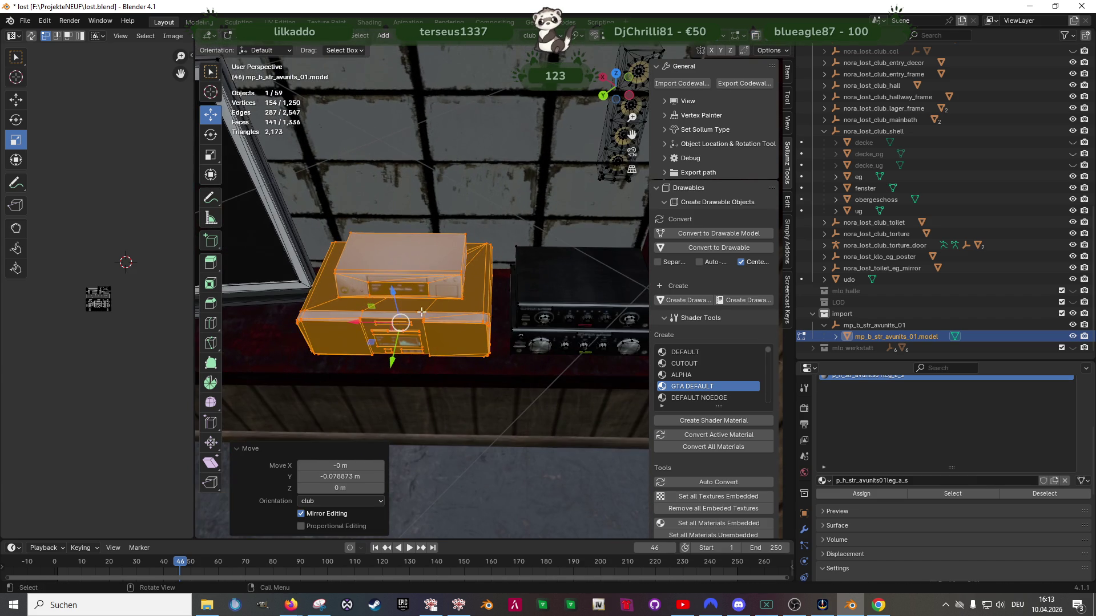
key(g)
key(x)
click(380, 318)
scroll(380, 318, down, 3)
mouse_move(380, 318)
middle_down()
mouse_move(428, 337)
mouse_move(500, 339)
mouse_move(531, 379)
mouse_move(485, 343)
mouse_move(496, 348)
mouse_move(519, 370)
mouse_move(403, 309)
middle_up()
scroll(404, 309, down, 5)
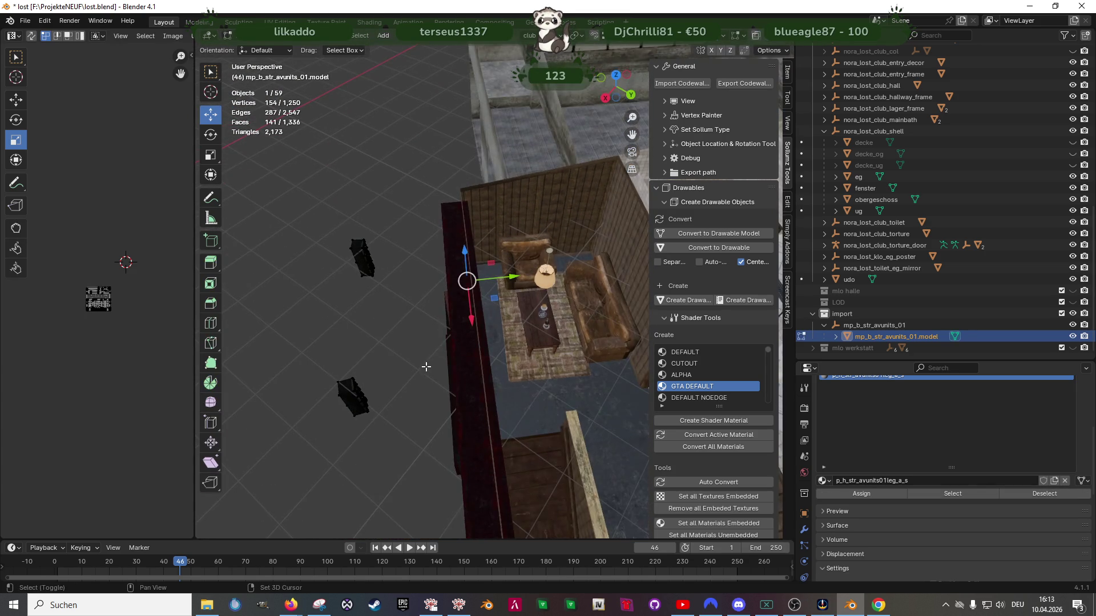
In wireframe view, box-select the two small stray objects and delete them
key(shift+z)
drag(349, 242, 425, 418)
key(x)
click(425, 411)
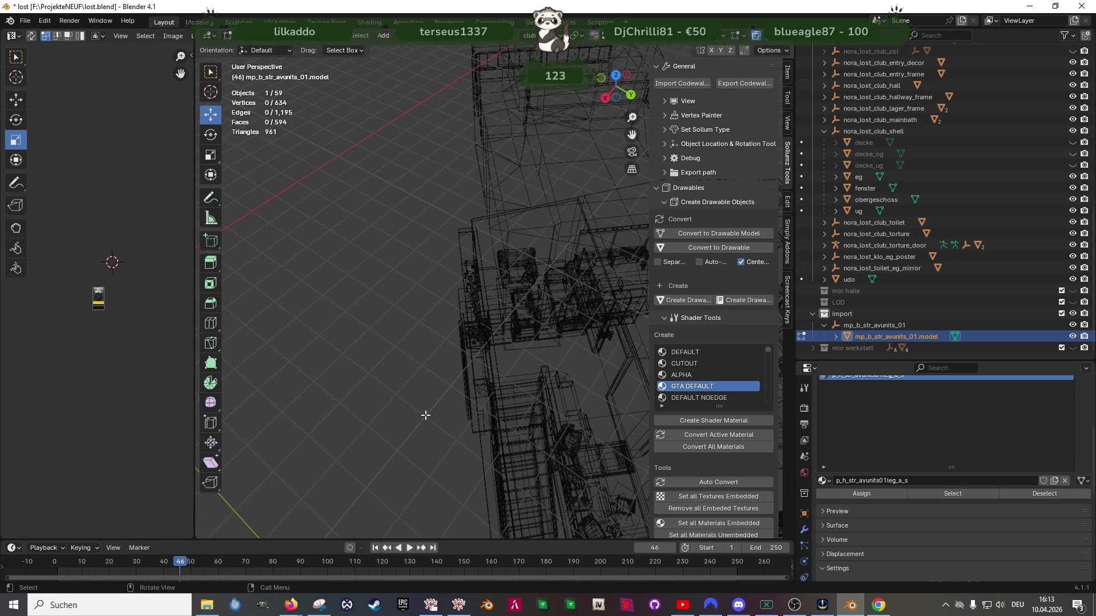
key(shift+z)
scroll(545, 380, up, 3)
scroll(545, 380, up, 3)
In Object Mode, select the TV prop and the armchair and sofa set and join them
mouse_move(545, 380)
middle_down()
mouse_move(511, 300)
mouse_move(523, 364)
mouse_move(496, 337)
middle_up()
key(Tab)
shift+click(555, 306)
right_click(455, 339)
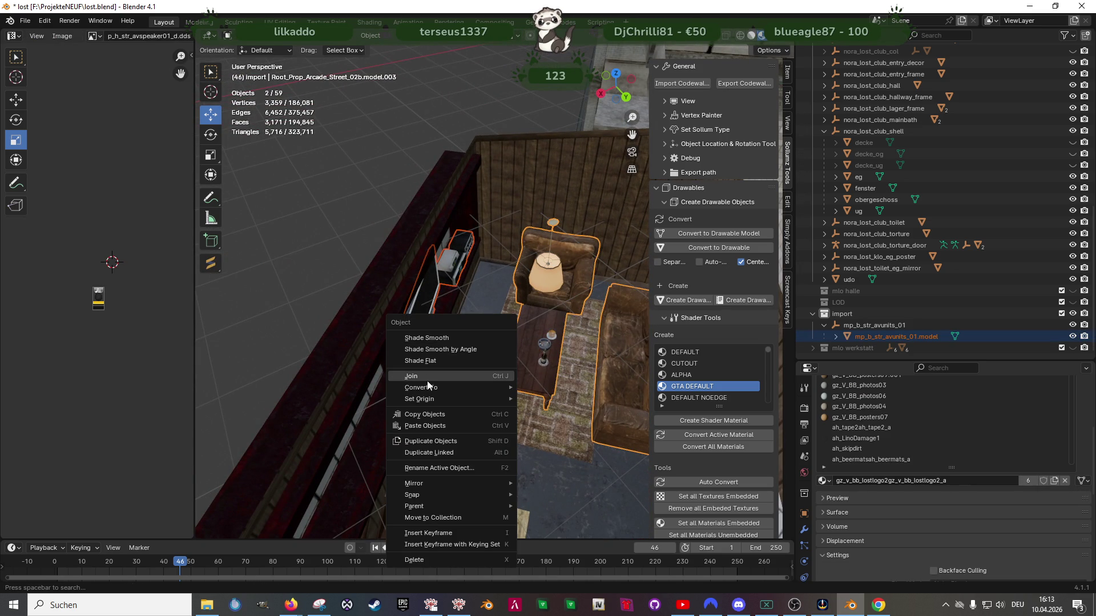
click(471, 380)
mouse_move(492, 378)
middle_down()
mouse_move(539, 409)
mouse_move(488, 386)
middle_up()
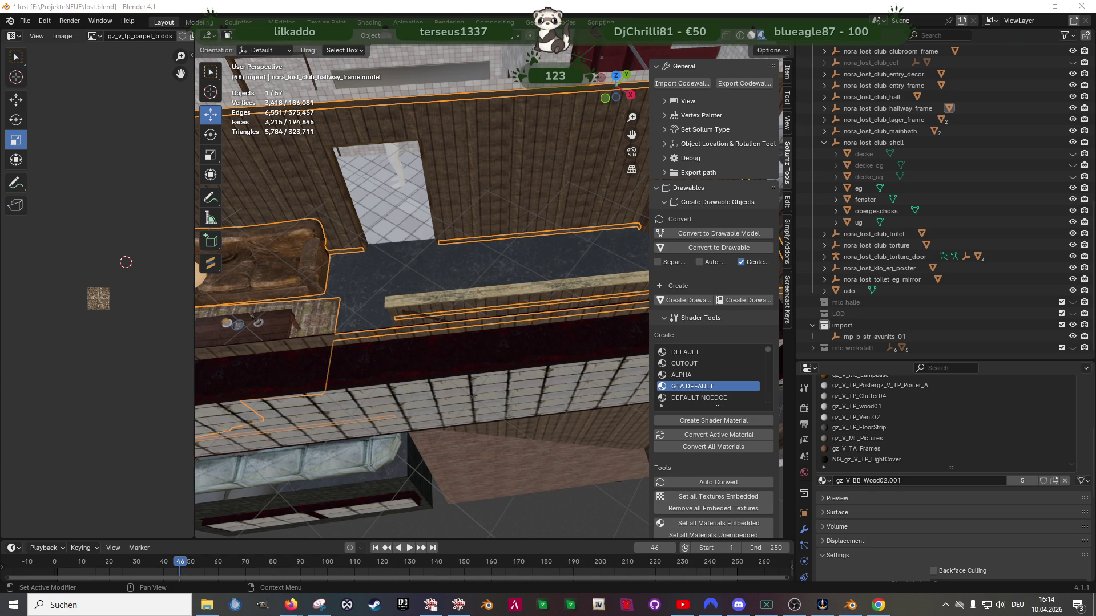
Step away to the desktop, then zoom and orbit Blender's view toward the hallway and lounge
key(super+d)
key(super+d)
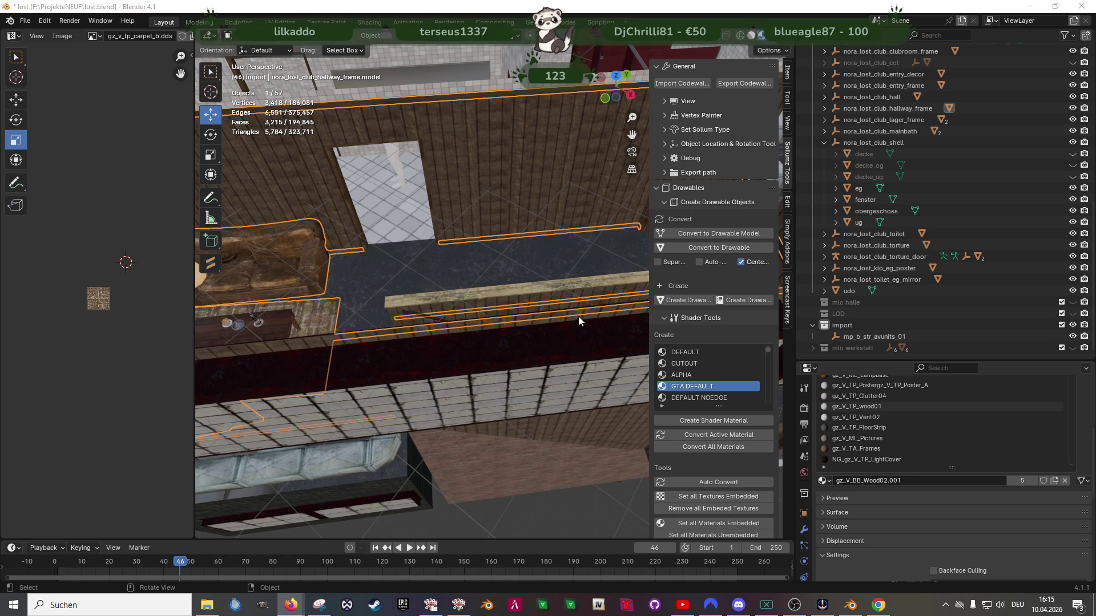
scroll(569, 308, down, 3)
scroll(570, 308, up, 2)
mouse_move(557, 306)
middle_down()
mouse_move(461, 367)
mouse_move(554, 364)
mouse_move(504, 320)
mouse_move(437, 337)
mouse_move(533, 350)
mouse_move(540, 357)
mouse_move(490, 344)
mouse_move(541, 361)
mouse_move(509, 375)
mouse_move(584, 389)
mouse_move(493, 357)
middle_up()
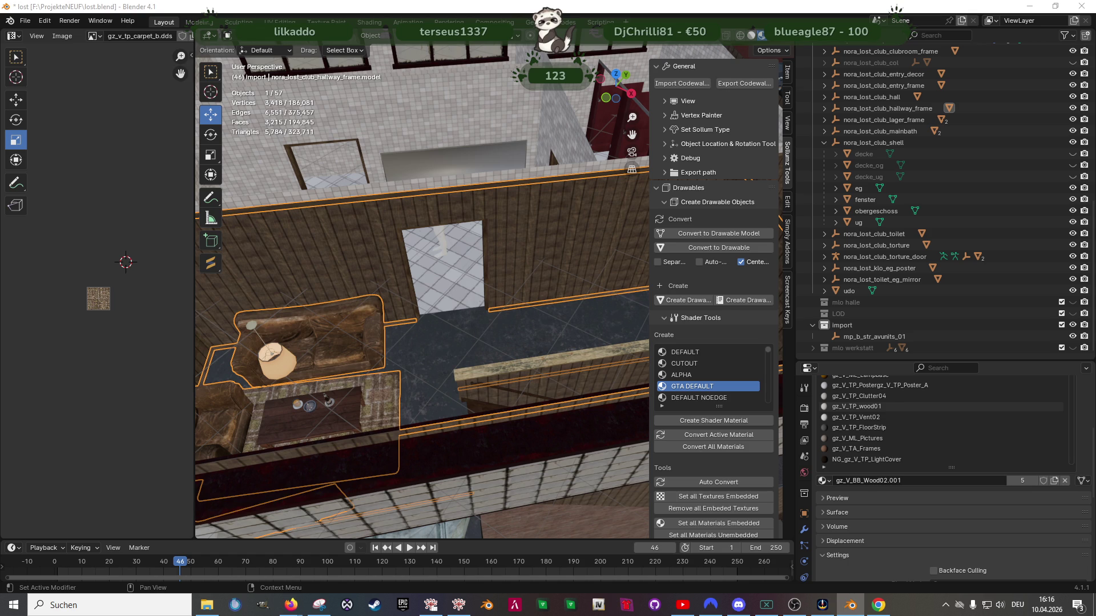
key(alt+Tab)
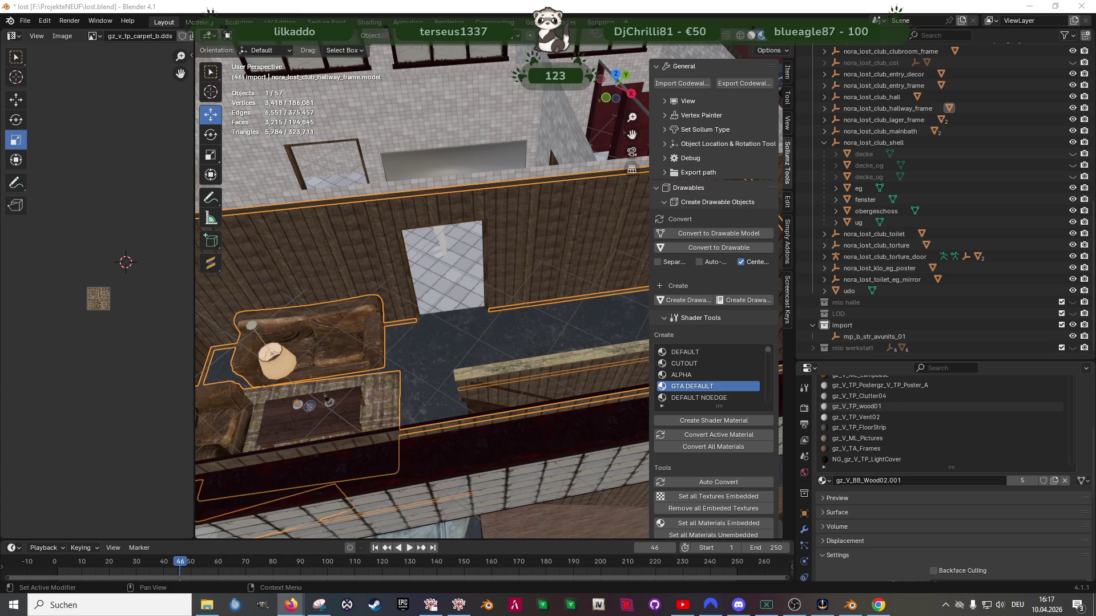
mouse_move(514, 268)
middle_down()
mouse_move(538, 298)
mouse_move(566, 306)
mouse_move(450, 307)
middle_up()
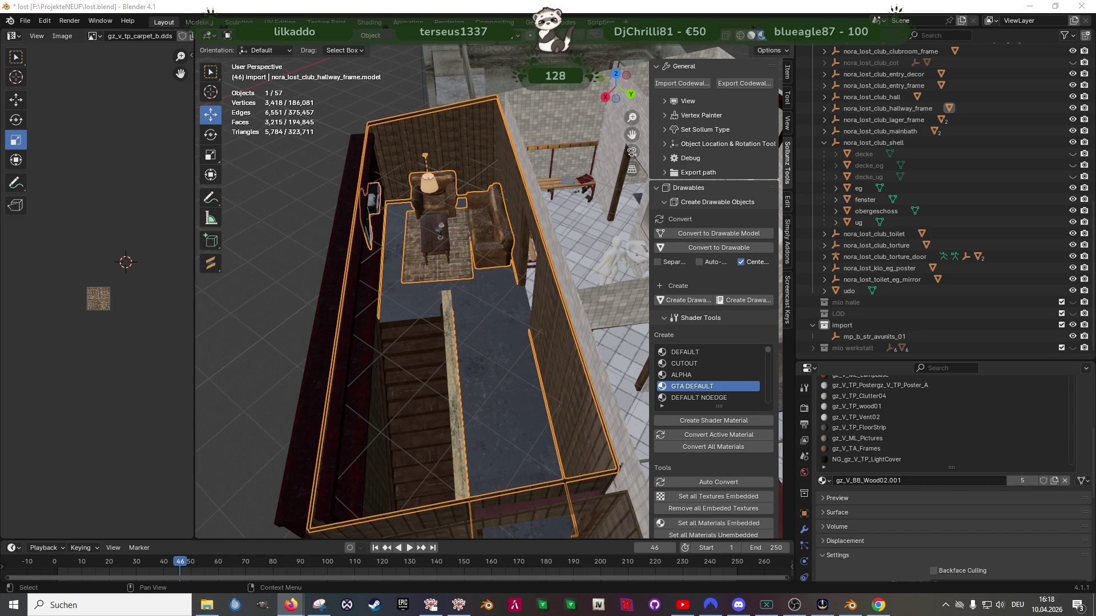
Orbit the viewport out to see the whole club building at an angle from above
mouse_move(451, 342)
middle_down()
mouse_move(602, 371)
mouse_move(498, 371)
mouse_move(576, 396)
mouse_move(612, 369)
mouse_move(372, 361)
mouse_move(518, 391)
mouse_move(450, 389)
mouse_move(426, 334)
mouse_move(503, 395)
mouse_move(491, 411)
middle_up()
Search Forge for 'magazine' instead of 'unit' and copy the v_3_lng_mesh_magazines model name
mouse_move(291, 605)
click(354, 556)
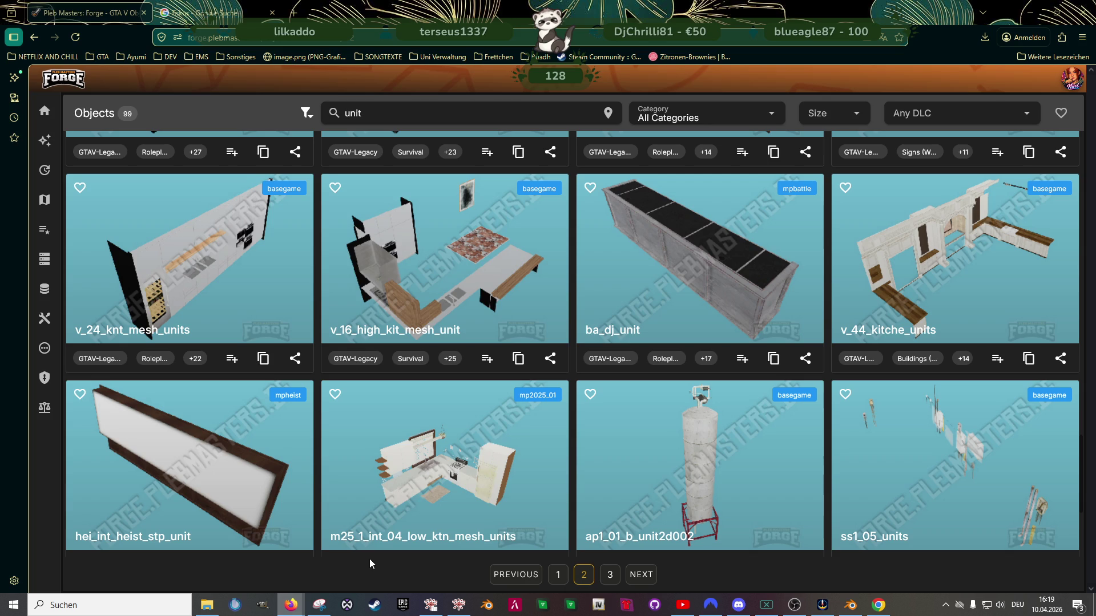
scroll(536, 314, down, 4)
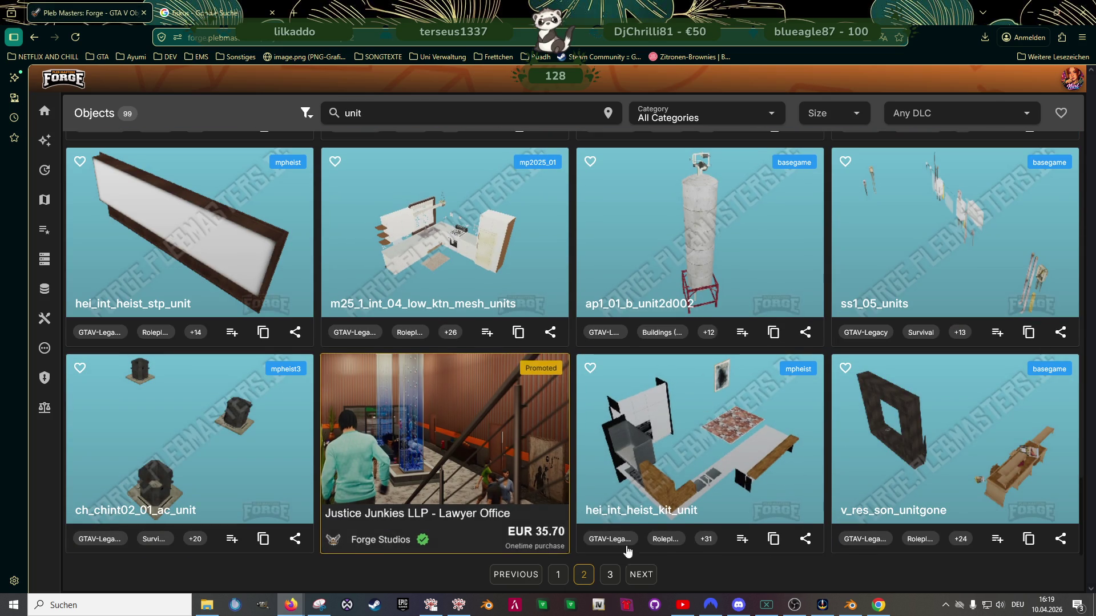
double_click(381, 112)
text(magazine)
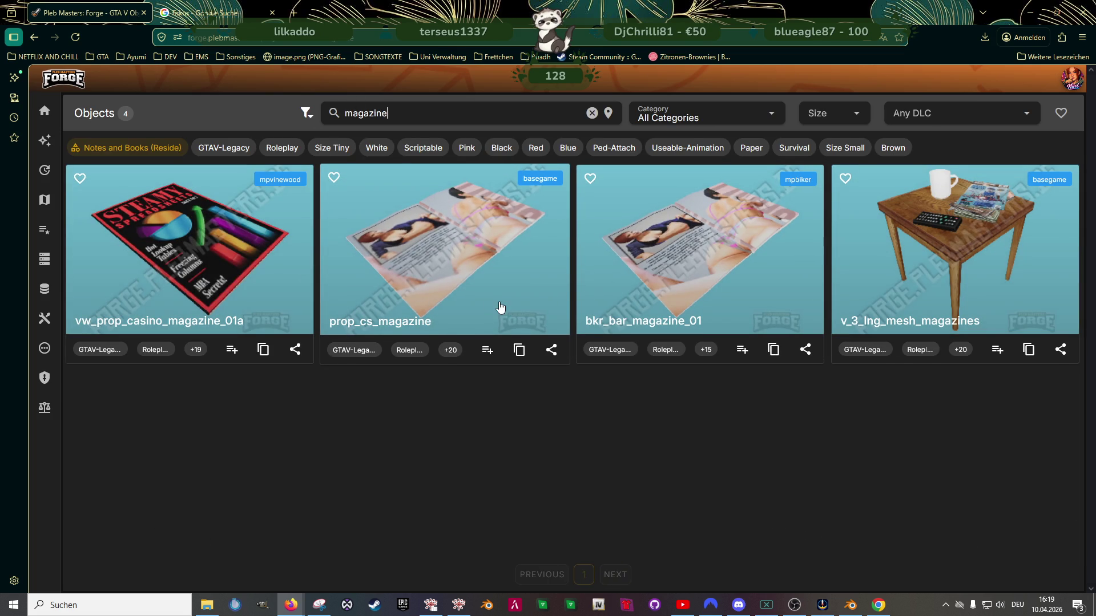
click(1029, 349)
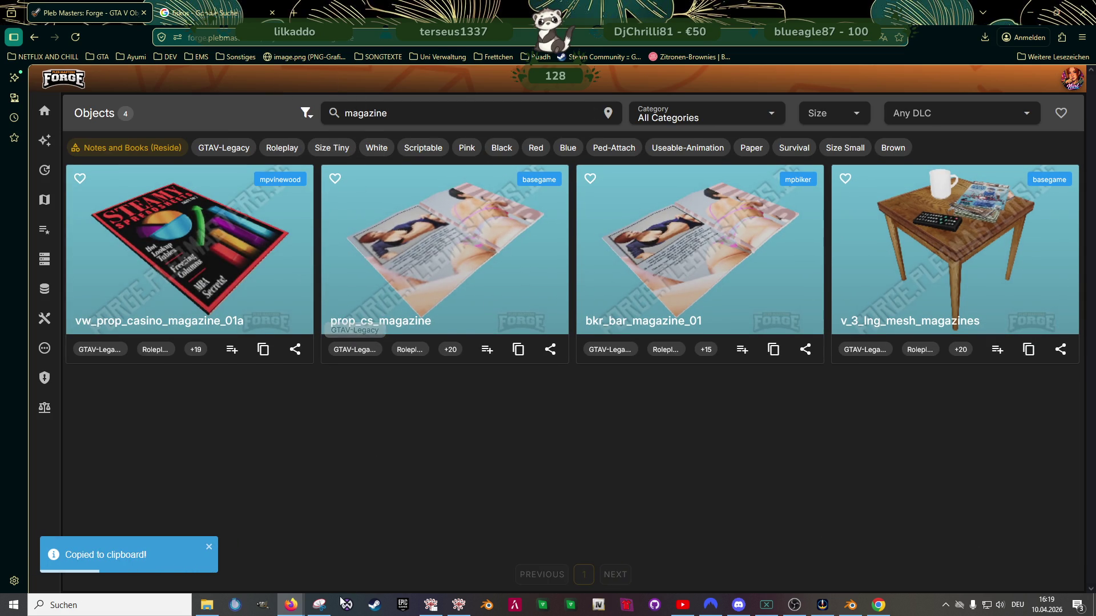
click(431, 605)
Find v_3_lng_mesh_magazines in RPF Explorer and save all its textures to the clubhouse folder
double_click(516, 98)
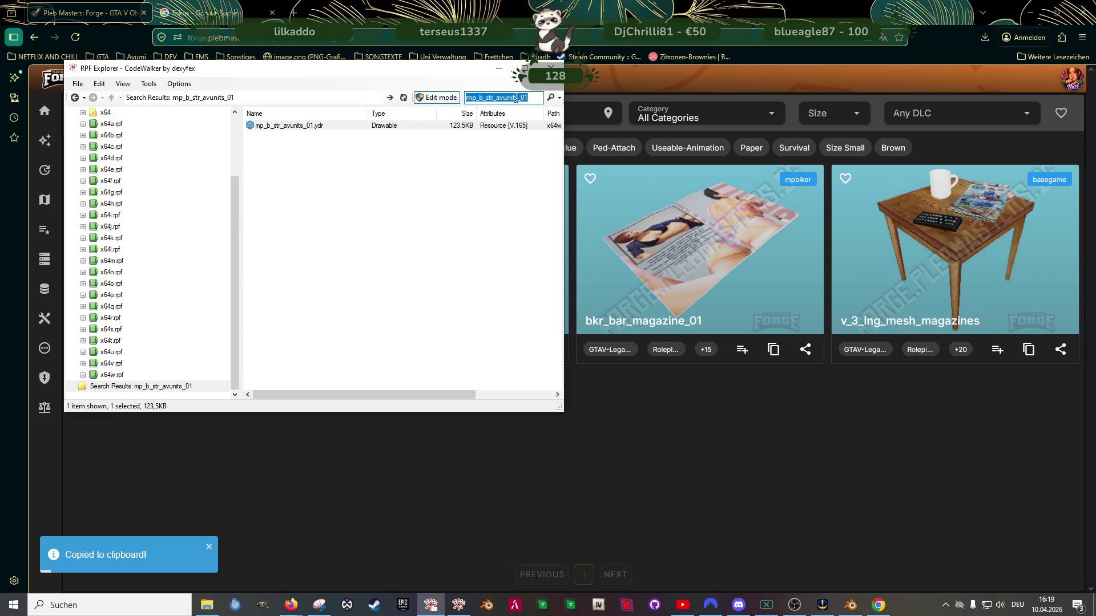
key(ctrl+v)
key(Return)
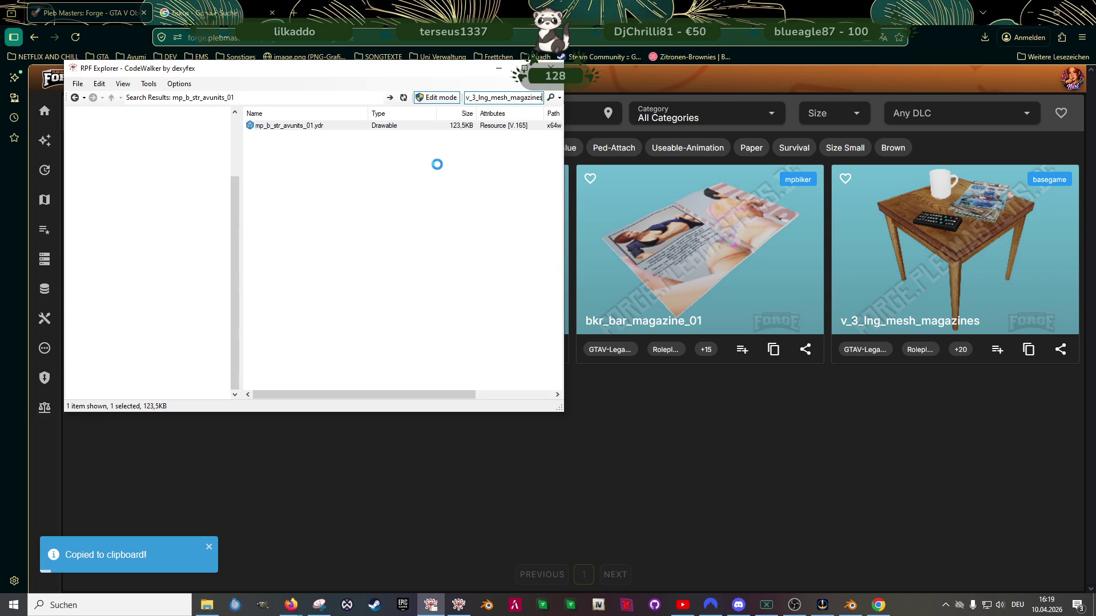
double_click(289, 125)
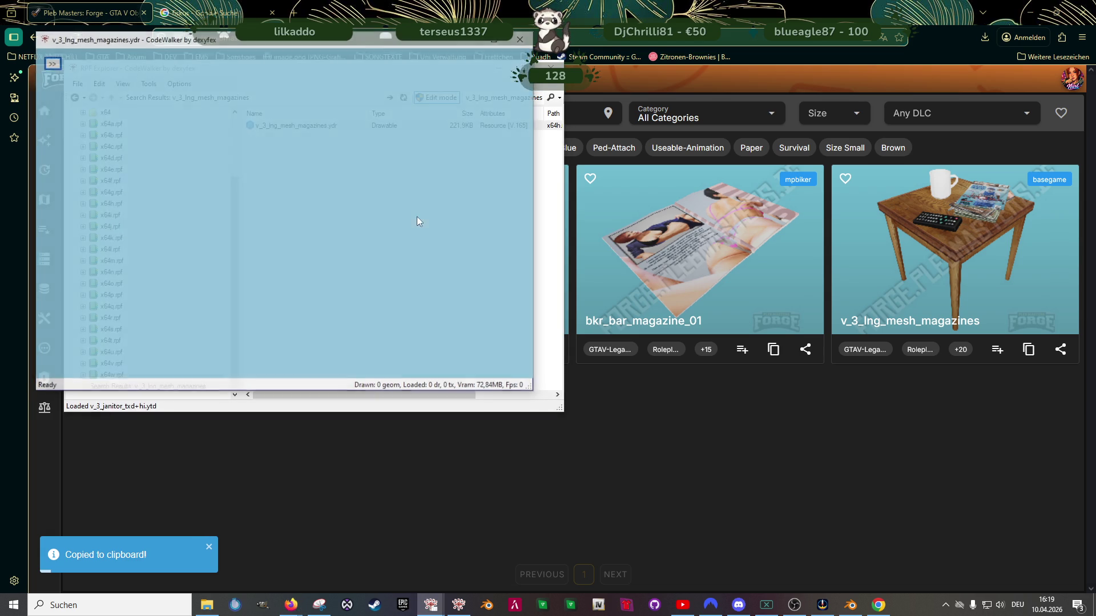
click(51, 62)
click(86, 77)
click(73, 93)
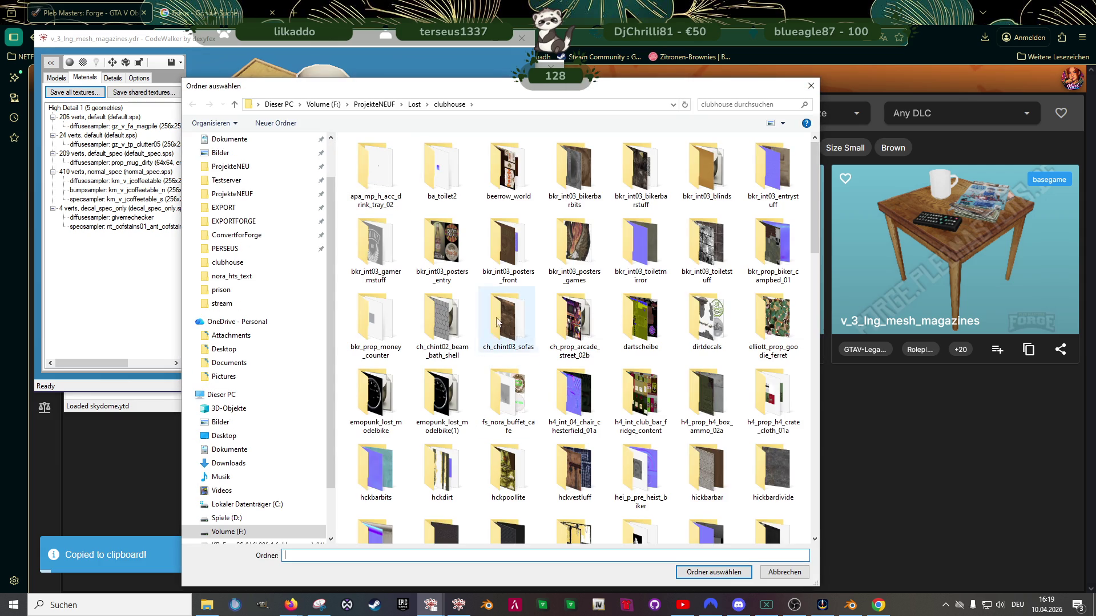
click(720, 572)
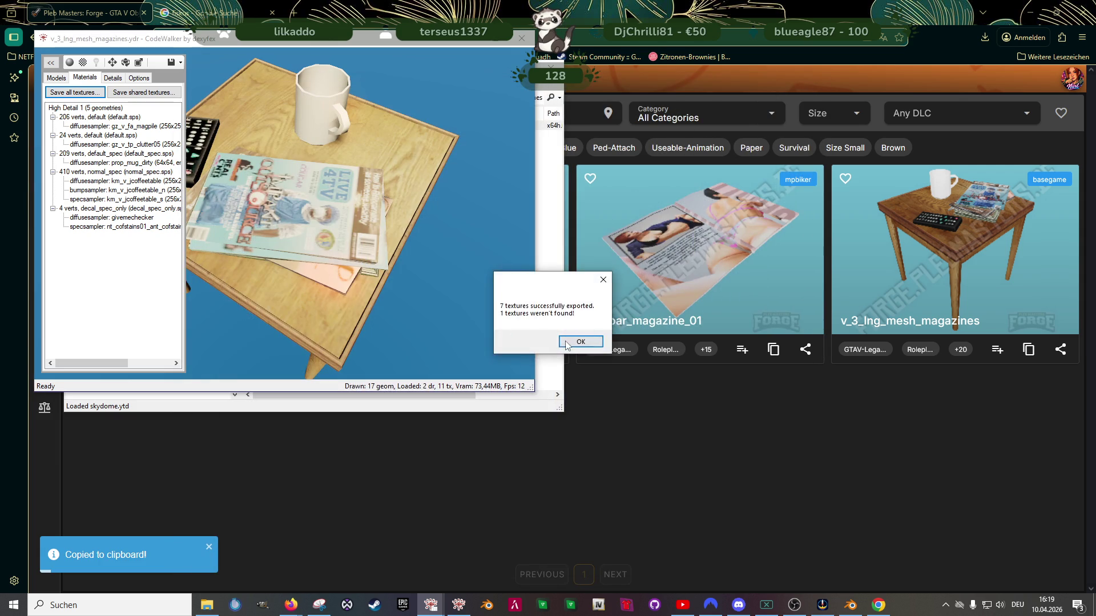
key(Return)
Extract the raw v_3_lng_mesh_magazines model file to disk and bring the Forge browser forward
click(522, 40)
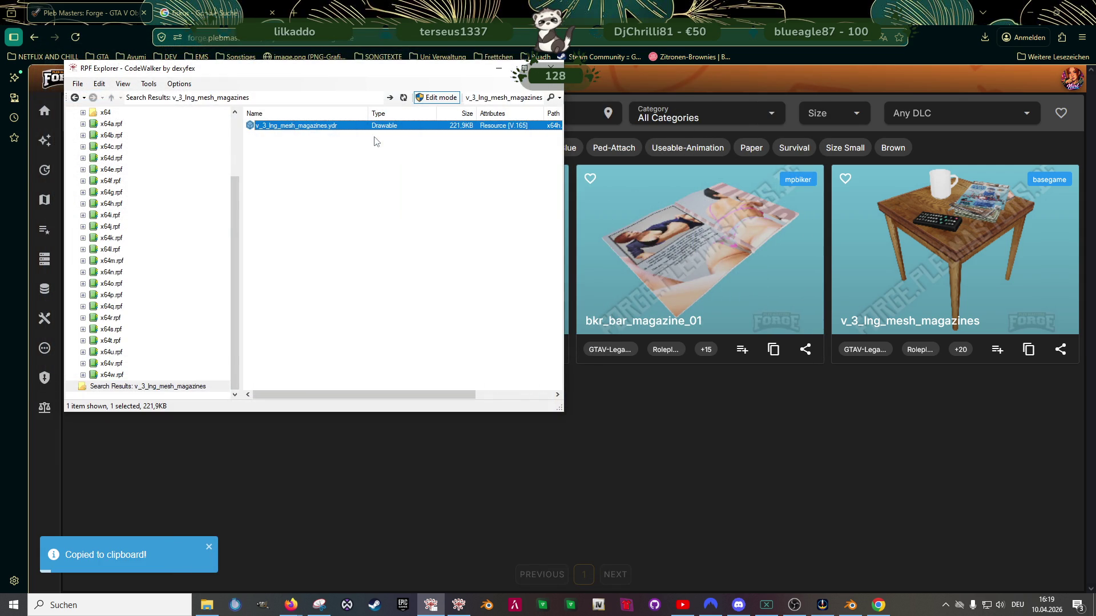
right_click(369, 126)
click(413, 175)
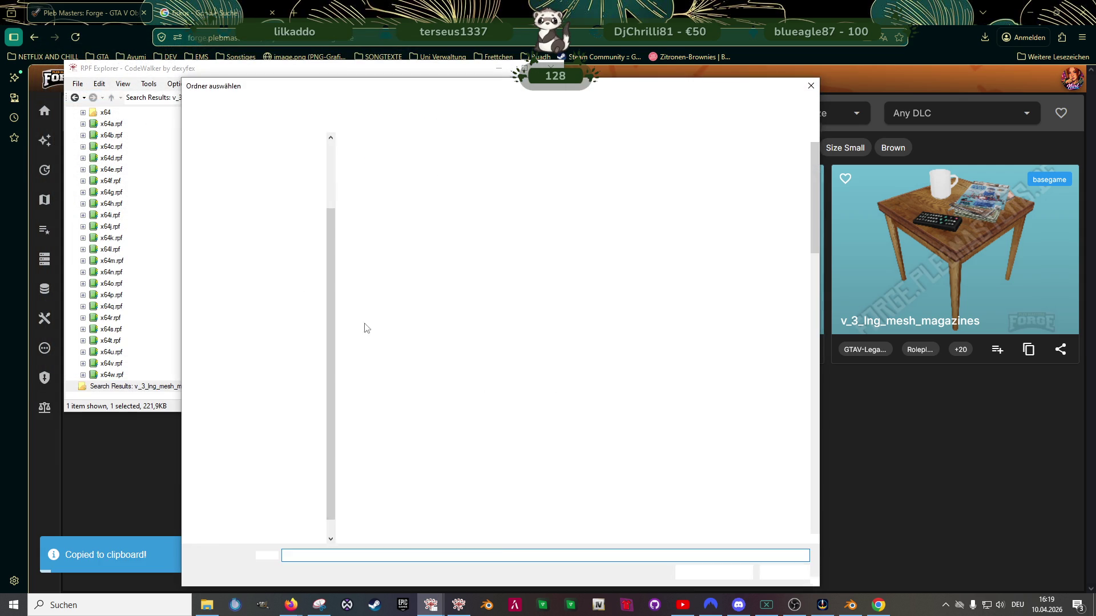
click(713, 574)
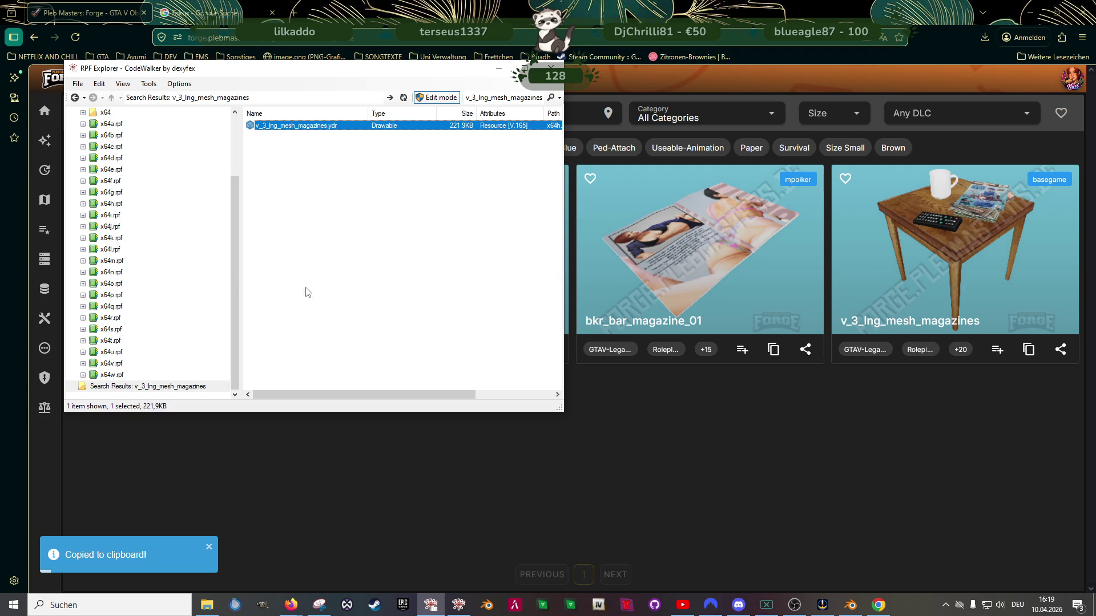
click(971, 457)
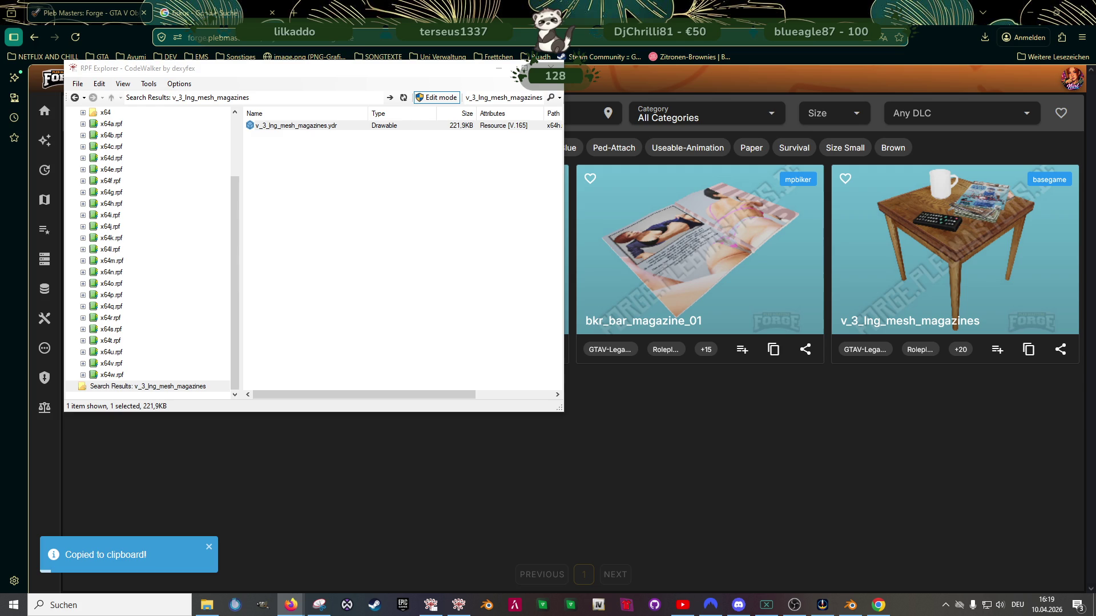
click(652, 430)
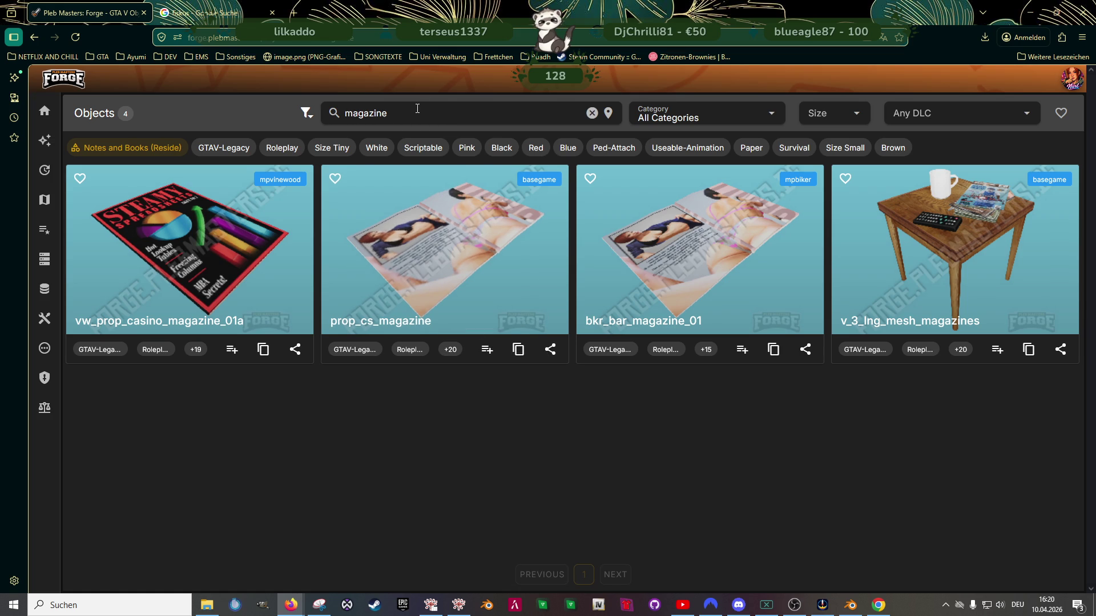
Select the 'magazine' search term, then return to Blender and orbit around the club building
double_click(414, 106)
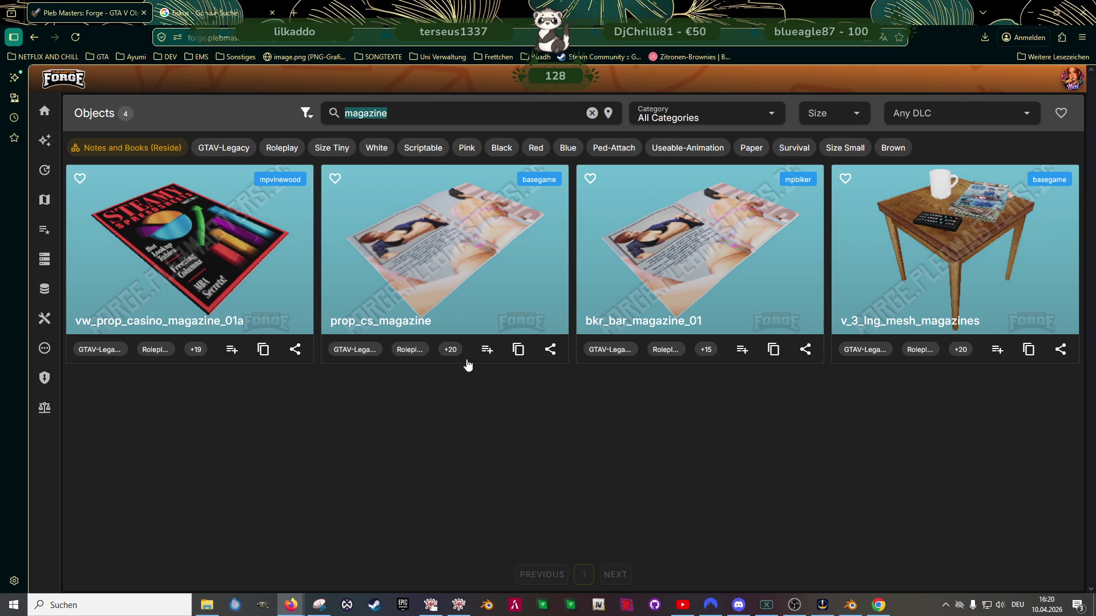
click(850, 605)
mouse_move(579, 390)
middle_down()
mouse_move(462, 318)
mouse_move(469, 269)
mouse_move(509, 245)
mouse_move(456, 333)
mouse_move(453, 318)
mouse_move(295, 338)
mouse_move(282, 294)
middle_up()
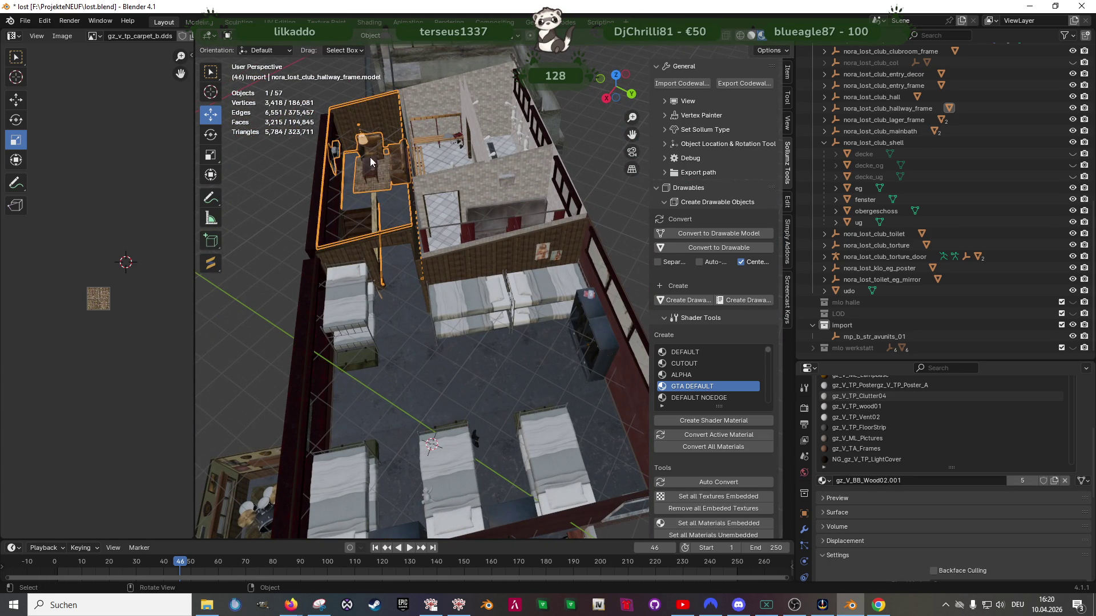
Zoom and orbit into the club interior and select the photo-wall prop Root_Prop_Arcade_Street_02b.model.002
scroll(359, 167, up, 2)
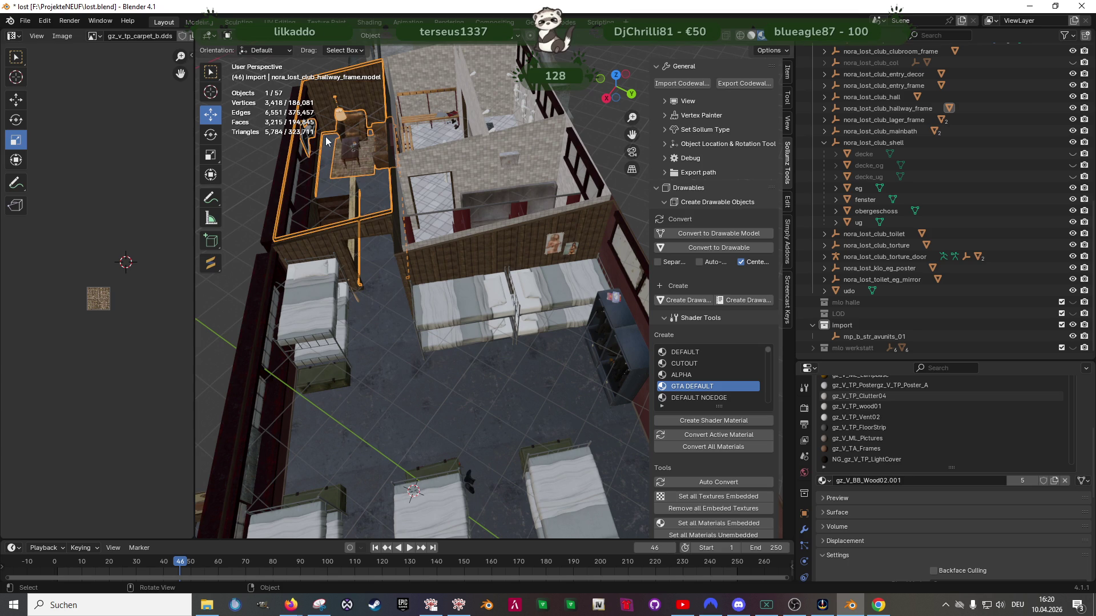
scroll(330, 144, down, 3)
mouse_move(330, 145)
middle_down()
mouse_move(548, 242)
mouse_move(535, 339)
mouse_move(574, 314)
mouse_move(529, 316)
mouse_move(503, 279)
middle_up()
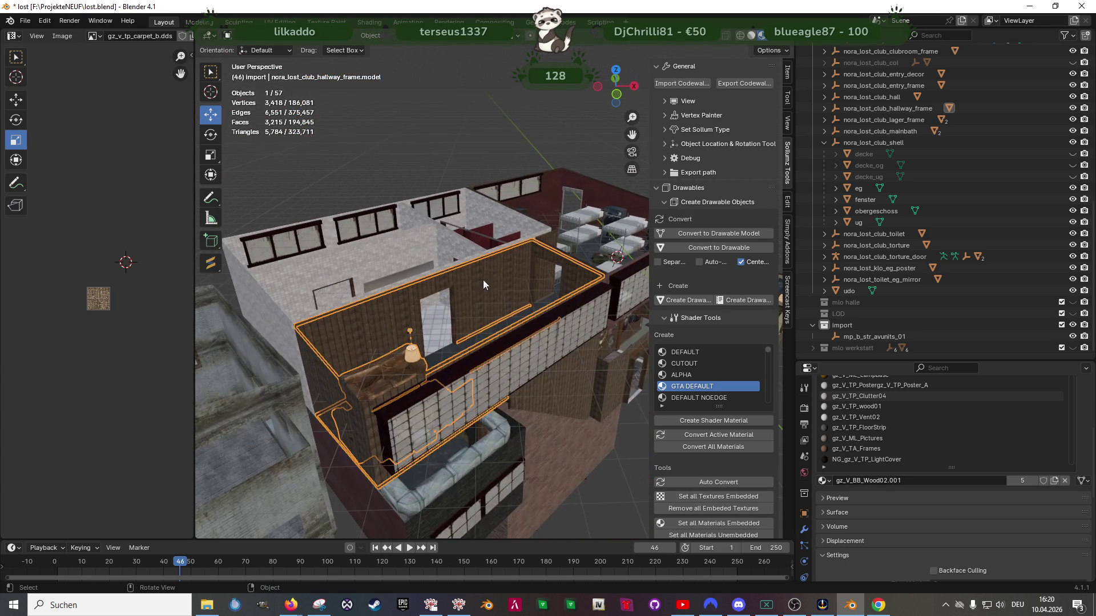
scroll(371, 336, up, 2)
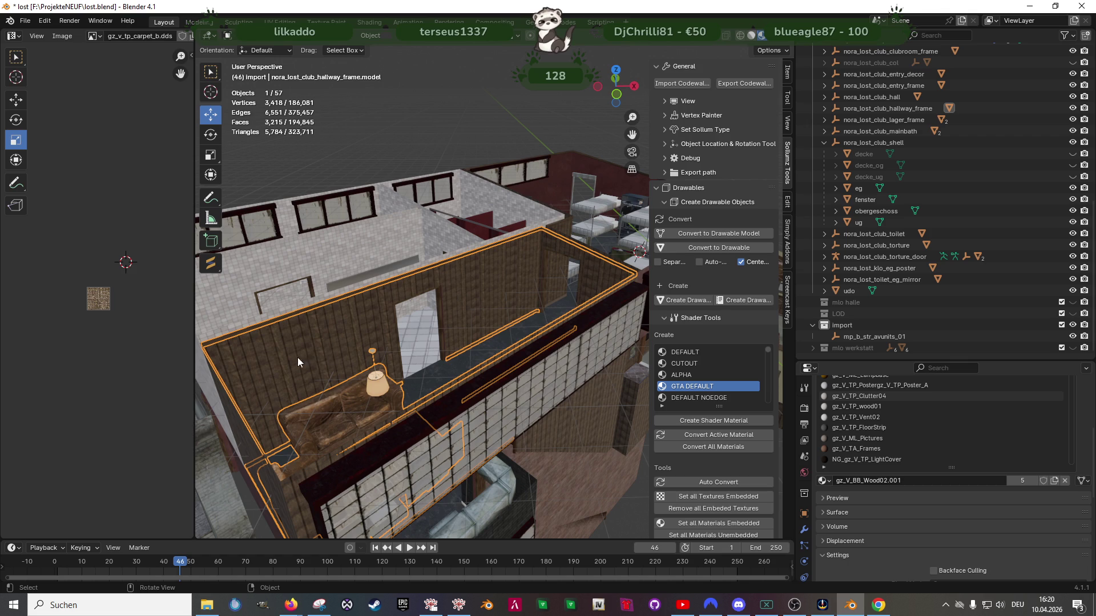
mouse_move(492, 334)
middle_down()
mouse_move(574, 287)
mouse_move(580, 373)
mouse_move(588, 345)
middle_up()
scroll(537, 338, up, 8)
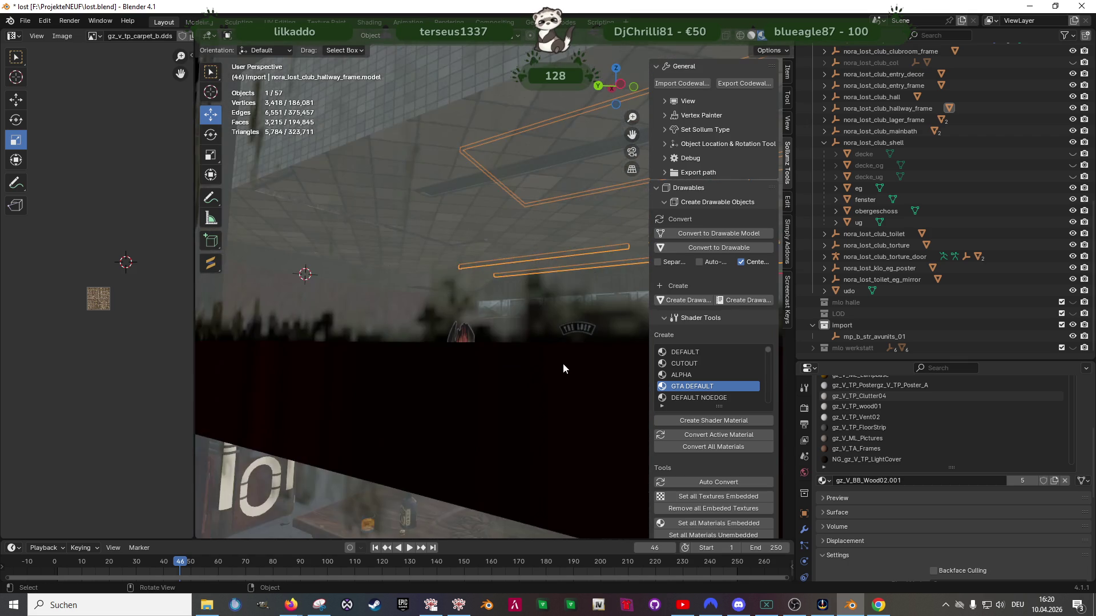
click(516, 375)
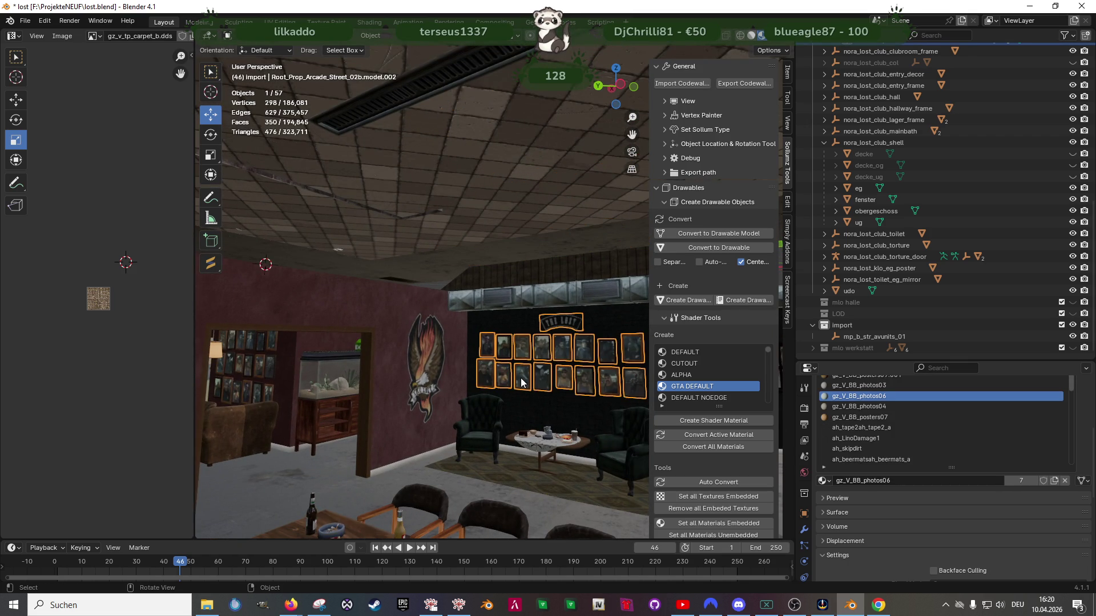
Enter Edit Mode on the photo wall, select all its vertices and duplicate them with Shift+D
key(Tab)
scroll(520, 378, up, 3)
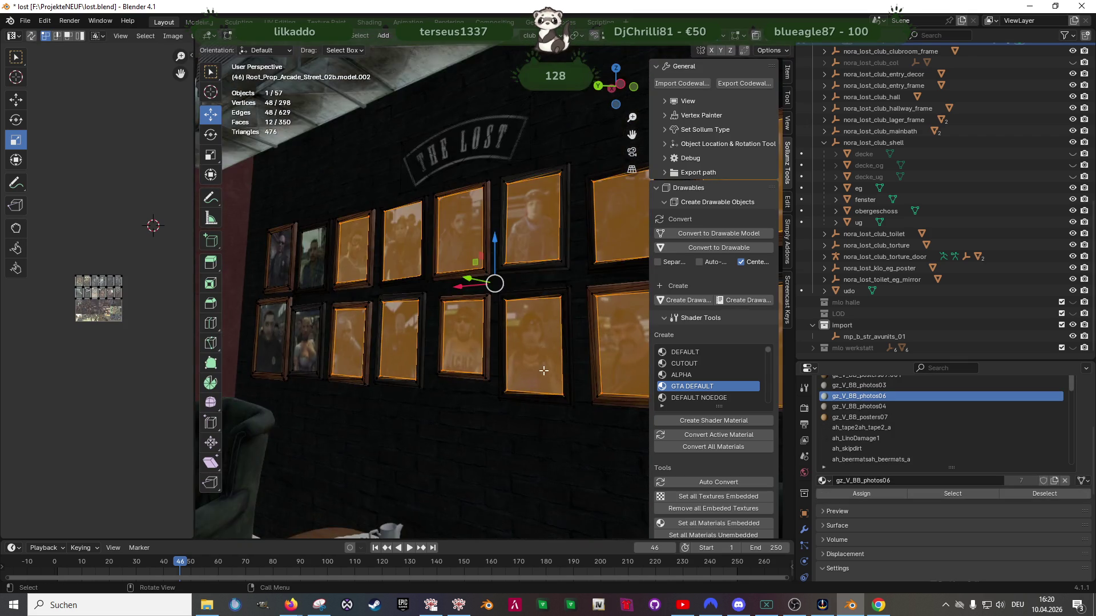
key(a)
scroll(521, 365, down, 3)
scroll(531, 343, up, 5)
mouse_move(531, 337)
middle_down()
mouse_move(575, 314)
mouse_move(447, 306)
mouse_move(550, 299)
mouse_move(416, 313)
mouse_move(485, 343)
mouse_move(472, 351)
mouse_move(520, 355)
mouse_move(507, 330)
middle_up()
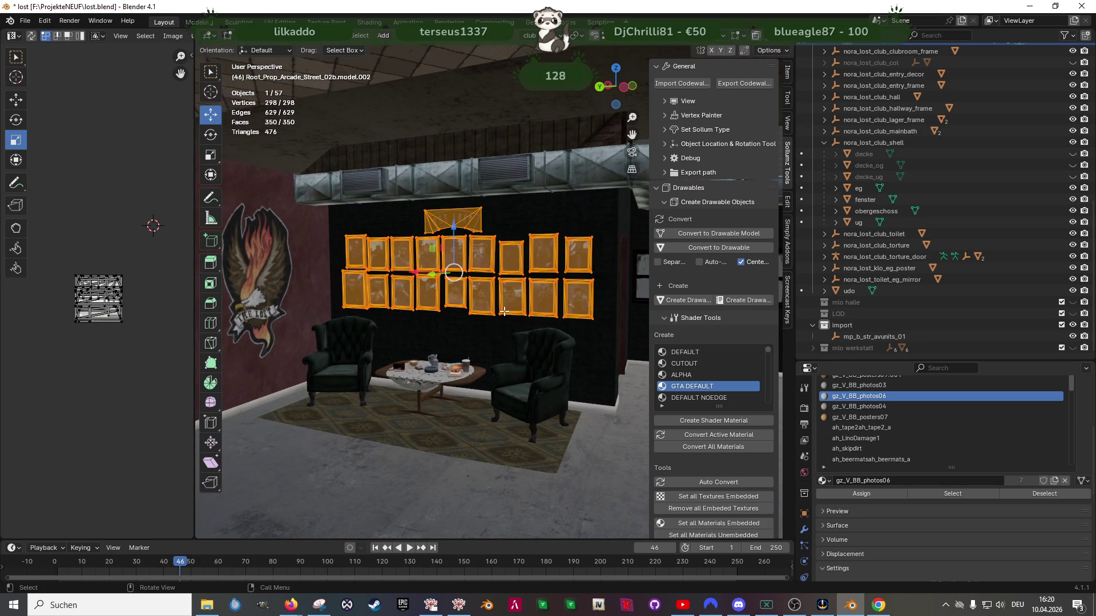
scroll(504, 310, down, 3)
scroll(979, 215, up, 4)
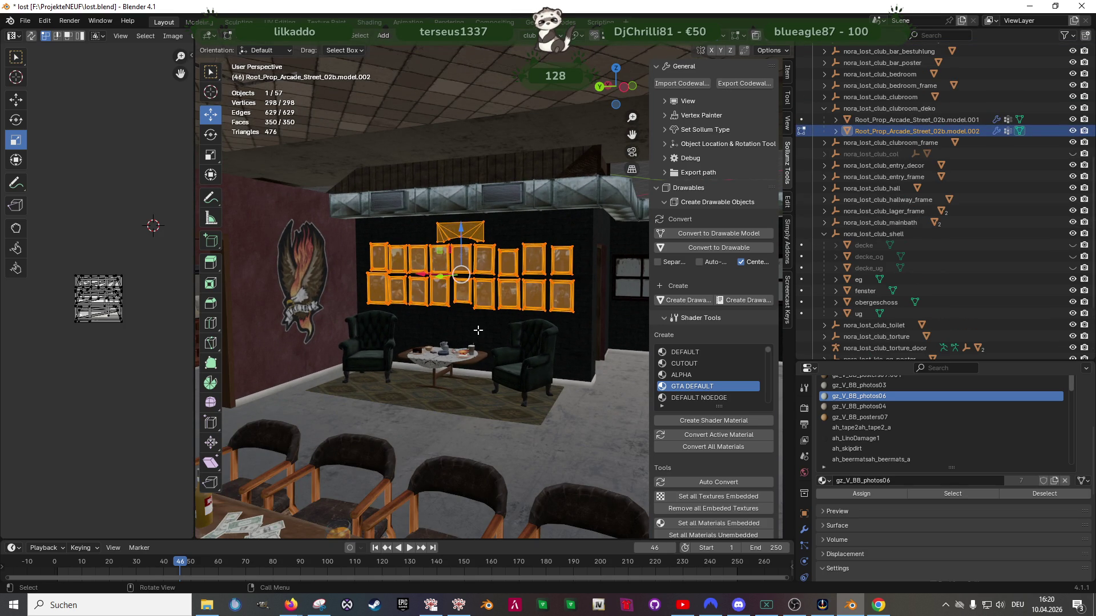
mouse_move(396, 310)
middle_down()
mouse_move(531, 308)
mouse_move(415, 322)
mouse_move(420, 347)
mouse_move(507, 293)
middle_up()
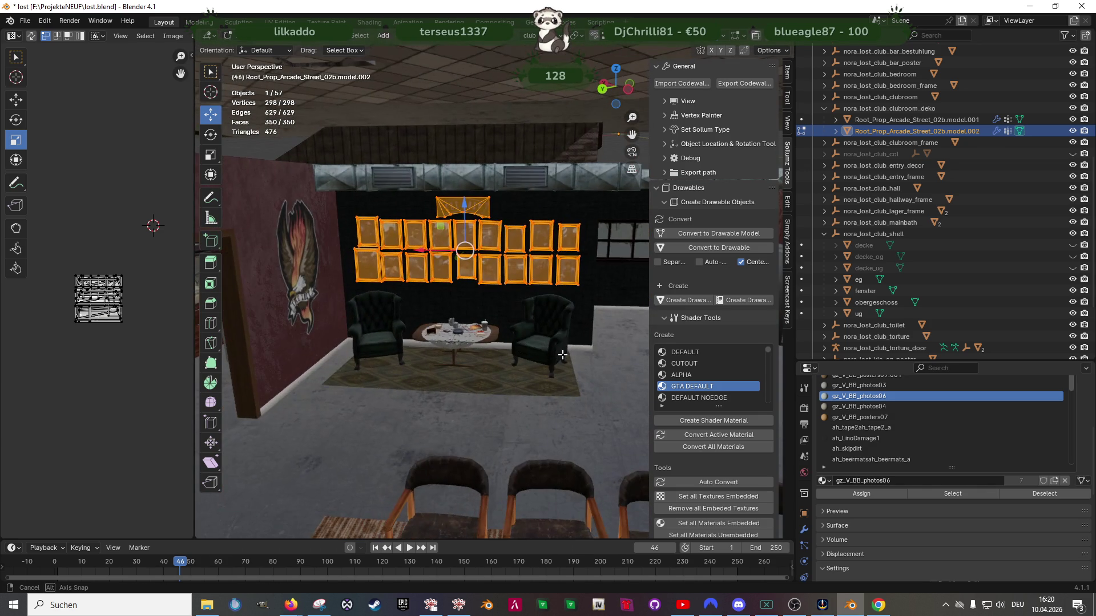
key(shift+d)
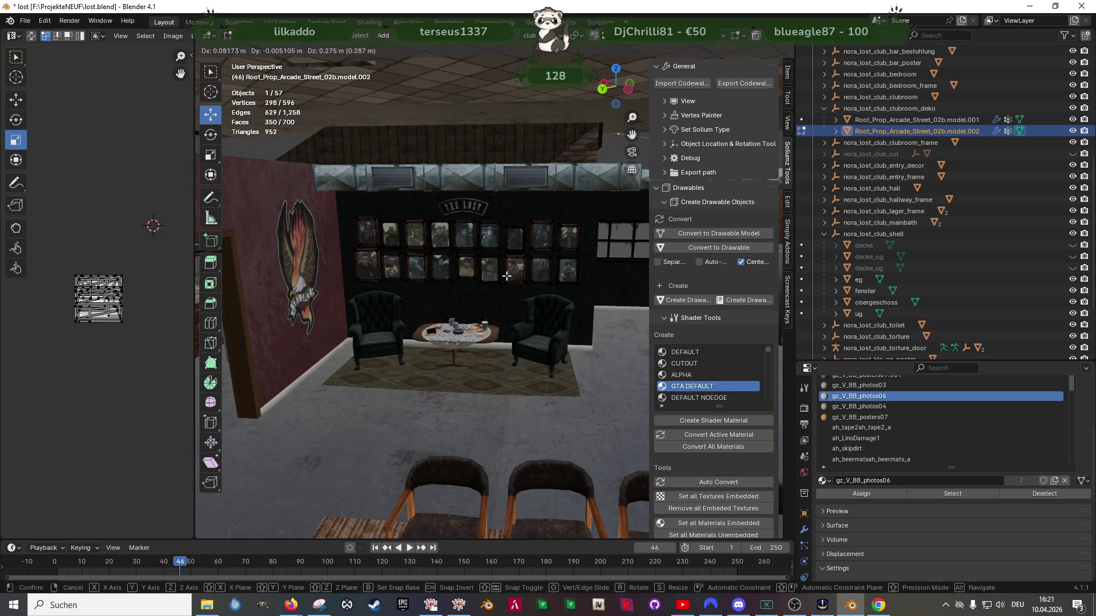
Lift the copied frames and logo up on Z to the upper-corridor level
key(Escape)
key(g)
key(z)
click(524, 190)
mouse_move(524, 191)
middle_down()
mouse_move(421, 369)
mouse_move(470, 331)
middle_up()
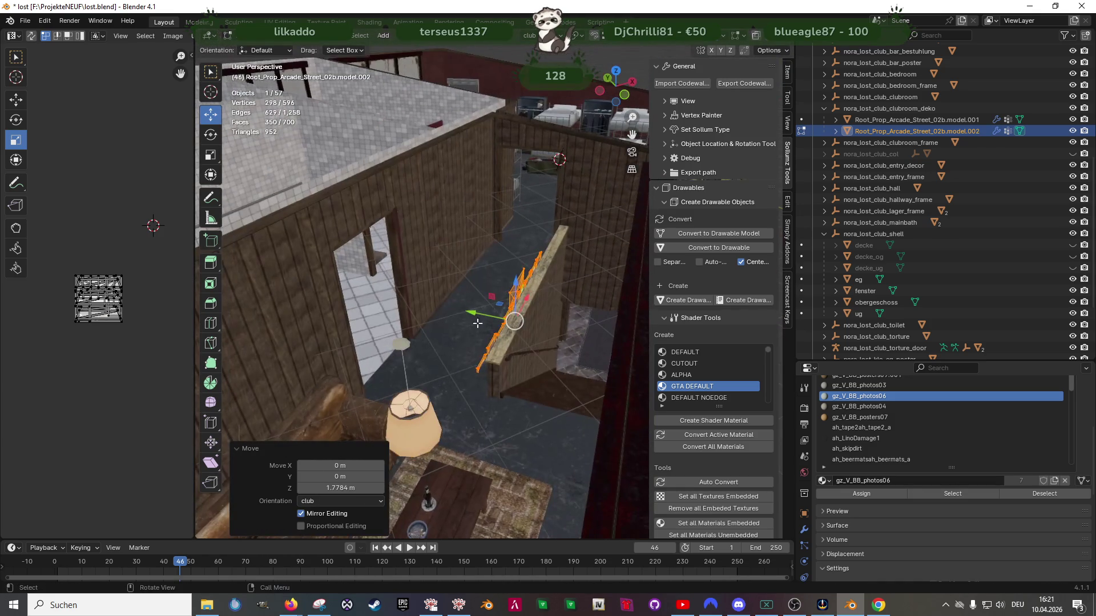
drag(517, 282, 511, 194)
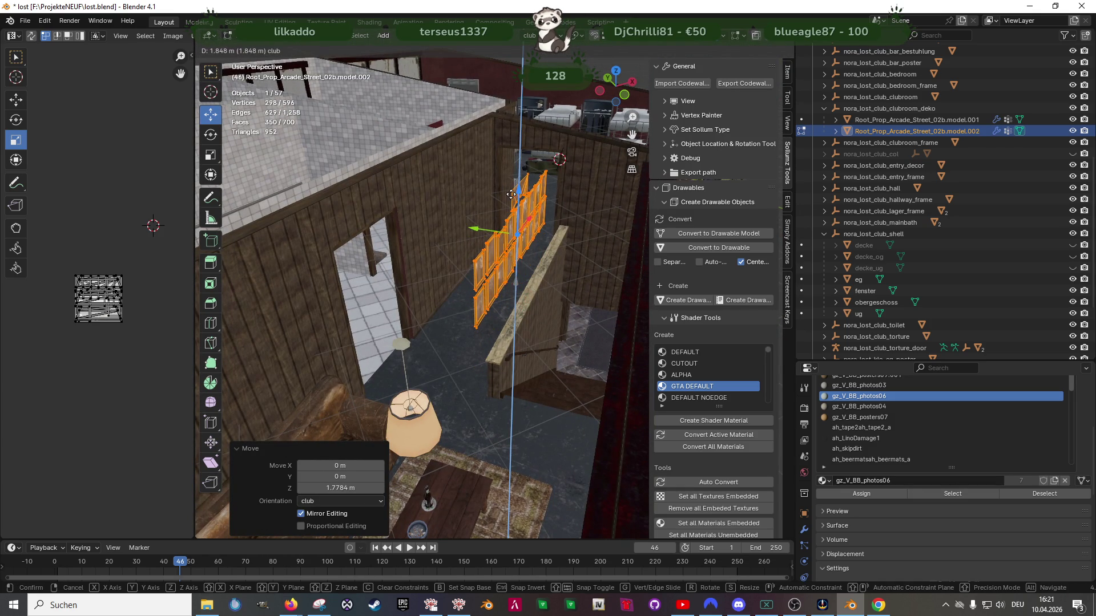
middle_drag(511, 194, 519, 323)
Rotate the copy 180° about the Z axis
key(shift+space)
click(516, 330)
mouse_move(513, 337)
mouse_down()
mouse_move(579, 300)
mouse_move(598, 273)
mouse_up()
text(180)
key(Return)
Move the copy along Y until it sits against the corridor wall
key(shift+space)
key(g)
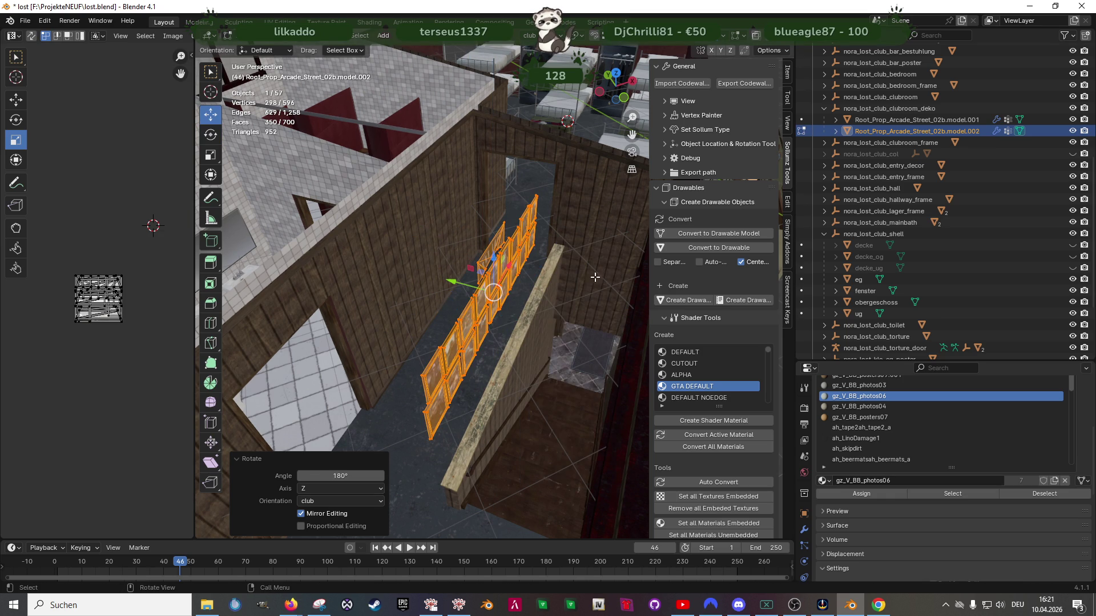
middle_drag(419, 375, 448, 293)
key(g)
key(y)
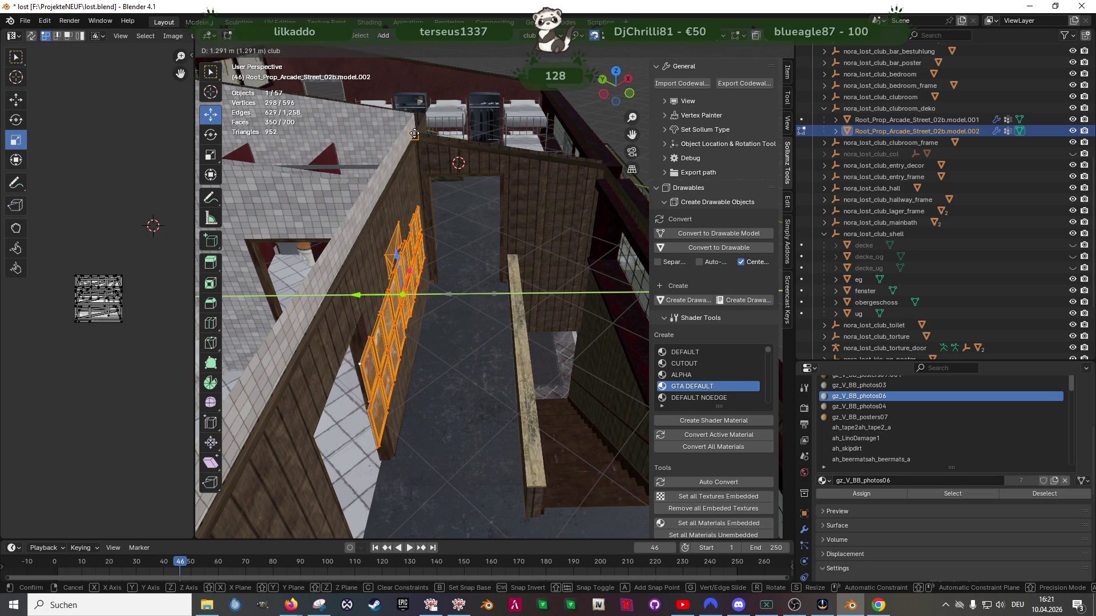
click(420, 229)
middle_drag(420, 229, 450, 226)
middle_drag(461, 306, 436, 325)
Raise the frames on the wall and slide them right, ending 0.49937 m along X
drag(499, 292, 514, 289)
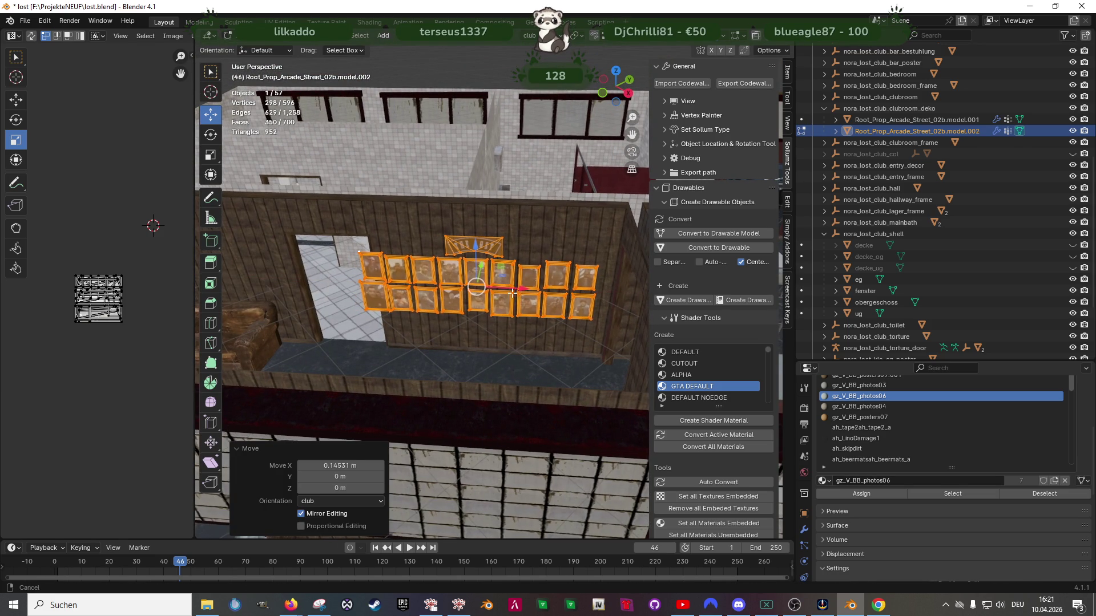
middle_drag(514, 291, 479, 280)
scroll(447, 270, up, 2)
drag(432, 267, 432, 237)
middle_drag(432, 237, 450, 275)
mouse_move(450, 275)
mouse_down()
mouse_move(513, 275)
mouse_move(502, 277)
mouse_up()
mouse_move(534, 298)
middle_down()
mouse_move(550, 298)
mouse_move(516, 305)
middle_up()
key(shift+z)
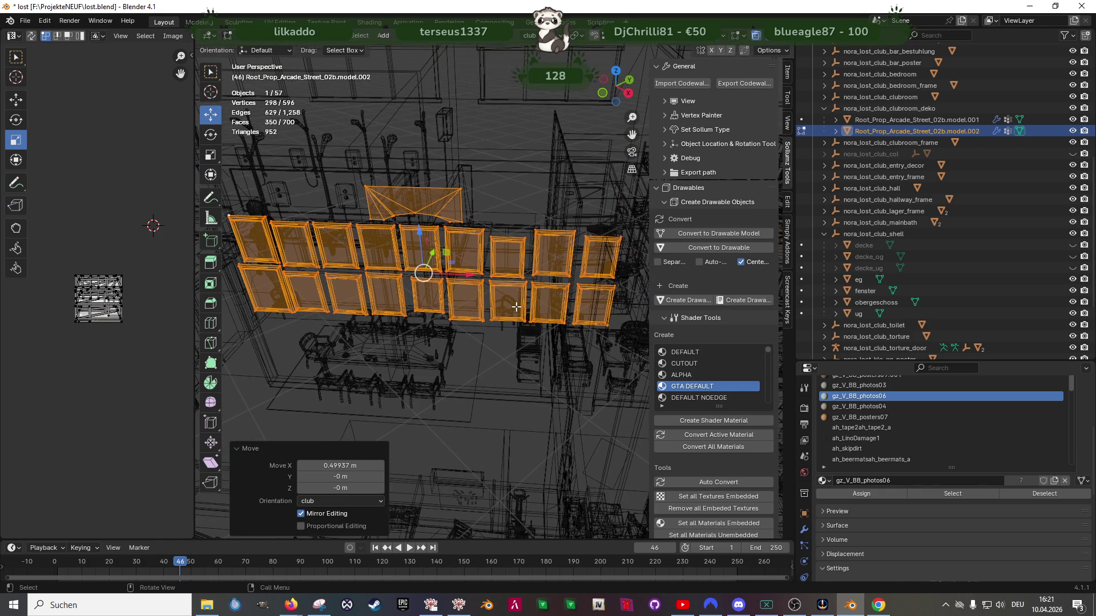
Separate the copied frames into their own object, Root_Prop_Arcade_Street_02b.model.003, and edit it
right_click(493, 275)
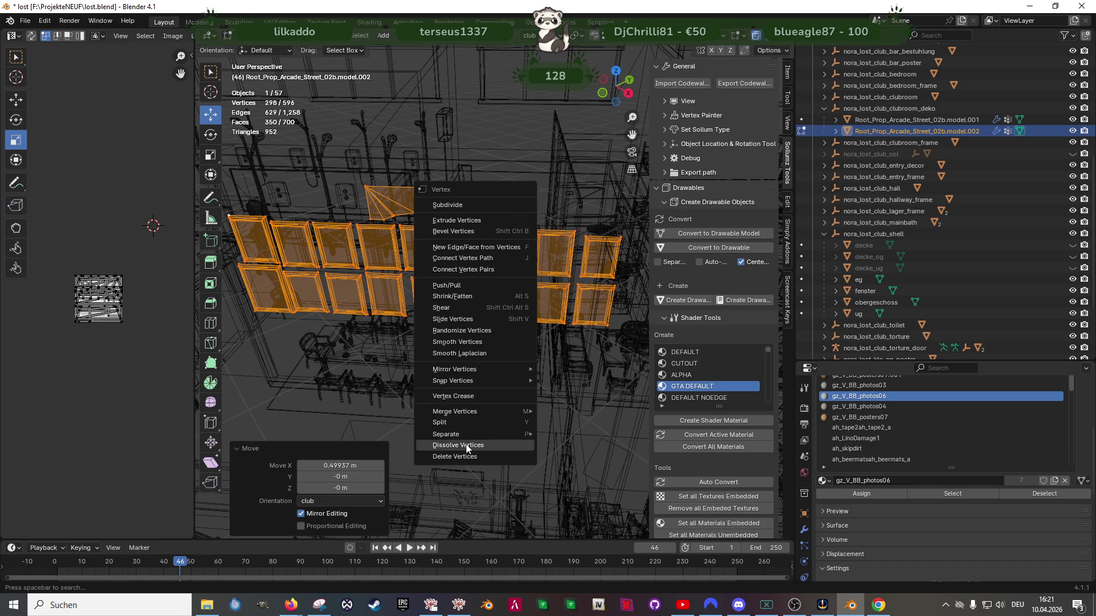
mouse_move(484, 434)
click(581, 435)
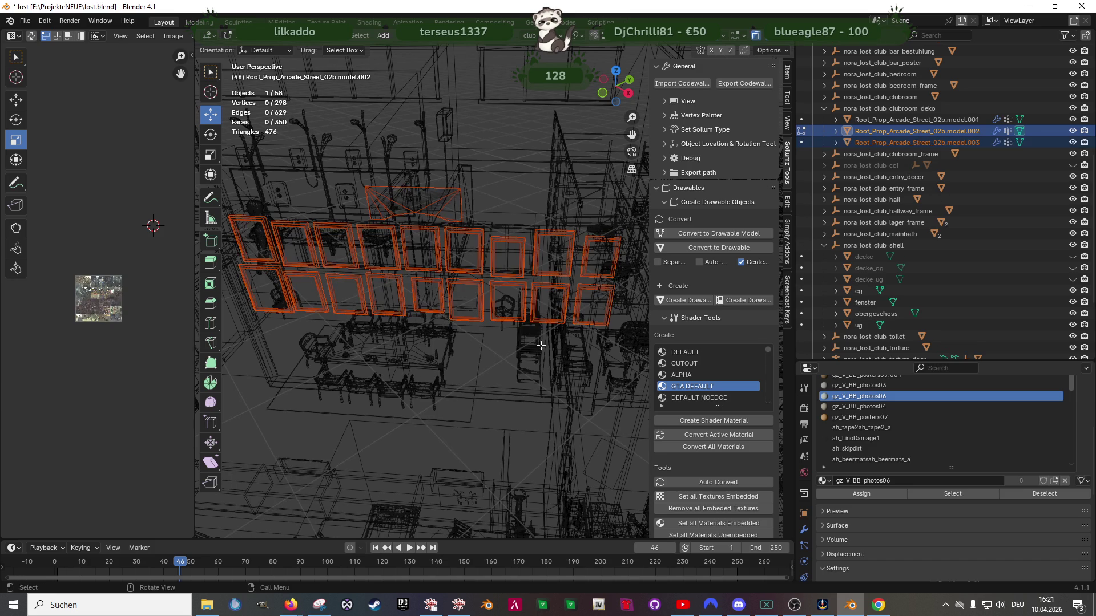
key(Tab)
click(505, 276)
key(Tab)
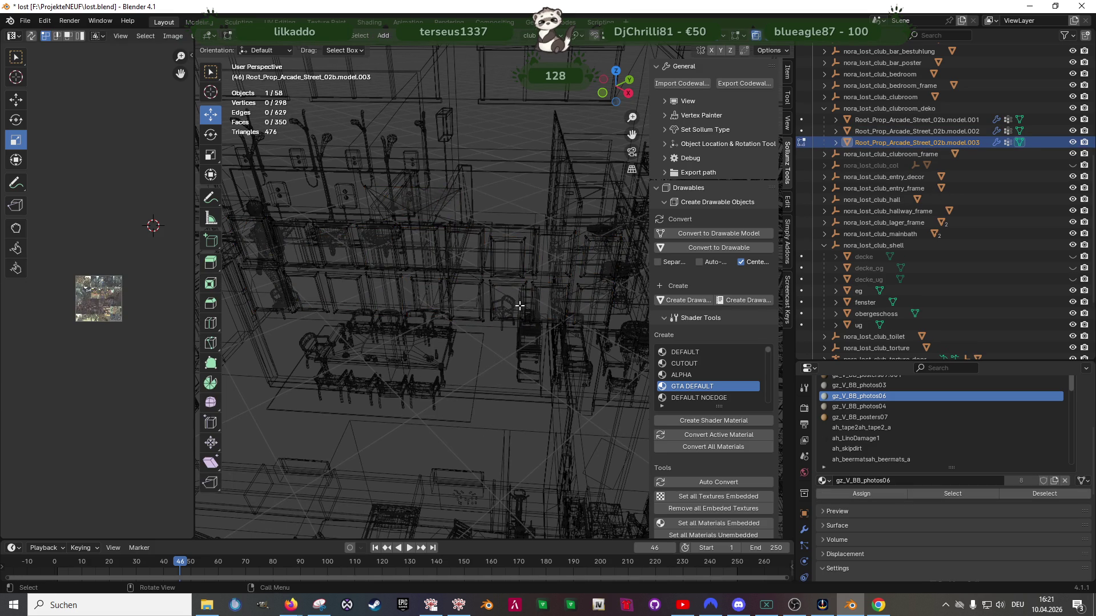
Box-select most of the frames and move them lower and to the left
key(shift+z)
key(shift+z)
middle_drag(532, 323, 516, 177)
mouse_move(514, 160)
mouse_down()
mouse_move(580, 269)
mouse_move(610, 272)
mouse_up()
shift+middle_drag(610, 272, 560, 268)
shift+drag(516, 114, 629, 363)
shift+drag(458, 254, 519, 360)
mouse_move(520, 359)
middle_down()
mouse_move(526, 260)
mouse_move(509, 303)
mouse_move(512, 271)
middle_up()
drag(510, 258, 506, 386)
drag(556, 425, 501, 424)
mouse_move(500, 425)
middle_down()
mouse_move(447, 364)
mouse_move(511, 403)
middle_up()
drag(511, 401, 511, 401)
Shift the lower frames left and raise two of them into a new row
mouse_move(360, 286)
ctrl+mouse_down()
mouse_move(474, 401)
mouse_move(513, 411)
mouse_move(375, 412)
ctrl+mouse_up()
mouse_move(376, 412)
middle_down()
mouse_move(452, 354)
mouse_move(521, 330)
middle_up()
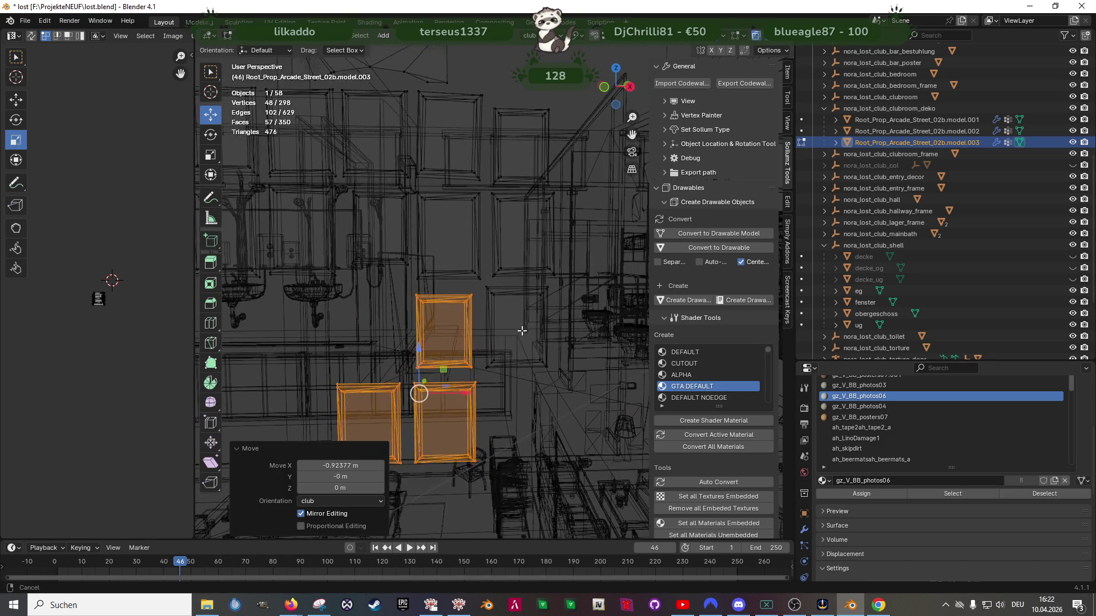
mouse_move(393, 265)
mouse_down()
mouse_move(498, 329)
mouse_move(506, 371)
mouse_up()
mouse_move(507, 372)
middle_down()
mouse_move(468, 411)
mouse_move(482, 414)
middle_up()
drag(486, 415, 415, 415)
drag(374, 374, 382, 271)
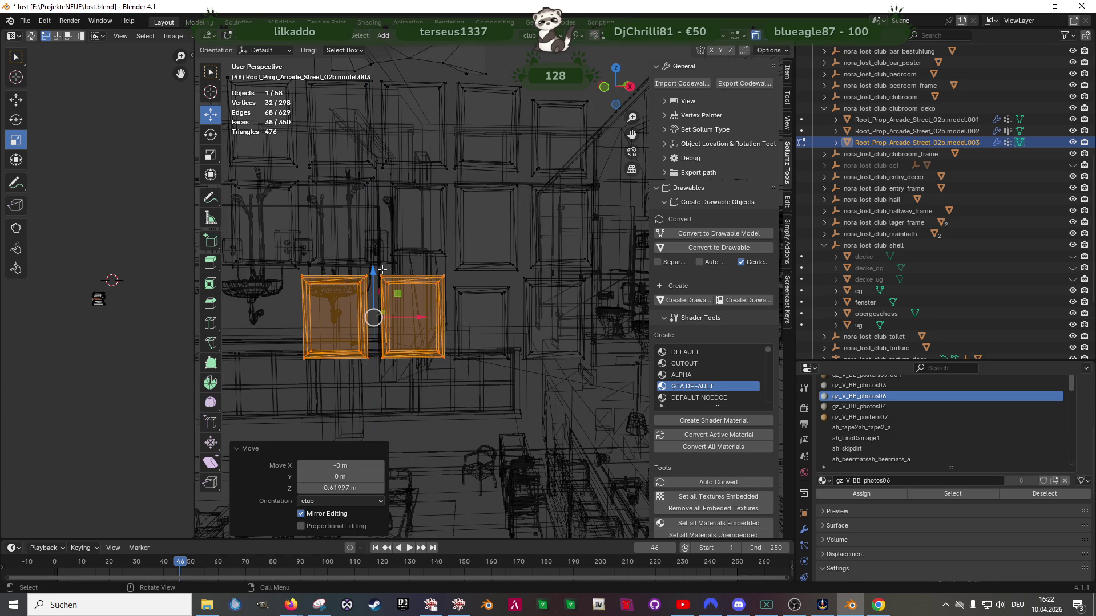
Check the frame layout from the front with textured shading
key(shift+z)
scroll(451, 290, up, 2)
scroll(450, 290, down, 2)
mouse_move(450, 290)
shift+middle_down()
mouse_move(490, 326)
mouse_move(431, 329)
mouse_move(497, 331)
shift+middle_up()
key(shift+z)
Lower an upper and lower frame pair by 1.2 m and slide them along X
drag(297, 142, 368, 242)
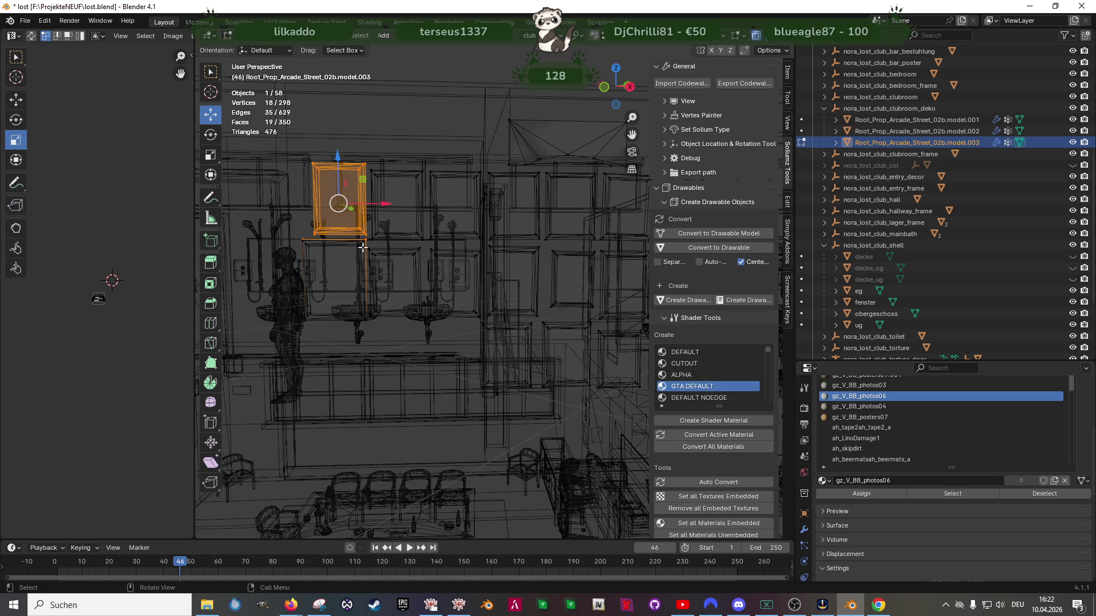
drag(292, 233, 368, 333)
middle_drag(369, 332, 401, 260)
mouse_move(343, 186)
mouse_down()
mouse_move(365, 411)
mouse_move(373, 390)
mouse_up()
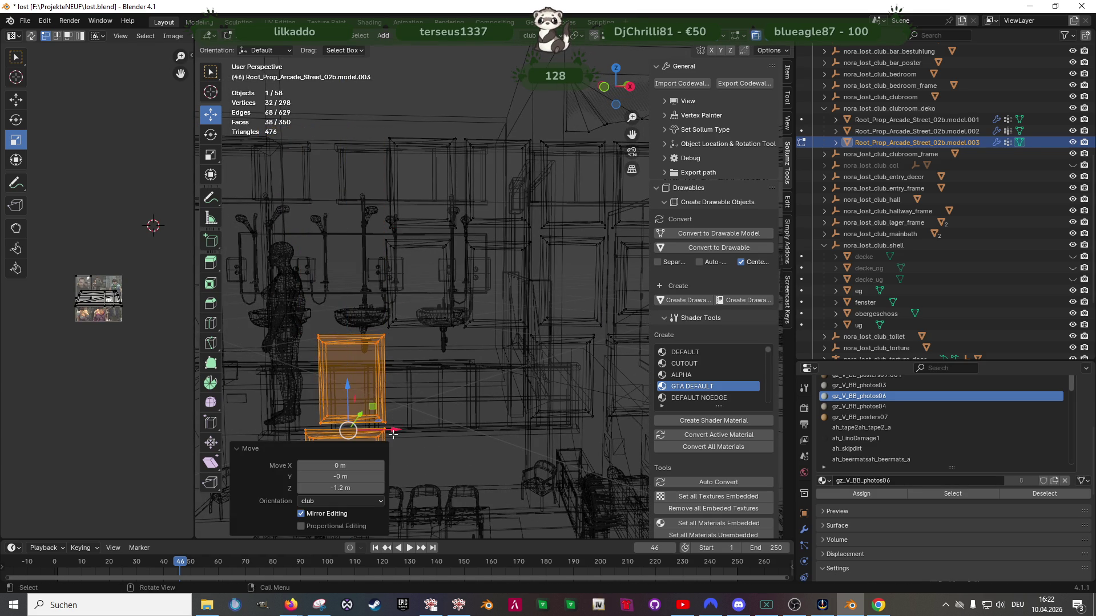
key(g)
key(x)
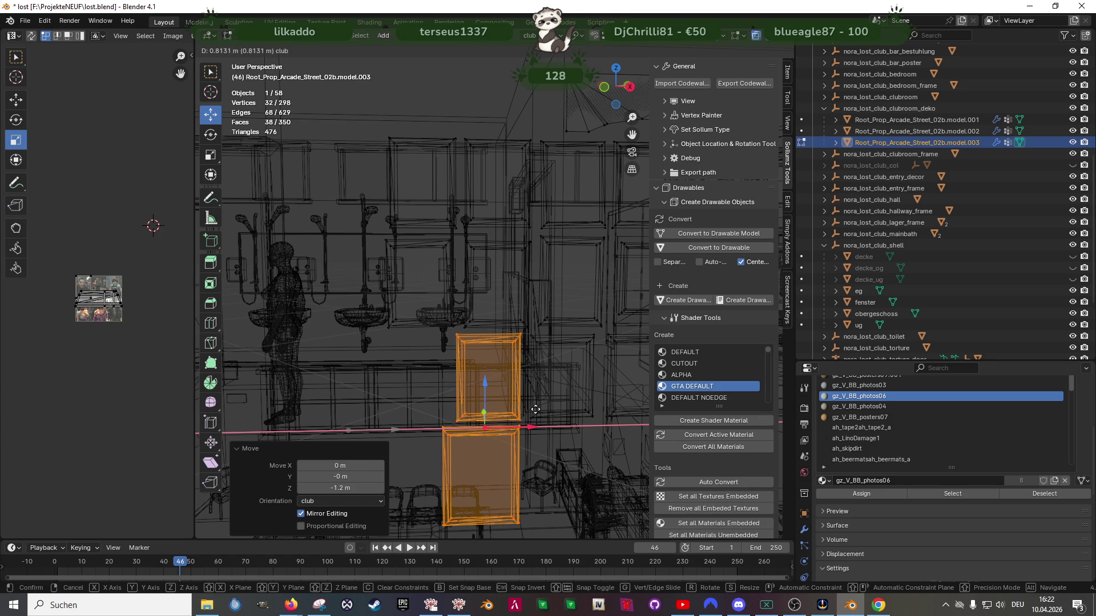
click(534, 410)
Move a single frame left and up into line with the grid
middle_drag(534, 410, 408, 284)
drag(407, 284, 520, 406)
drag(502, 456, 432, 456)
drag(384, 408, 384, 308)
key(shift+z)
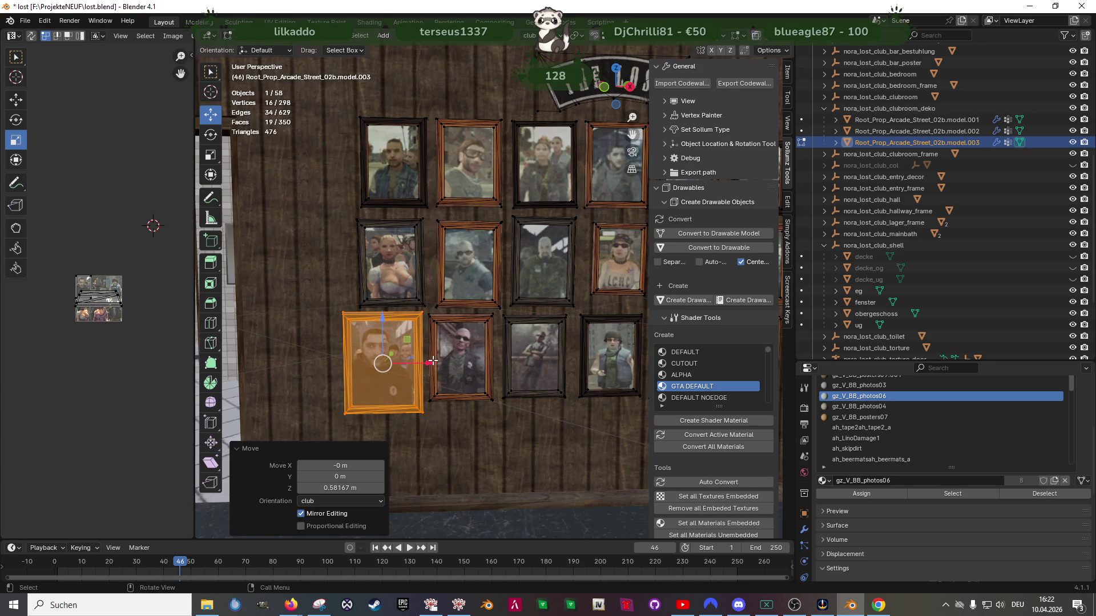
drag(426, 363, 427, 364)
scroll(427, 363, down, 2)
Select all frames and nudge the whole group slightly up and right
key(a)
scroll(462, 353, up, 1)
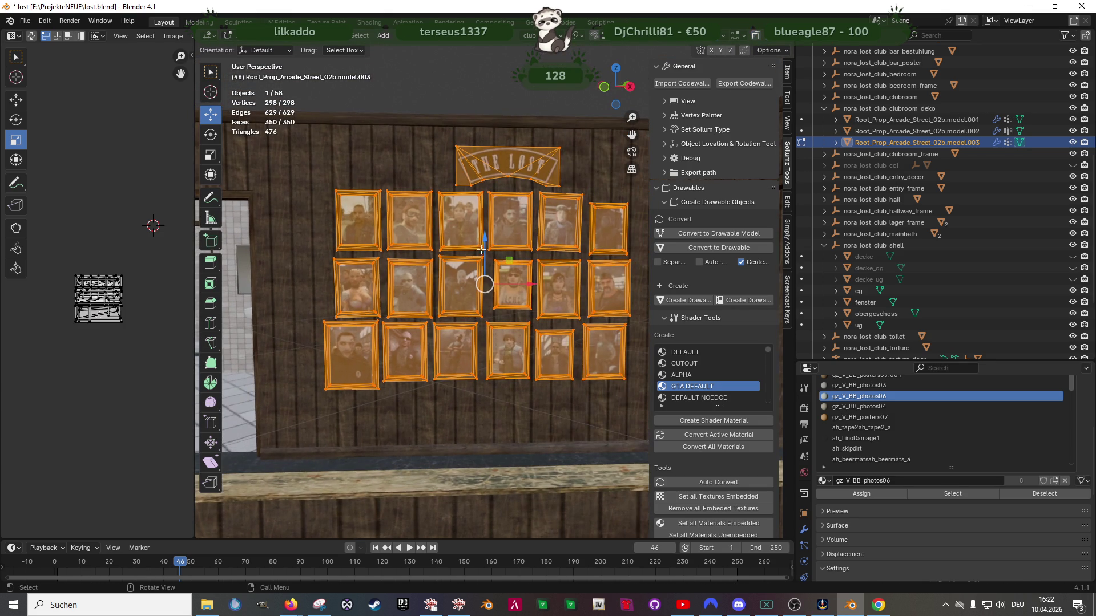
drag(485, 240, 486, 234)
shift+middle_drag(495, 265, 417, 285)
drag(458, 284, 465, 282)
mouse_move(465, 281)
middle_down()
mouse_move(497, 379)
mouse_move(445, 340)
mouse_move(454, 345)
middle_up()
scroll(455, 345, up, 1)
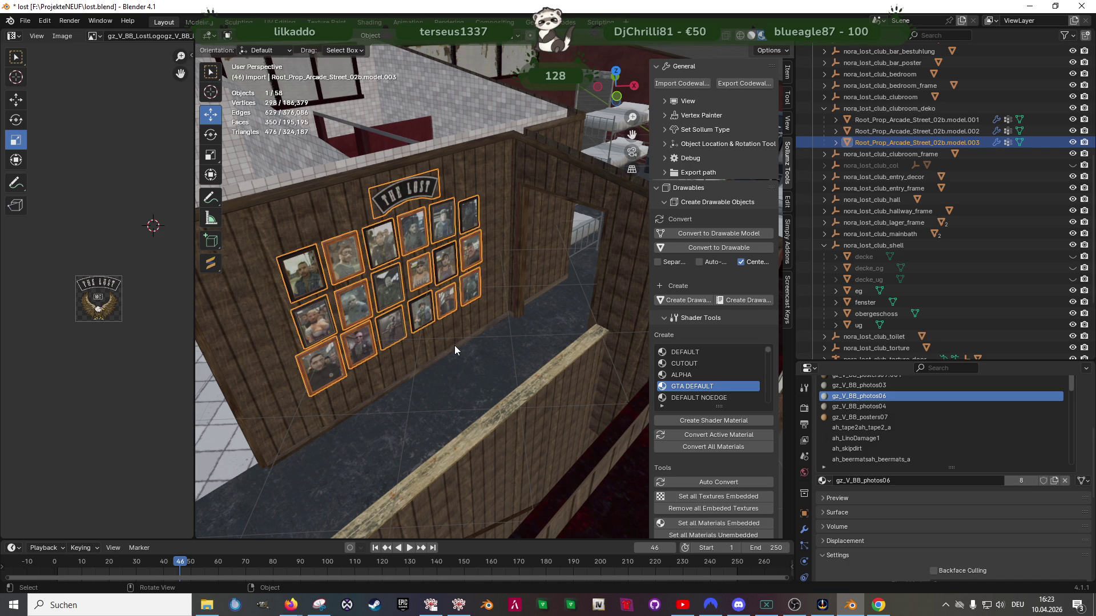
Select the whole THE LOST logo in the wall decoration object
mouse_move(420, 236)
middle_down()
mouse_move(409, 211)
mouse_move(457, 162)
middle_up()
key(Tab)
click(458, 162)
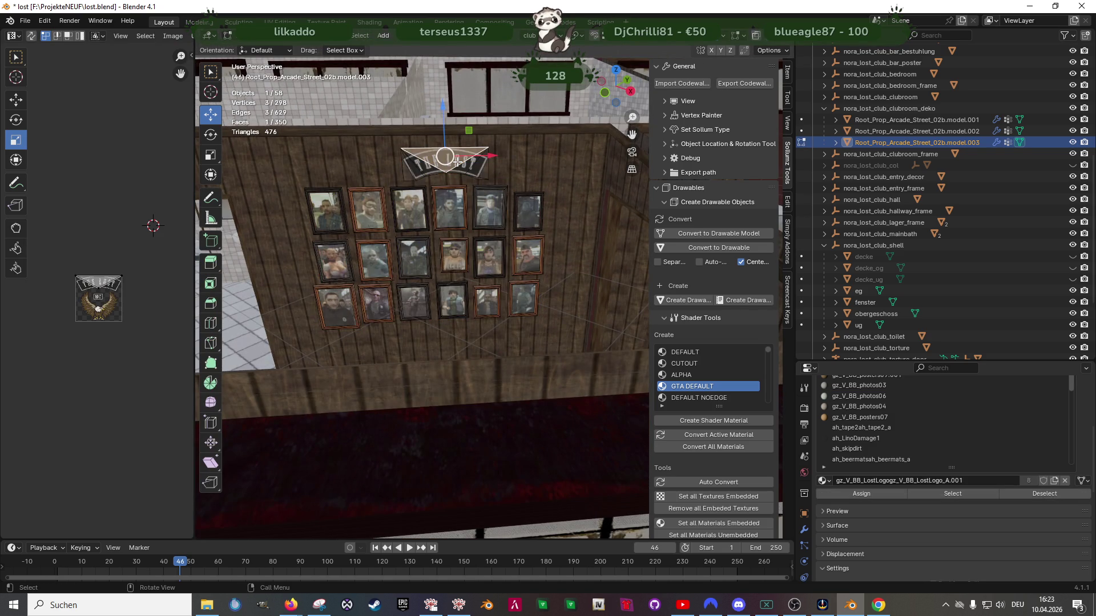
key(KP_Decimal)
scroll(519, 300, down, 3)
drag(556, 287, 574, 304)
middle_drag(574, 305, 575, 345)
Move the logo left along X to centre it above the frame rows
key(ctrl+l)
key(KP_Decimal)
scroll(529, 299, down, 4)
drag(529, 299, 512, 303)
middle_drag(527, 369, 546, 381)
key(Tab)
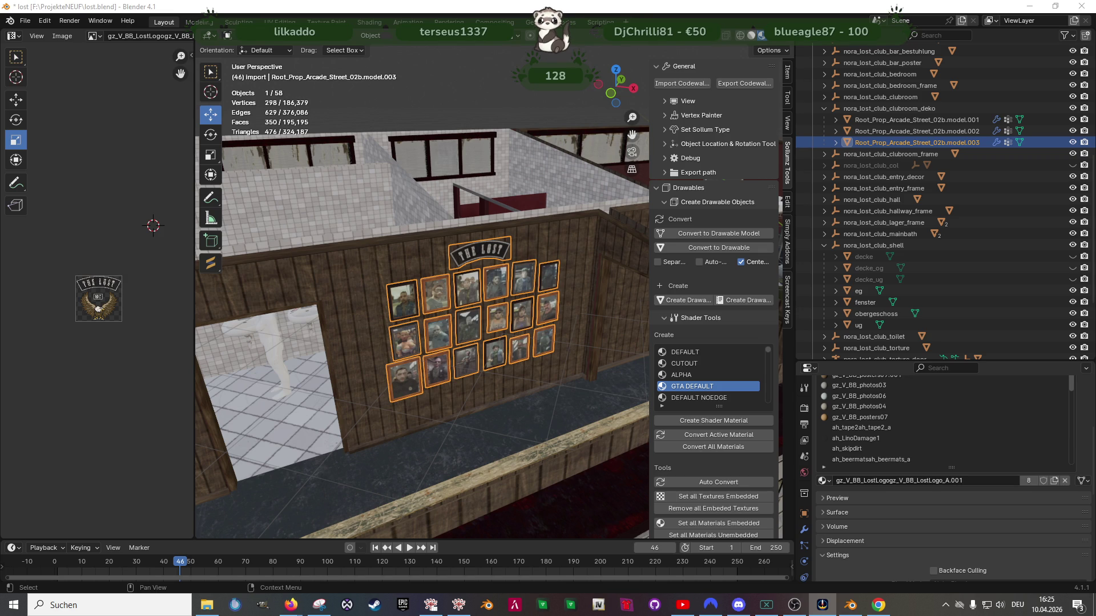
Zoom out to view the finished photo grid beneath THE LOST logo
scroll(505, 312, down, 3)
Move the frames object's geometry 5.5 m to the left in Edit Mode
mouse_move(550, 321)
middle_down()
mouse_move(499, 357)
mouse_move(550, 350)
mouse_move(491, 355)
mouse_move(554, 324)
mouse_move(549, 279)
middle_up()
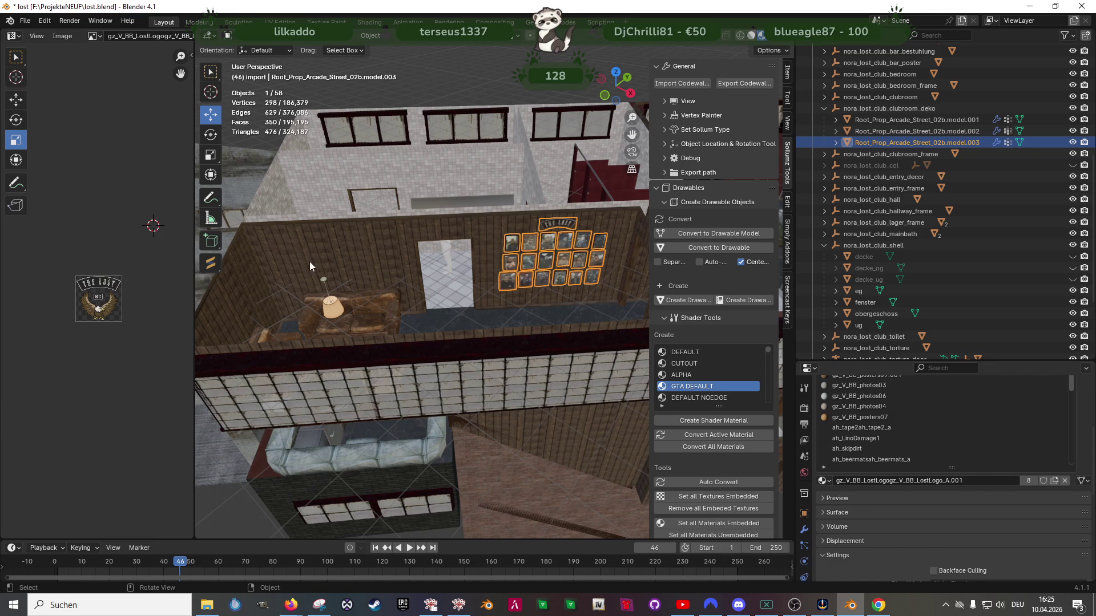
key(Tab)
drag(589, 260, 370, 280)
scroll(399, 274, up, 6)
mouse_move(469, 274)
middle_down()
mouse_move(365, 251)
mouse_move(531, 271)
mouse_move(382, 271)
mouse_move(411, 284)
middle_up()
scroll(465, 271, down, 5)
key(Tab)
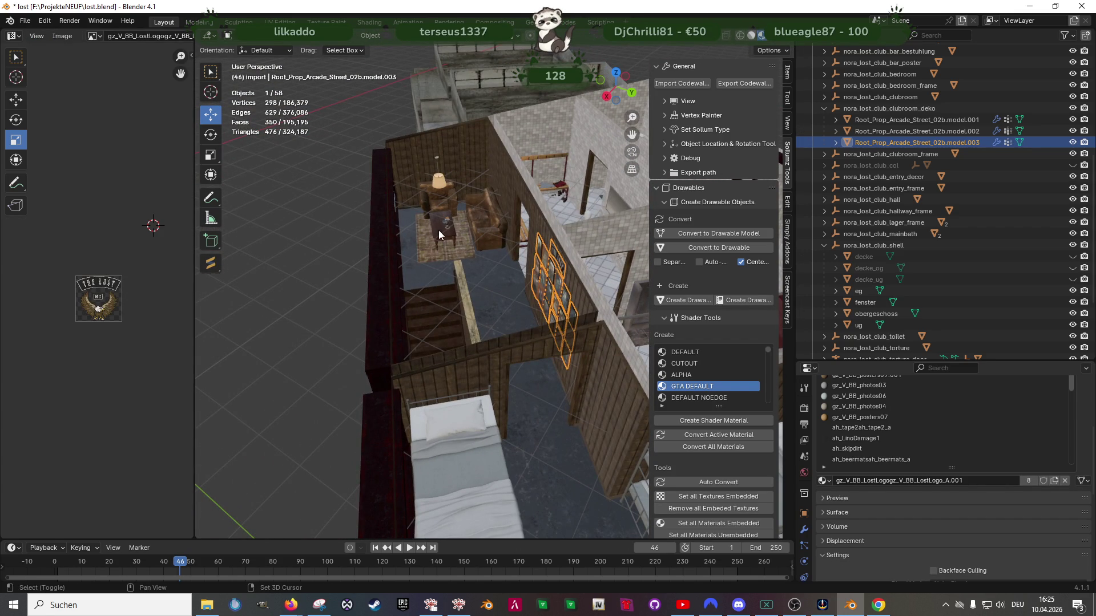
Join the photo frames object with the chairs-and-table object into one
shift+click(438, 231)
right_click(467, 251)
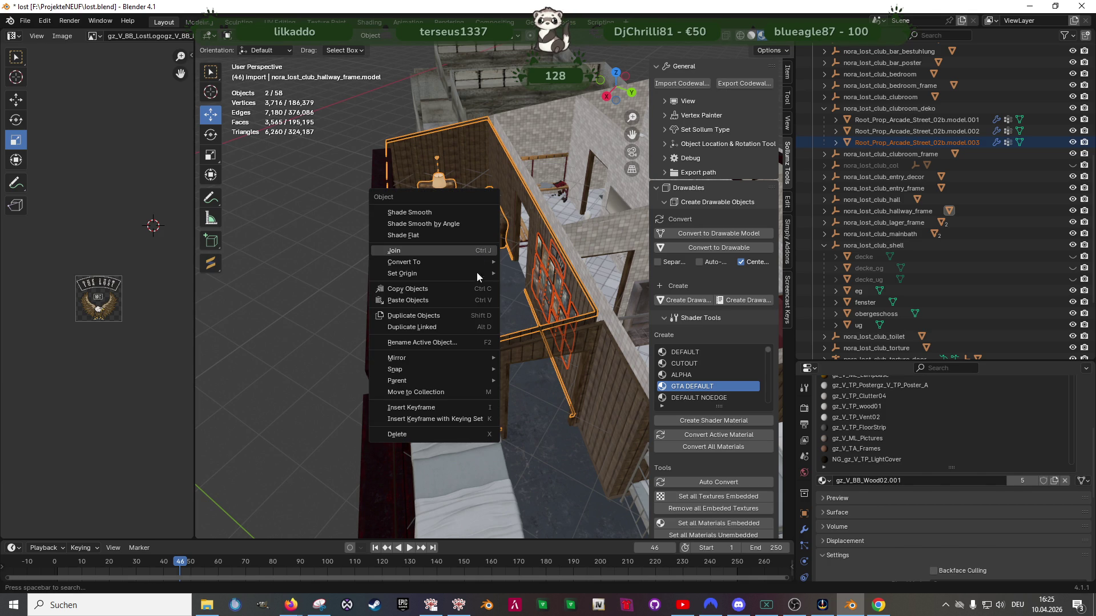
key(j)
mouse_move(519, 315)
middle_down()
mouse_move(422, 257)
mouse_move(460, 237)
mouse_move(477, 346)
mouse_move(421, 385)
mouse_move(423, 365)
mouse_move(443, 398)
middle_up()
click(423, 385)
shift+click(448, 397)
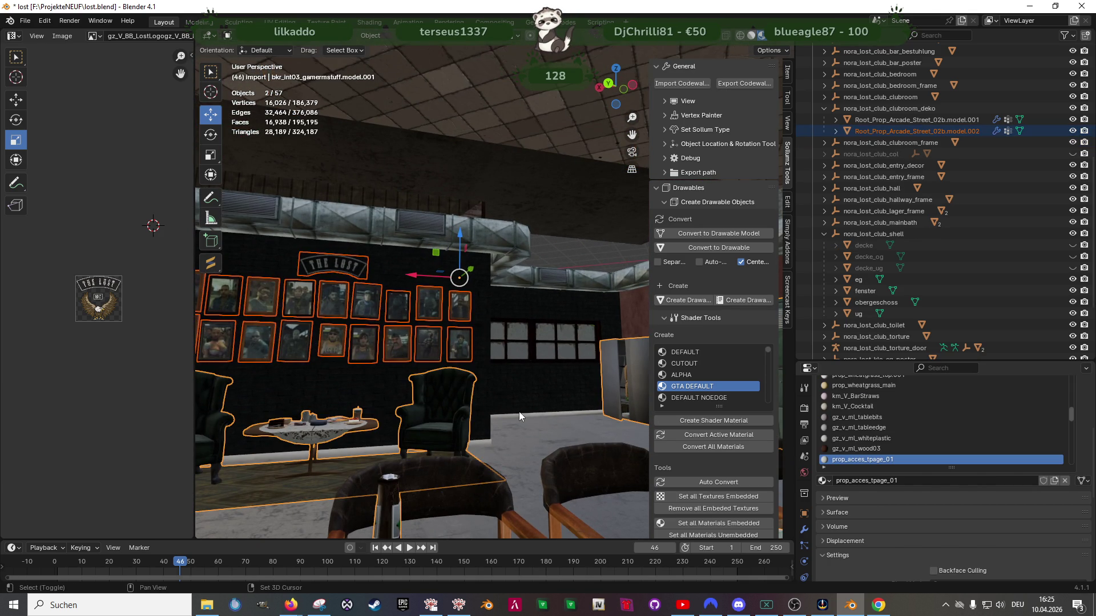
right_click(548, 393)
click(502, 393)
Select mp_b_str_avunits_01 in the Outliner and bring up its object options
mouse_move(498, 377)
middle_down()
mouse_move(450, 344)
mouse_move(371, 363)
mouse_move(533, 341)
mouse_move(479, 348)
mouse_move(438, 314)
mouse_move(523, 332)
mouse_move(526, 344)
mouse_move(527, 331)
mouse_move(488, 344)
mouse_move(536, 325)
mouse_move(517, 317)
mouse_move(390, 419)
middle_up()
middle_drag(388, 371, 489, 378)
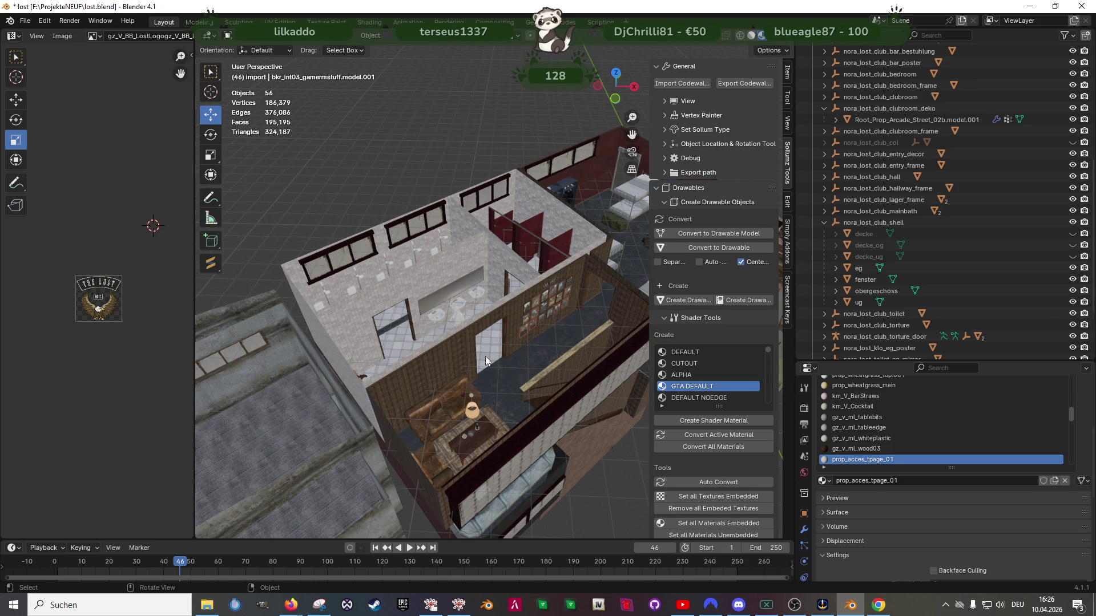
mouse_move(478, 365)
middle_down()
mouse_move(464, 348)
mouse_move(418, 352)
mouse_move(484, 345)
mouse_move(429, 287)
middle_up()
mouse_move(358, 300)
middle_down()
mouse_move(426, 326)
mouse_move(475, 371)
middle_up()
scroll(914, 305, down, 4)
click(859, 337)
right_click(859, 337)
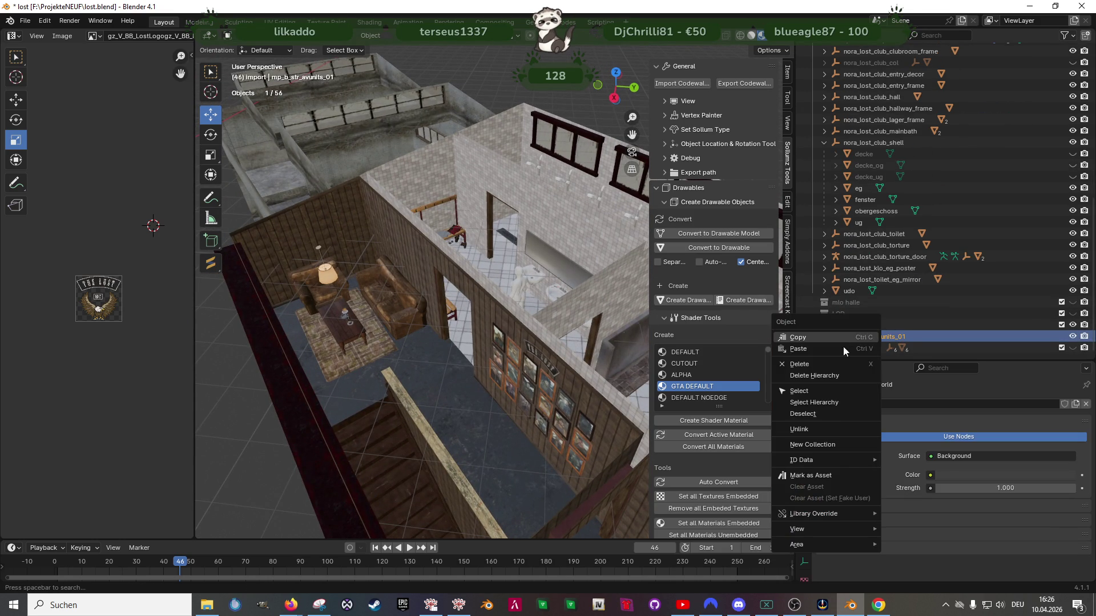
Delete mp_b_str_avunits_01 and import v_3_lng_mesh_magazines.ydr.xml from the clubhouse folder
key(x)
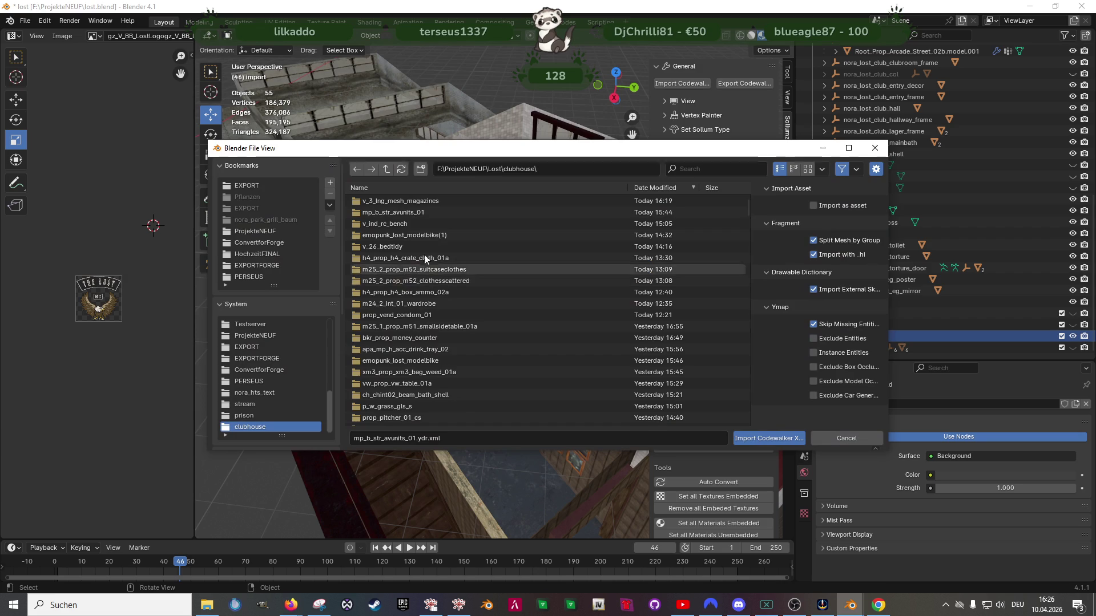
scroll(451, 368, down, 10)
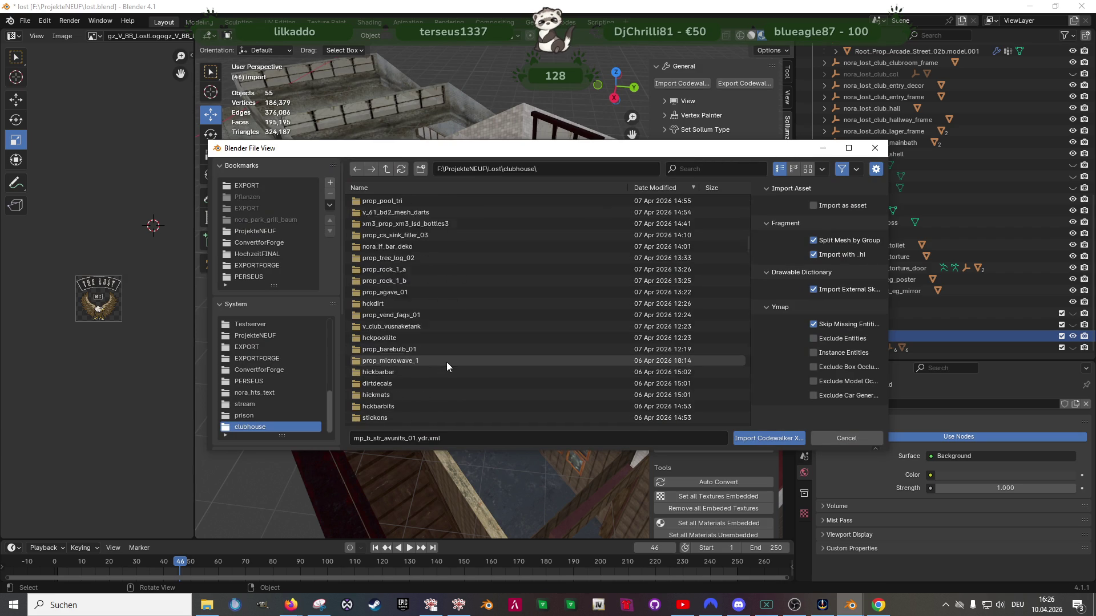
scroll(462, 371, up, 10)
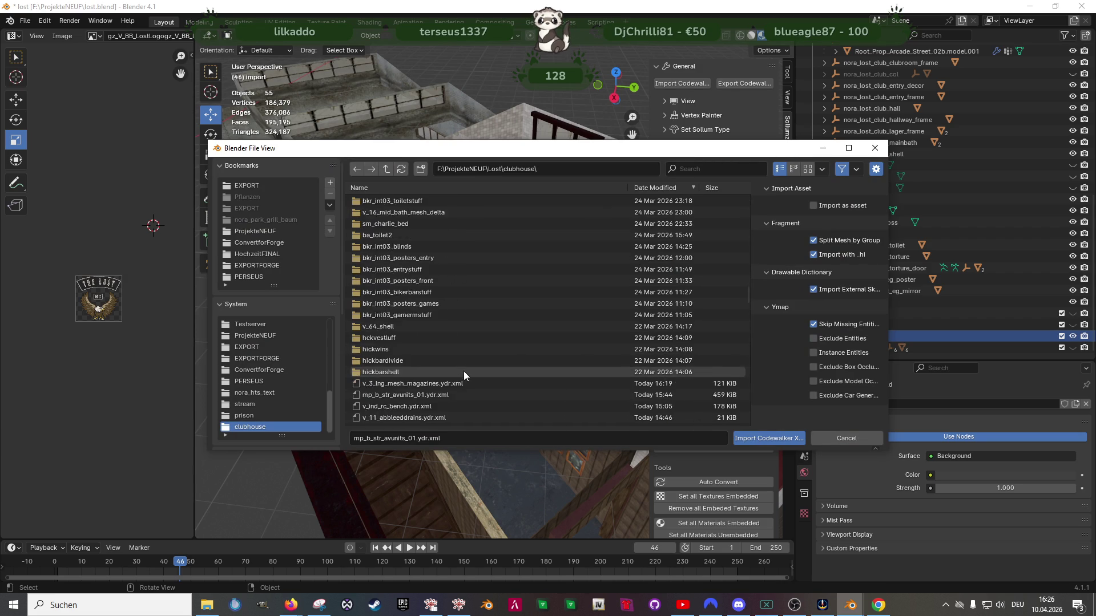
double_click(418, 289)
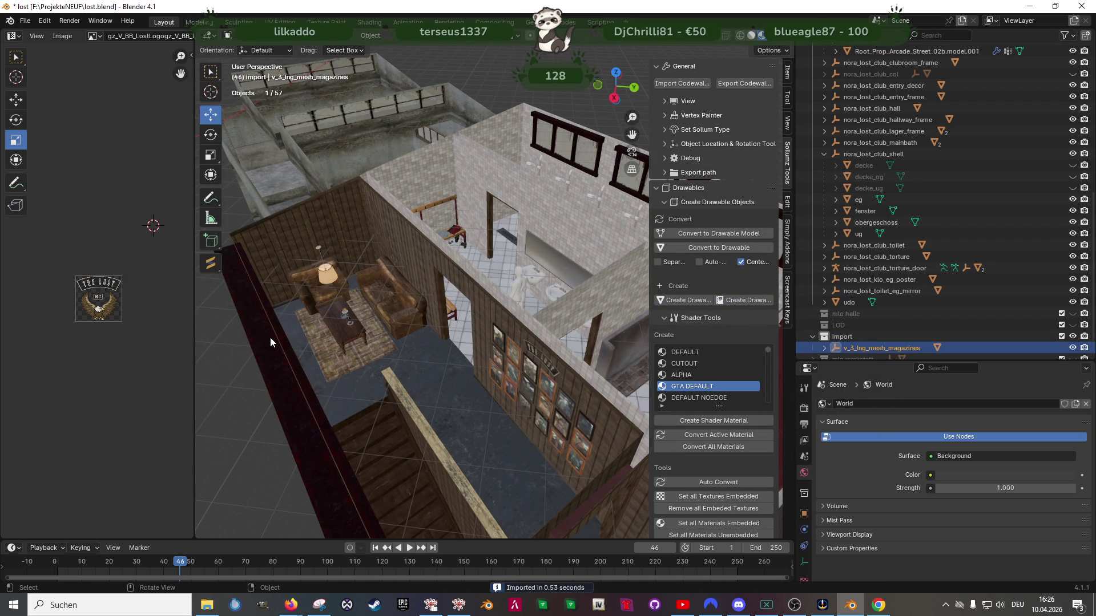
Frame and select the newly imported magazines prop in the viewport
key(KP_Decimal)
scroll(439, 277, down, 10)
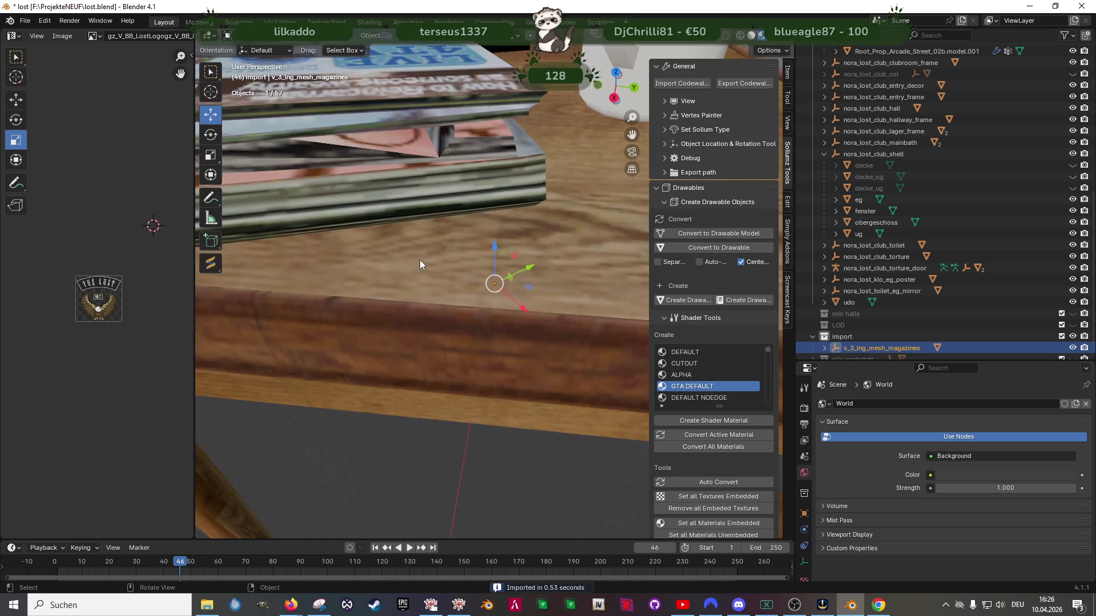
middle_drag(419, 259, 423, 248)
click(492, 285)
mouse_move(492, 284)
middle_down()
mouse_move(479, 297)
mouse_move(482, 314)
middle_up()
Delete the km_v_jcoffeetable material faces so only the magazines, remote and mug remain
key(Tab)
key(alt+a)
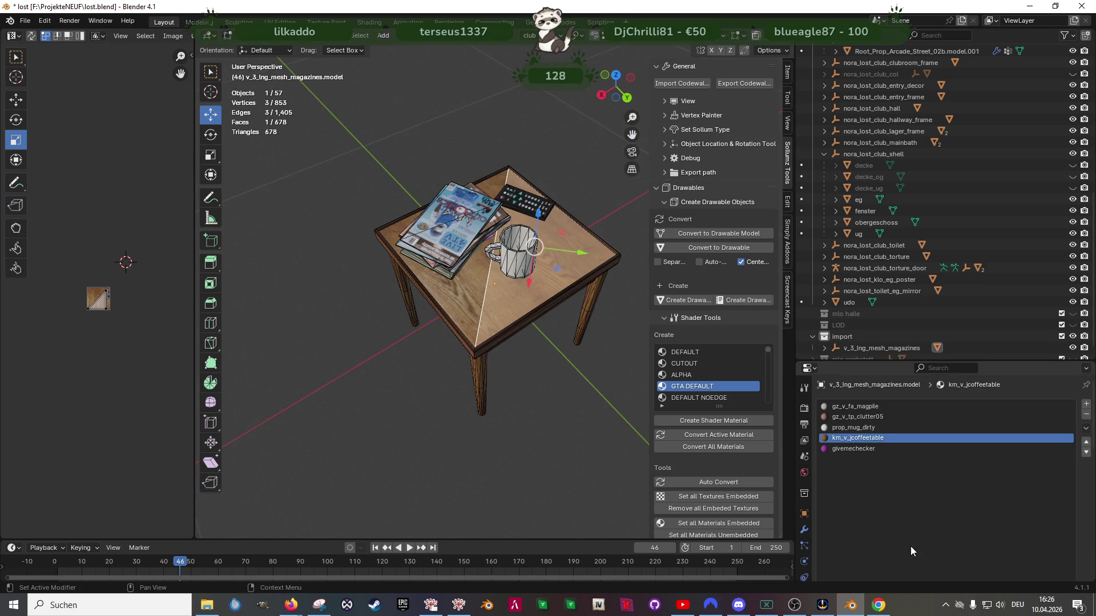
scroll(902, 542, down, 5)
click(919, 471)
key(x)
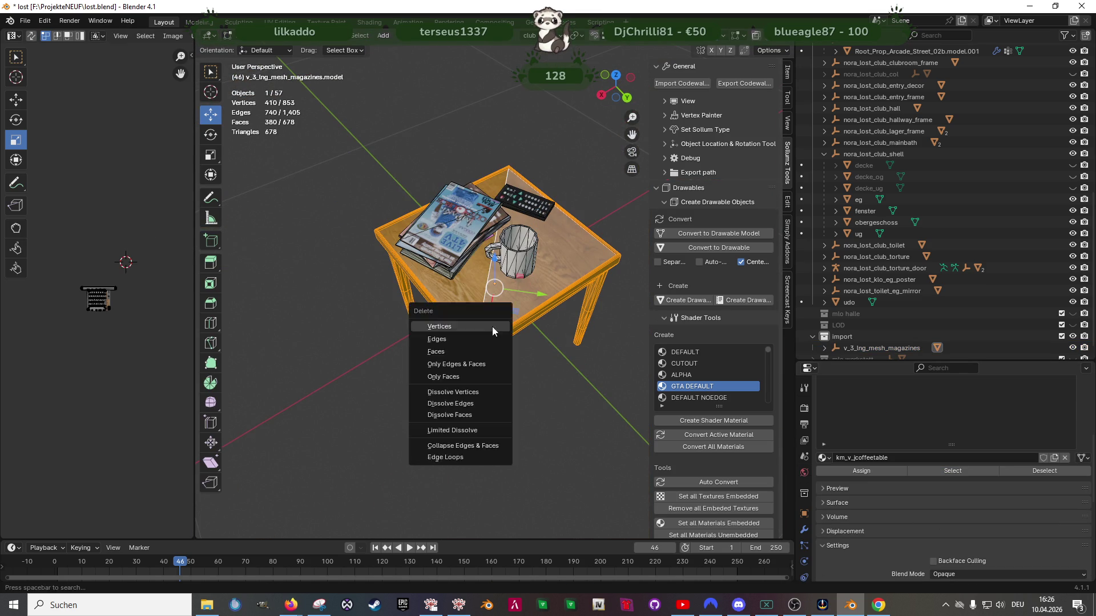
click(490, 327)
scroll(491, 327, down, 2)
key(a)
scroll(472, 258, up, 2)
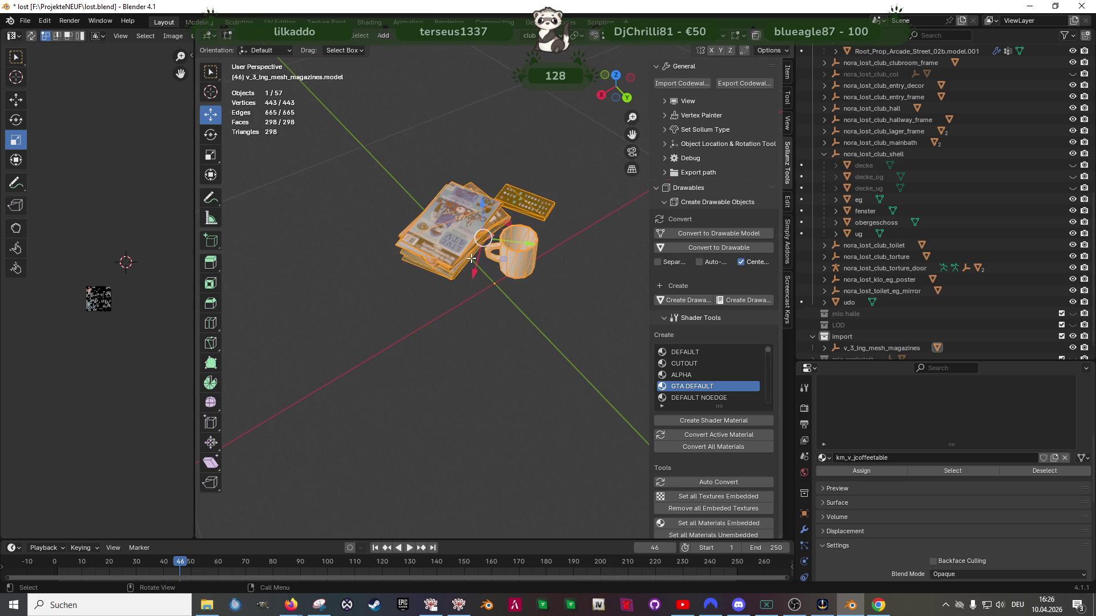
key(Tab)
Apply a transform operation from the Object menu to the magazines prop
click(378, 39)
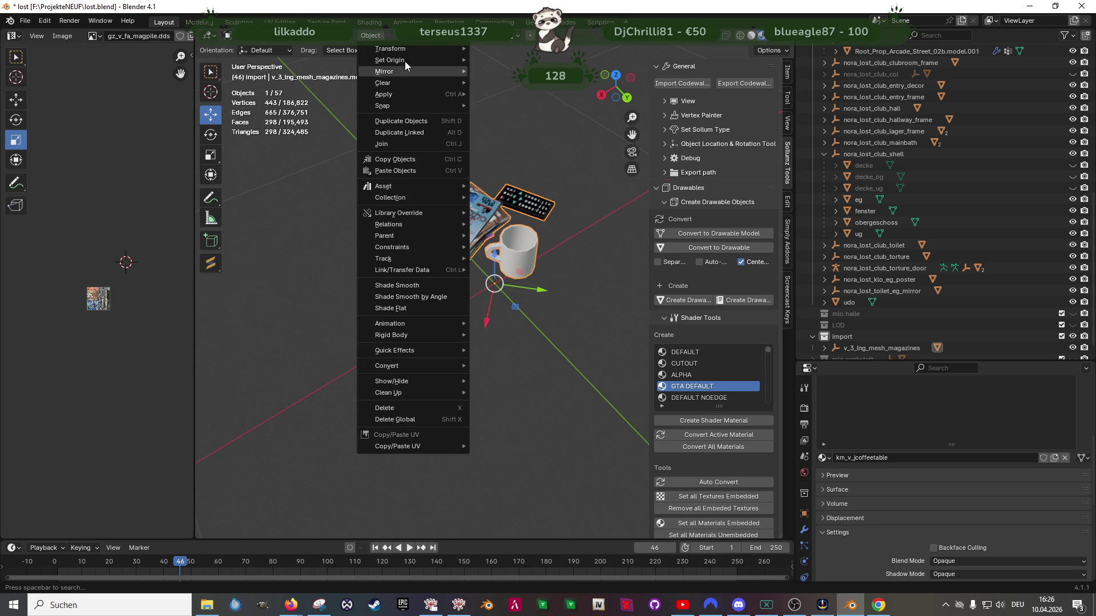
mouse_move(422, 48)
click(503, 192)
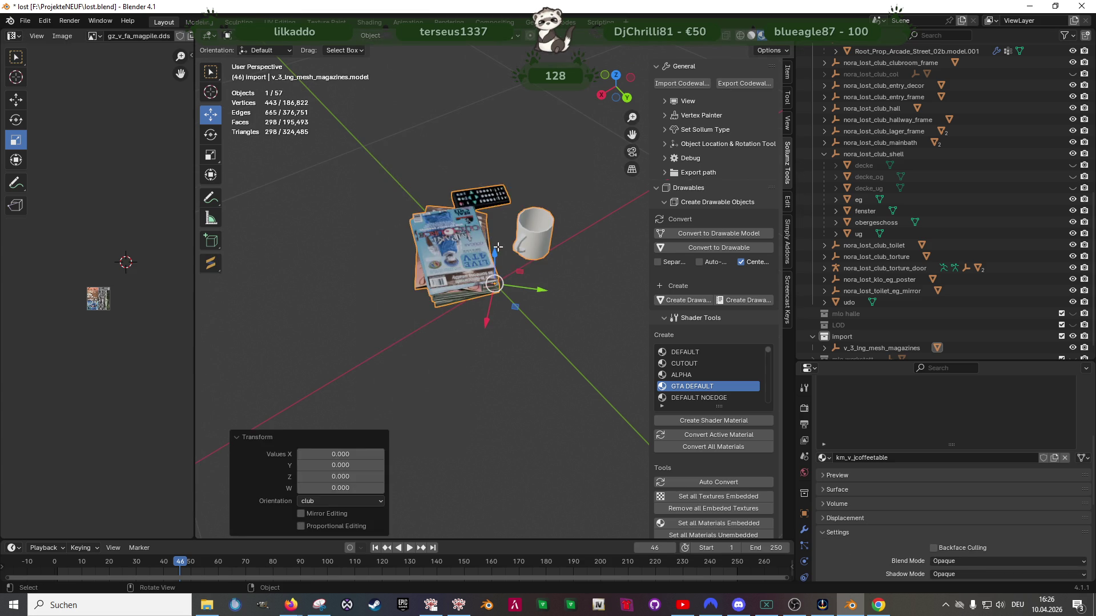
Convert the mesh's triangles to quads, reducing it from 298 to 210 faces
key(Tab)
key(alt+j)
scroll(492, 251, up, 3)
middle_drag(492, 251, 459, 210)
mouse_move(524, 195)
middle_down()
mouse_move(527, 152)
mouse_move(474, 189)
middle_up()
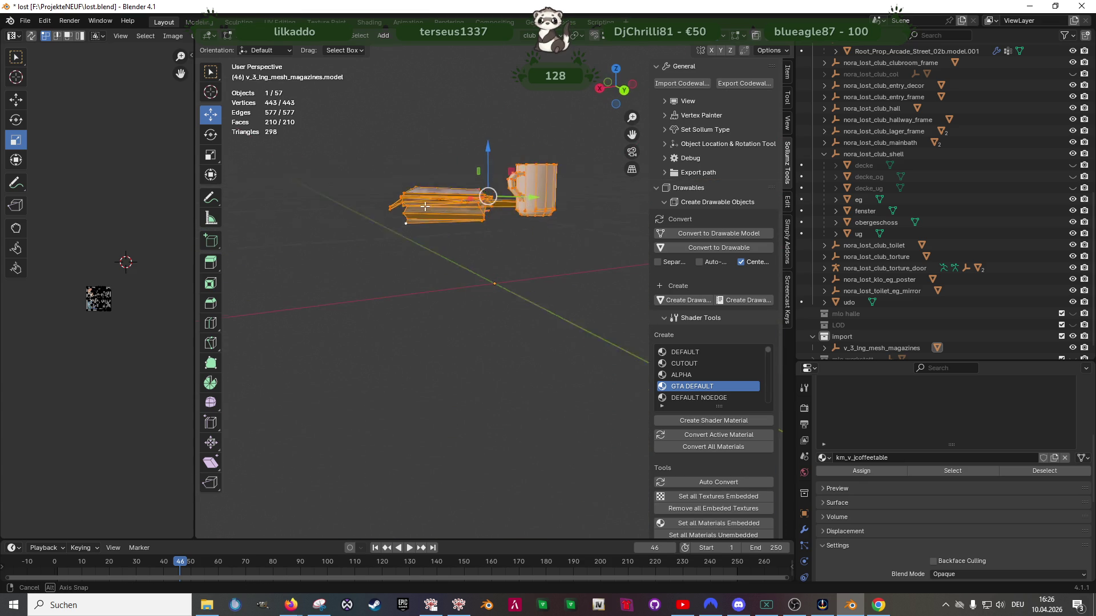
scroll(416, 220, up, 2)
scroll(430, 245, up, 1)
mouse_move(431, 242)
middle_down()
mouse_move(411, 213)
mouse_move(451, 223)
mouse_move(480, 207)
mouse_move(514, 256)
mouse_move(447, 267)
mouse_move(482, 262)
mouse_move(451, 263)
mouse_move(529, 380)
middle_up()
scroll(514, 256, down, 3)
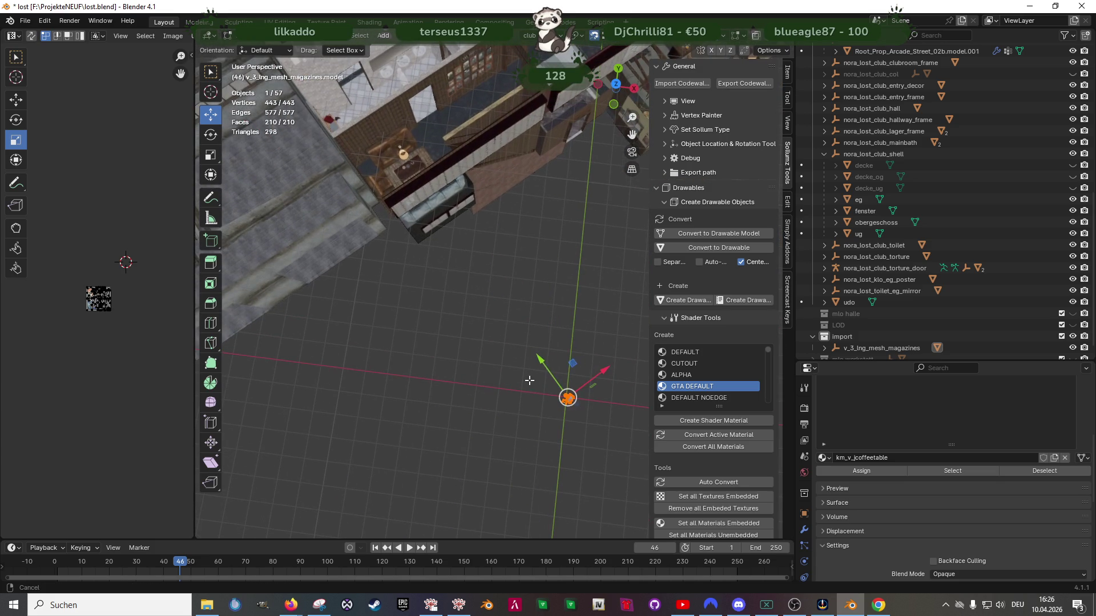
Move the magazines set over the lounge and lower it onto the coffee table
key(g)
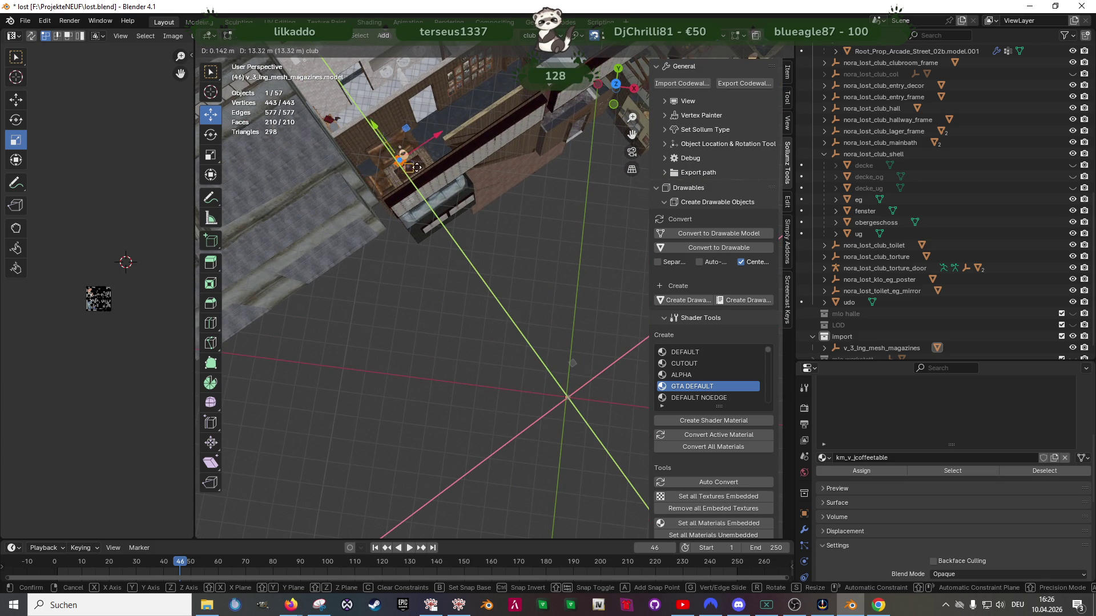
click(421, 166)
key(KP_Decimal)
mouse_move(422, 240)
middle_down()
mouse_move(428, 304)
mouse_move(404, 269)
mouse_move(487, 252)
middle_up()
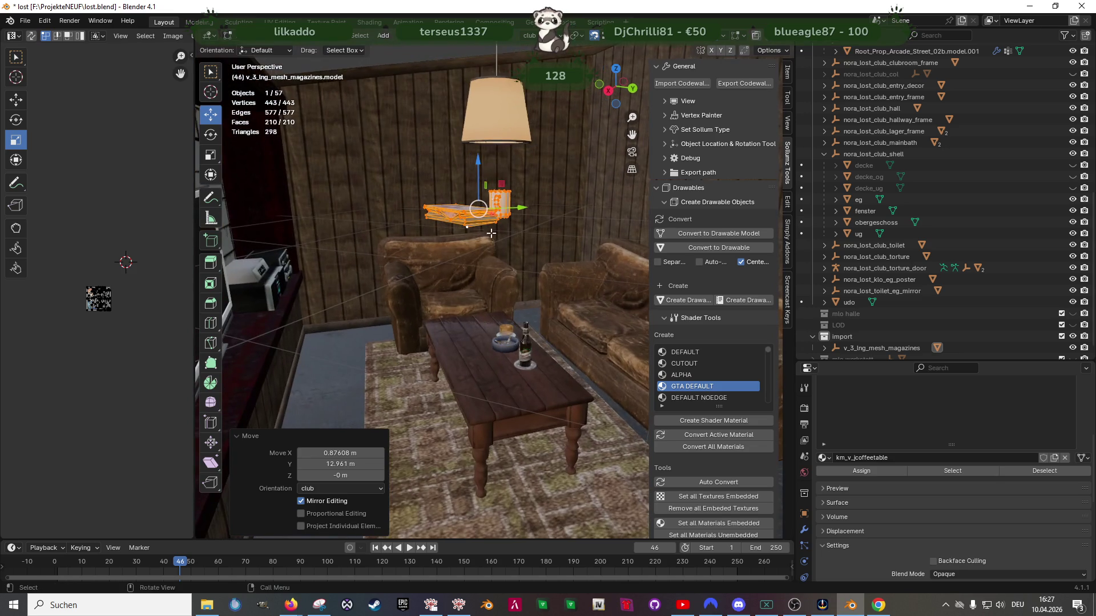
mouse_move(478, 162)
mouse_down()
mouse_move(422, 318)
mouse_move(431, 312)
mouse_up()
middle_drag(431, 312, 388, 283)
Slide the set flat across the tabletop to the table's end
key(g)
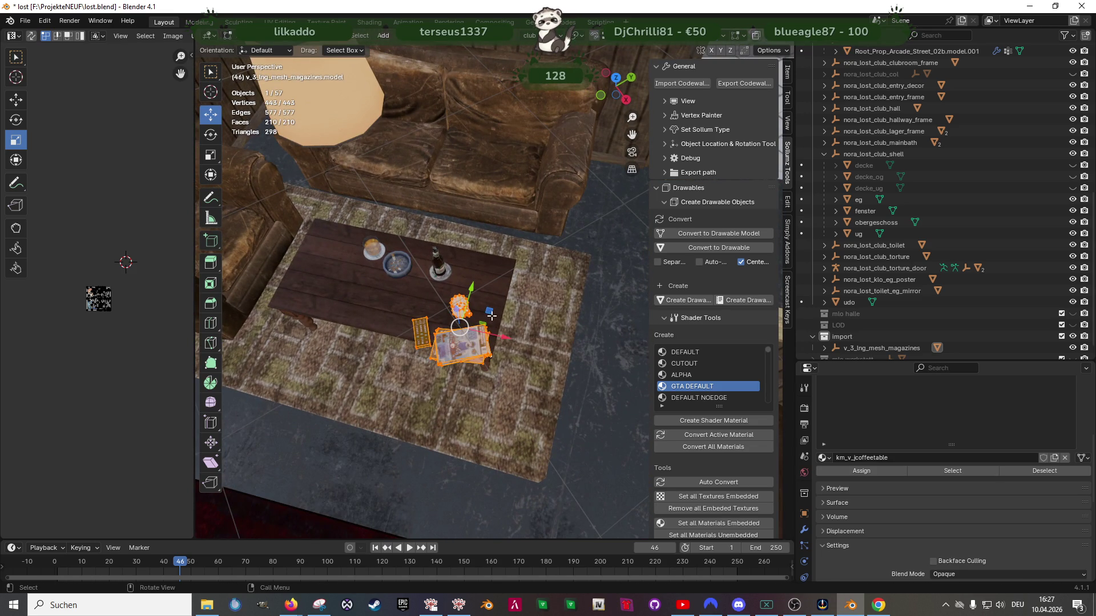
key(shift+z)
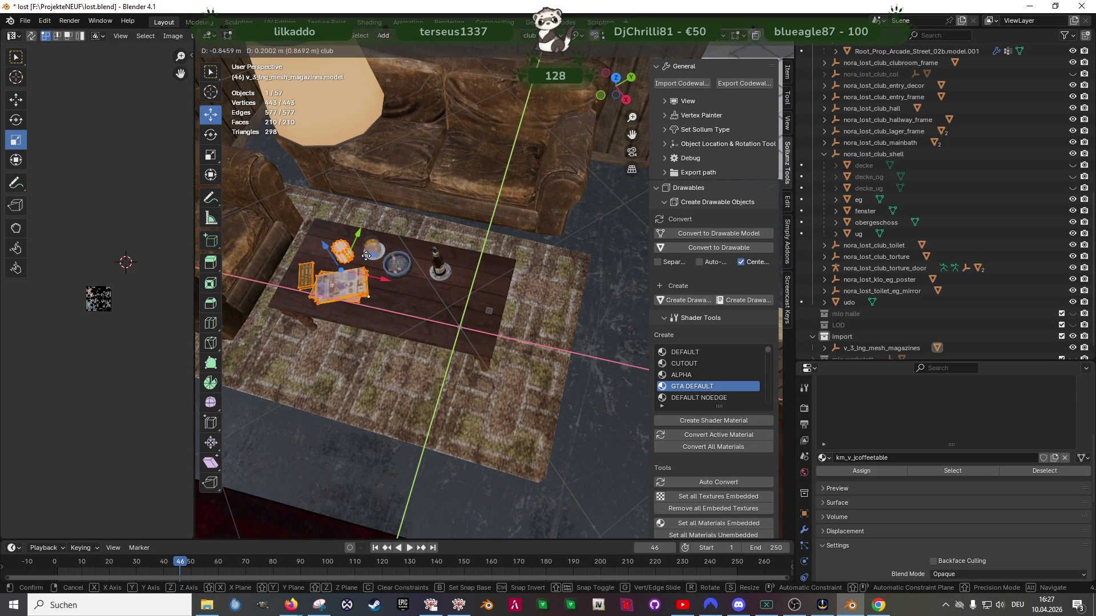
click(365, 256)
scroll(365, 256, up, 3)
middle_drag(468, 284, 539, 330)
Rotate the magazines set about 39° on the table and nudge it into place
key(shift+space)
key(r)
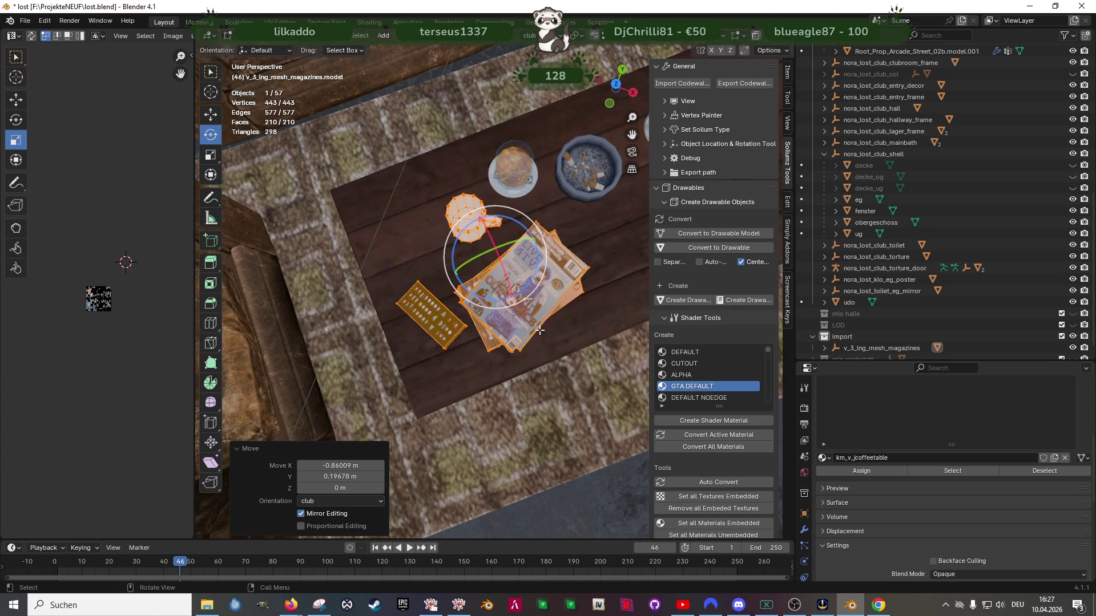
mouse_move(498, 302)
mouse_down()
mouse_move(502, 274)
mouse_move(479, 252)
mouse_move(508, 244)
mouse_move(514, 276)
mouse_move(477, 275)
mouse_move(511, 280)
mouse_move(468, 230)
mouse_move(444, 311)
mouse_move(505, 301)
mouse_up()
key(shift+space)
key(g)
middle_drag(504, 301, 503, 273)
drag(519, 229, 506, 215)
mouse_move(490, 263)
shift+middle_down()
mouse_move(457, 224)
mouse_move(417, 280)
shift+middle_up()
In wireframe, select the mug, slide it along X and rotate it -112°
key(shift+z)
scroll(413, 282, up, 2)
drag(414, 278, 481, 340)
mouse_move(458, 267)
mouse_down()
mouse_move(457, 311)
mouse_move(488, 327)
mouse_move(197, 477)
mouse_up()
key(shift+space)
key(r)
drag(480, 391, 480, 391)
right_click(479, 392)
key(Escape)
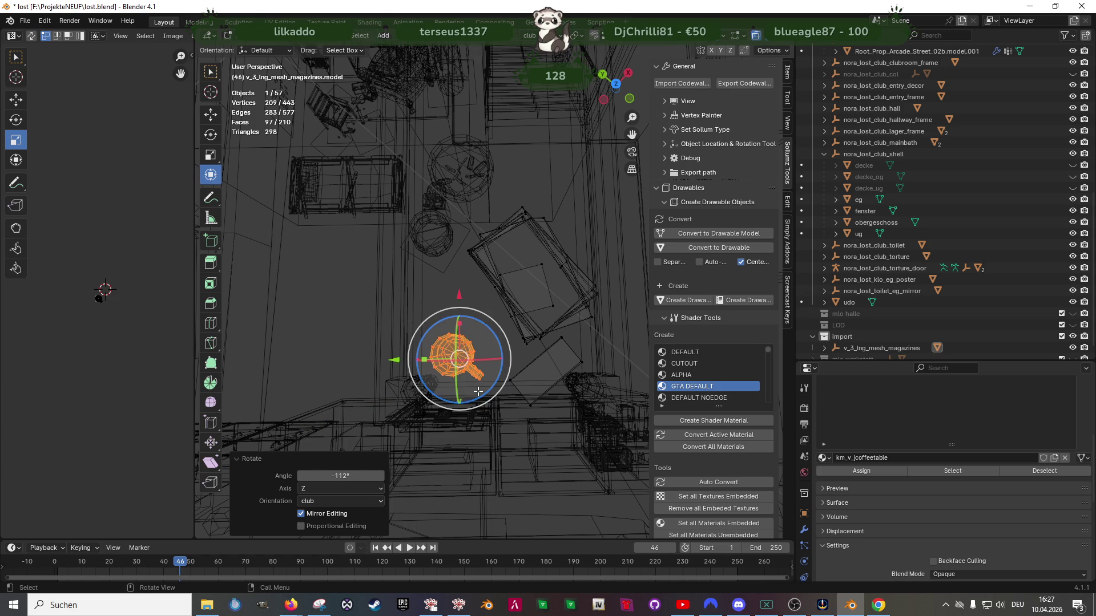
key(shift+z)
key(shift+space)
key(g)
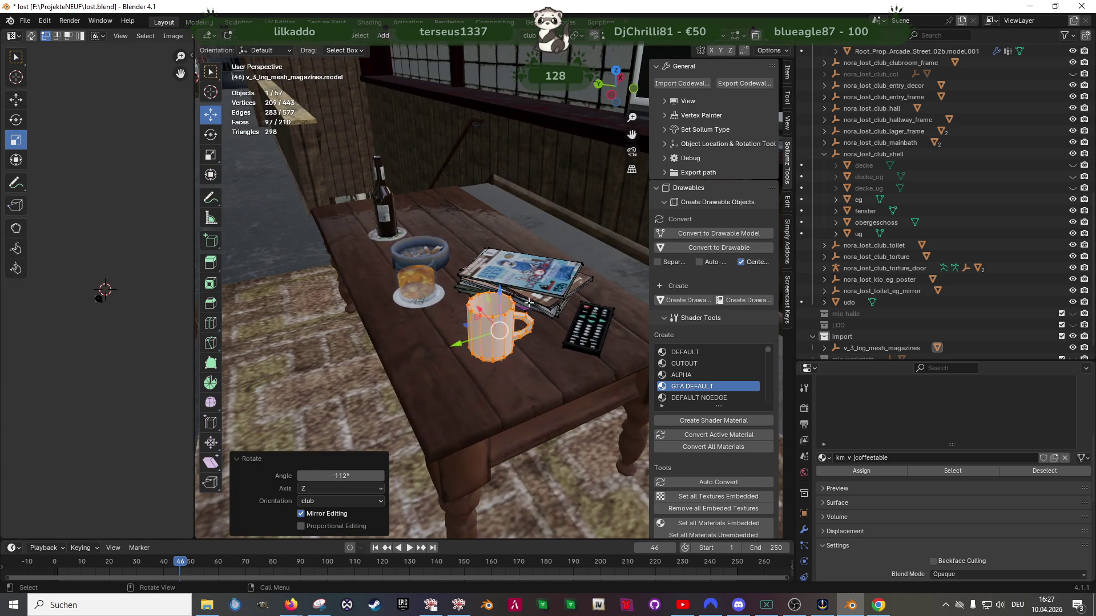